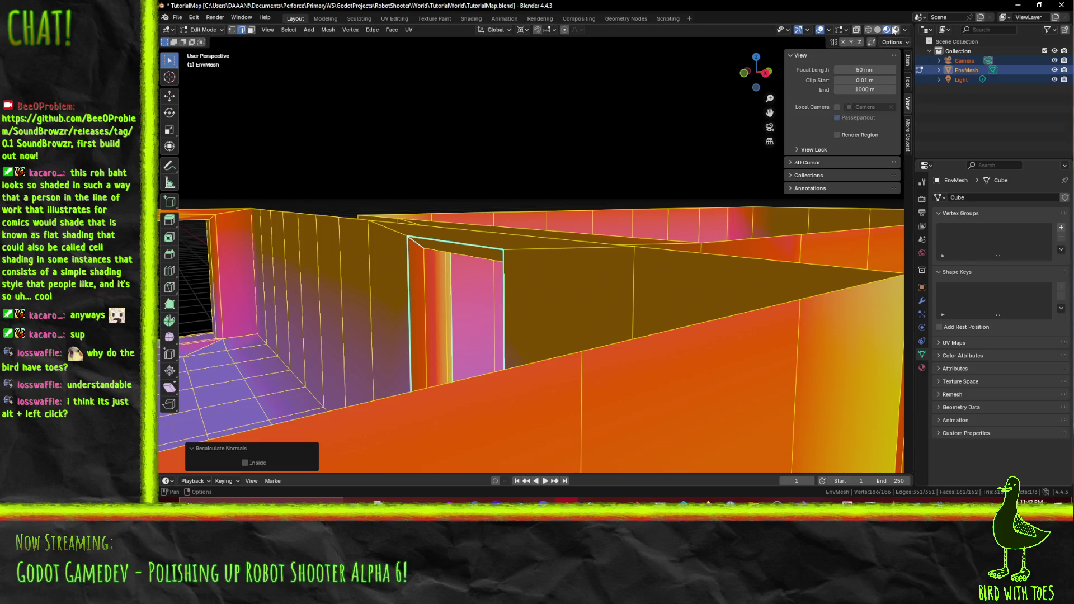
Set the viewport render pass from Normal to Combined, deselect everything, and return to Object Mode.
left_click(865, 220)
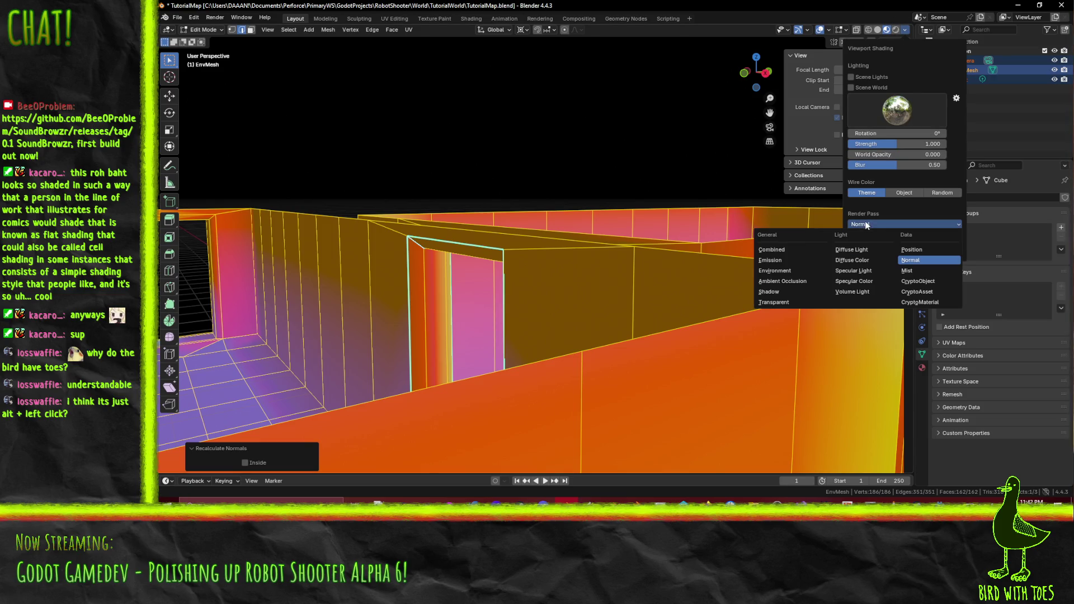
left_click(802, 249)
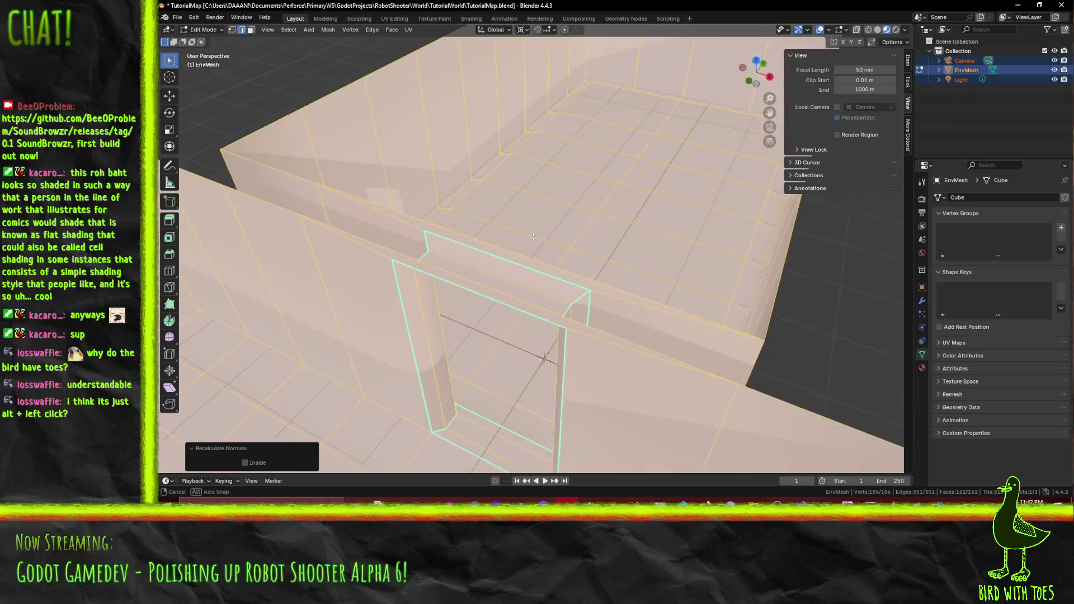
key("alt+a")
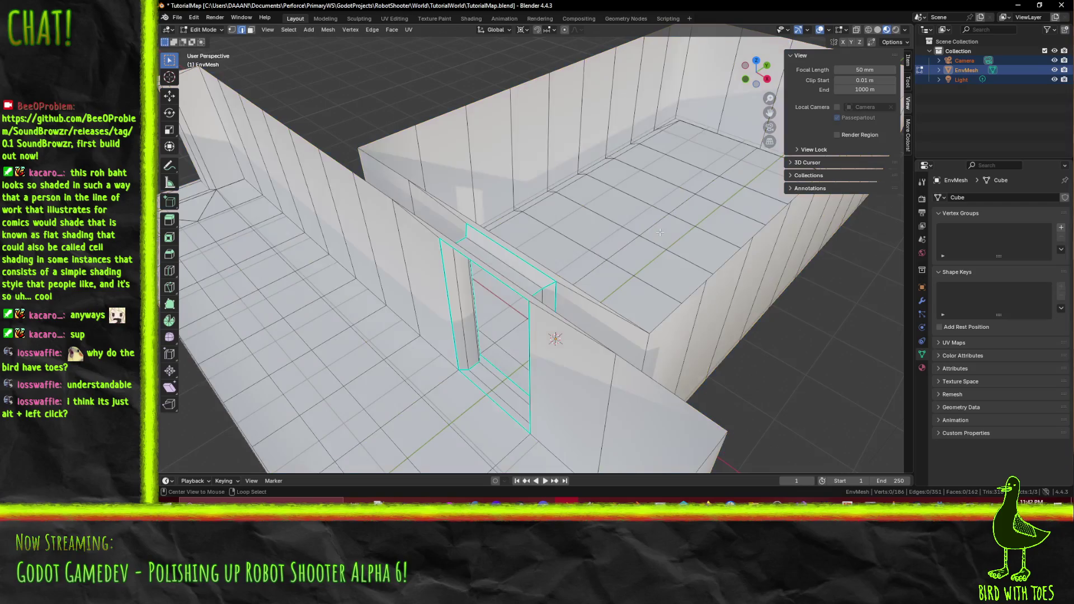
scroll(596, 241, "down", 3)
key("Tab")
scroll(655, 290, "down", 3)
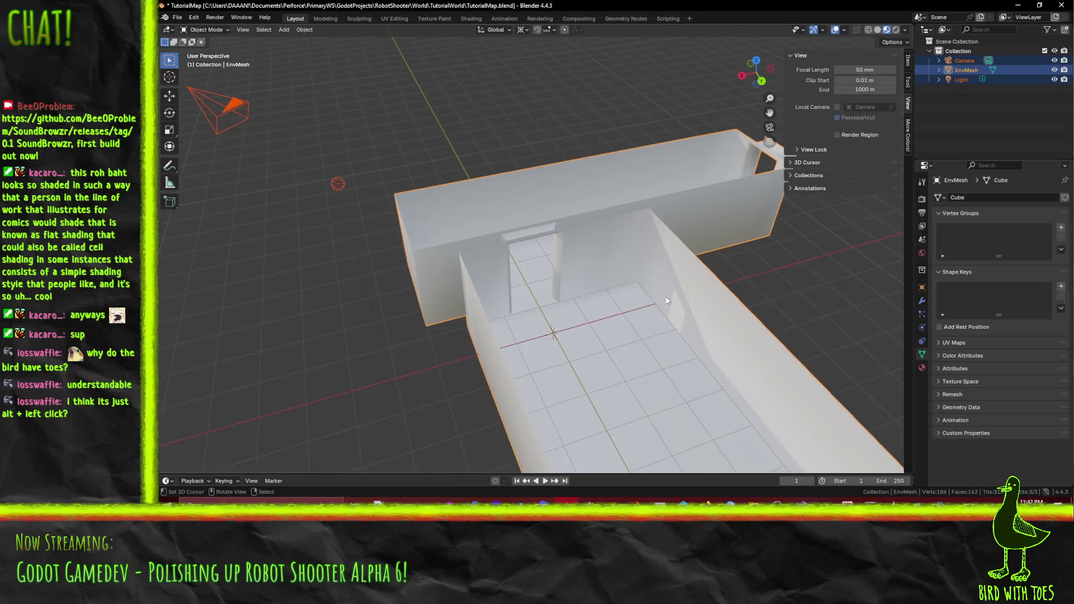
mouse_move(603, 307)
left_mouse_down()
mouse_move(693, 294)
mouse_move(853, 323)
mouse_move(687, 277)
mouse_move(665, 295)
mouse_move(710, 271)
mouse_move(640, 243)
mouse_move(581, 291)
mouse_move(495, 294)
mouse_move(482, 270)
mouse_move(502, 252)
mouse_move(484, 237)
mouse_move(506, 259)
mouse_move(485, 256)
mouse_move(584, 283)
mouse_move(569, 263)
mouse_move(493, 278)
mouse_move(581, 240)
mouse_move(594, 248)
mouse_move(547, 266)
mouse_move(561, 283)
mouse_move(537, 320)
mouse_move(501, 276)
left_mouse_up()
Enter Edit Mode on EnvMesh and orbit around the corridor to its doorway end.
key("Tab")
key("KP_Decimal")
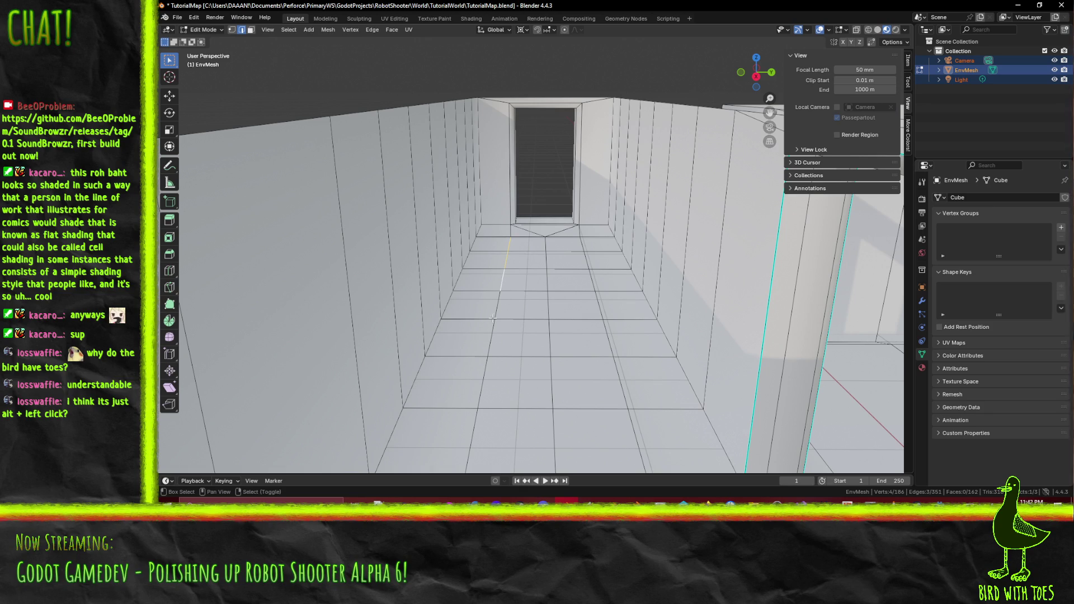
mouse_move(504, 410)
left_mouse_down()
mouse_move(511, 371)
mouse_move(483, 367)
mouse_move(545, 227)
left_mouse_up()
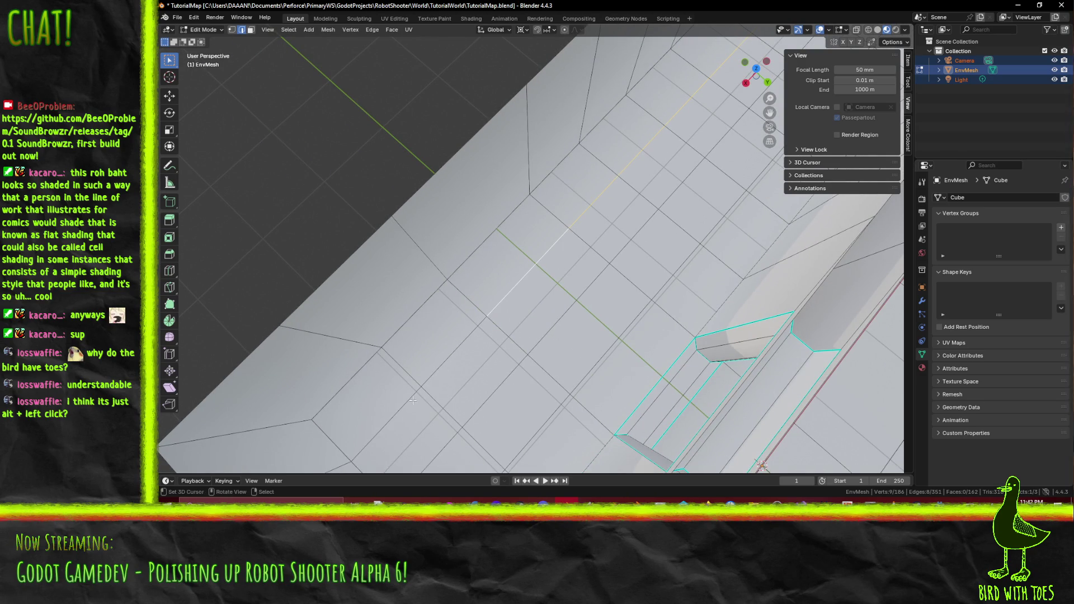
mouse_move(489, 314)
left_mouse_down()
mouse_move(507, 320)
mouse_move(573, 272)
left_mouse_up()
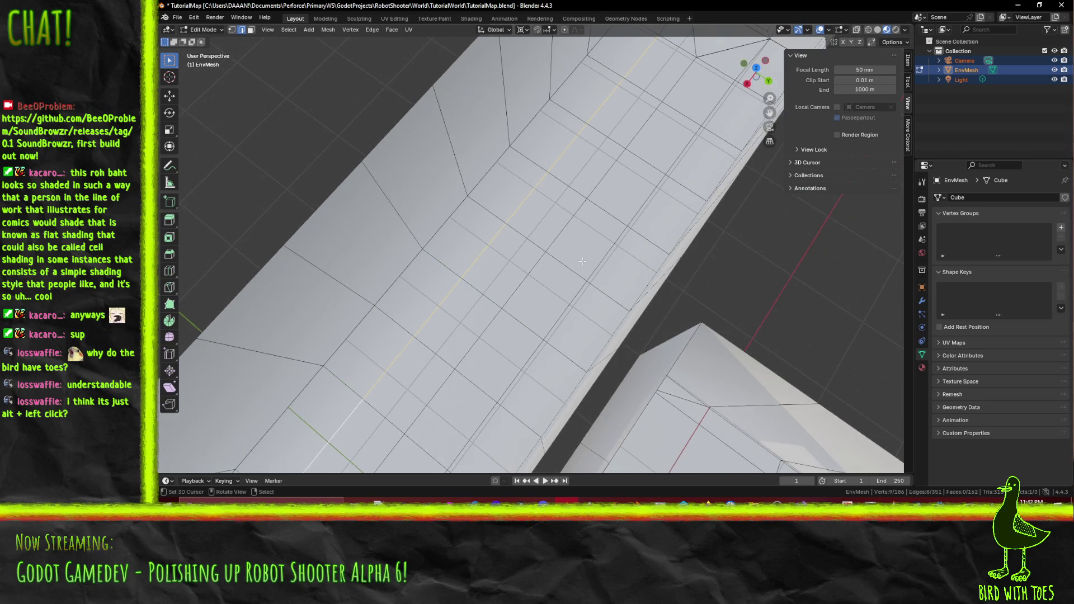
scroll(266, 211, "down", 3)
left_click_drag(265, 212, 291, 405)
left_click_drag(445, 356, 471, 311)
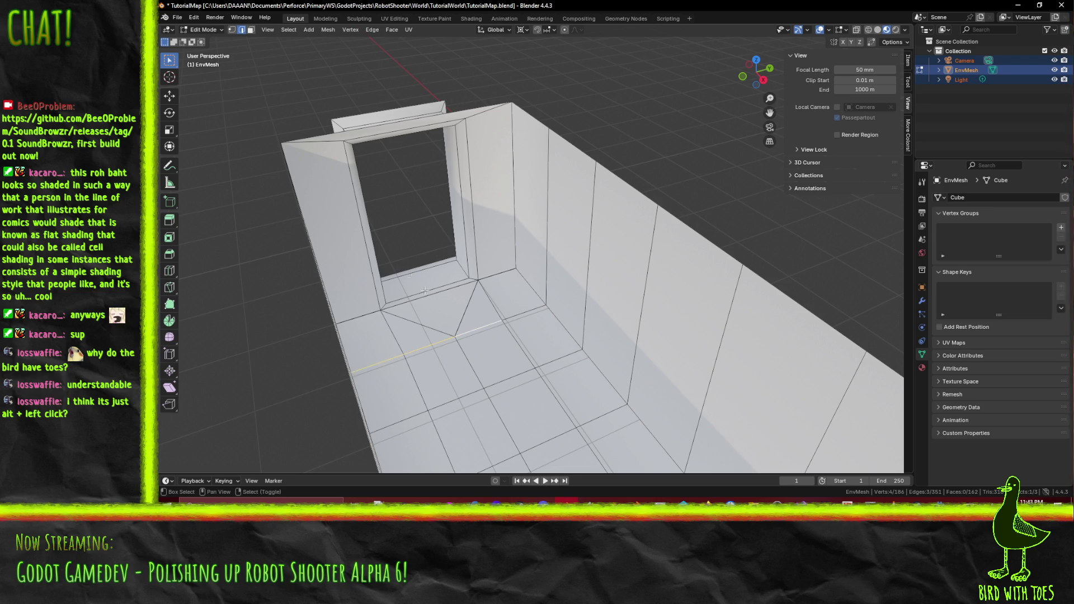
scroll(609, 340, "down", 5)
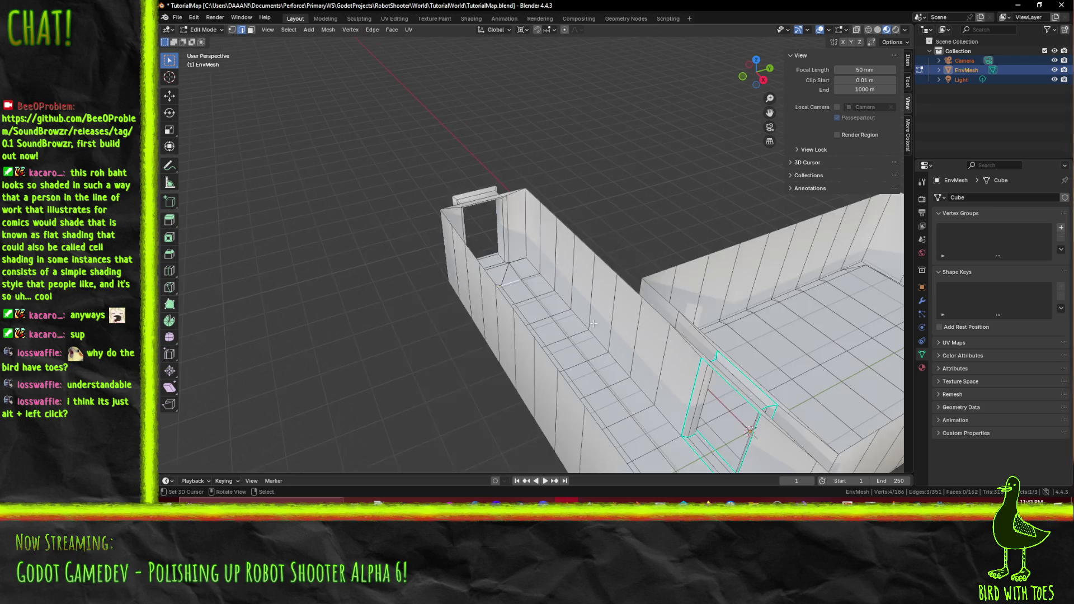
left_click_drag(608, 339, 668, 336)
left_click_drag(641, 272, 529, 268)
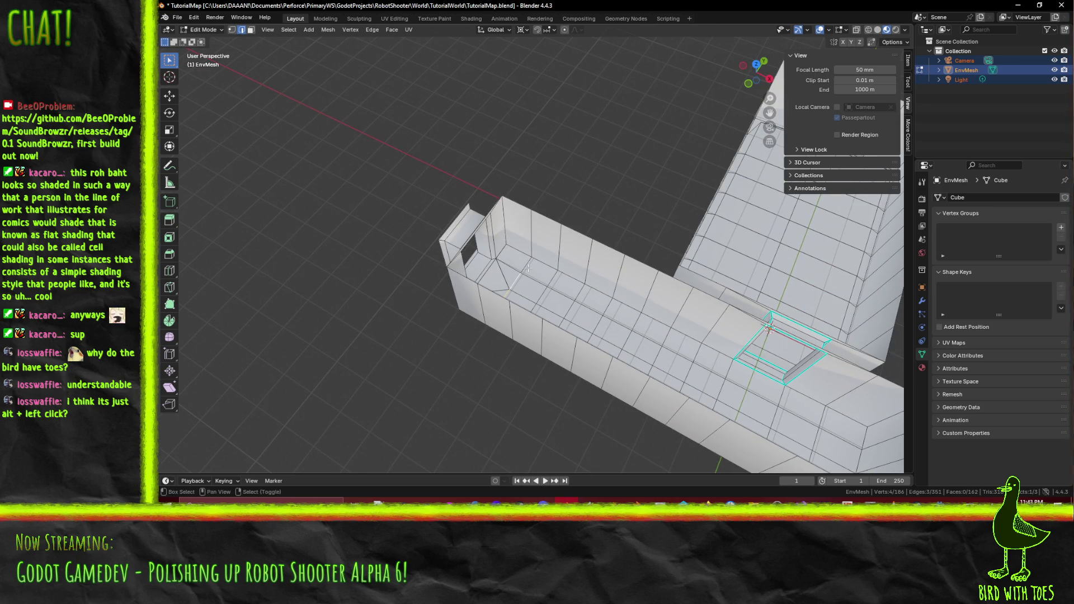
left_click_drag(611, 325, 466, 254)
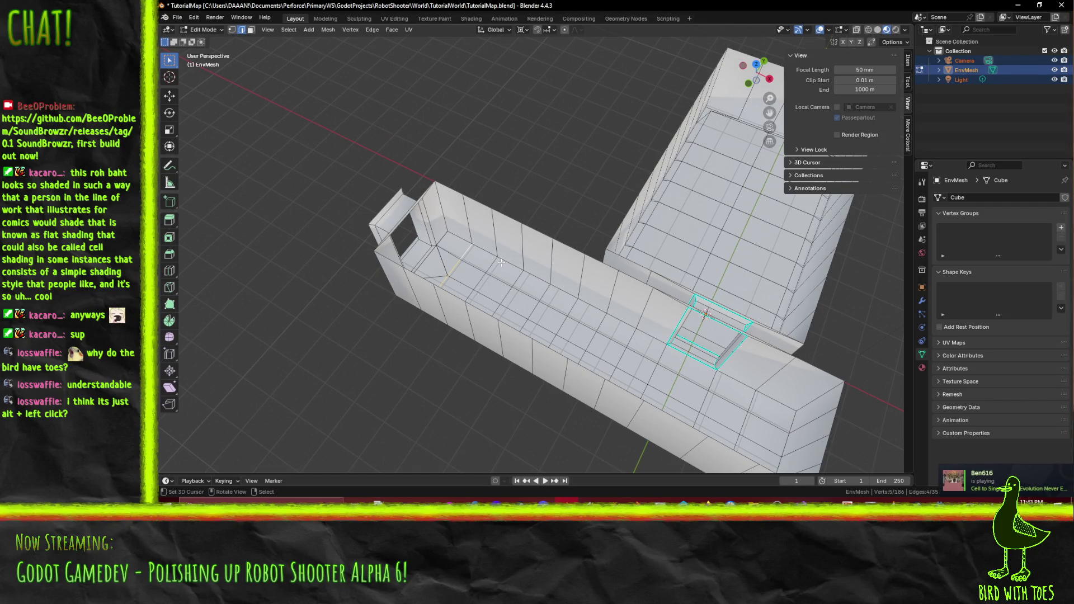
Add the corridor's end edge to the selection and switch to Top Orthographic view.
left_click(469, 224, "shift")
mouse_move(469, 224)
left_mouse_down()
mouse_move(439, 179)
mouse_move(551, 257)
mouse_move(513, 308)
left_mouse_up()
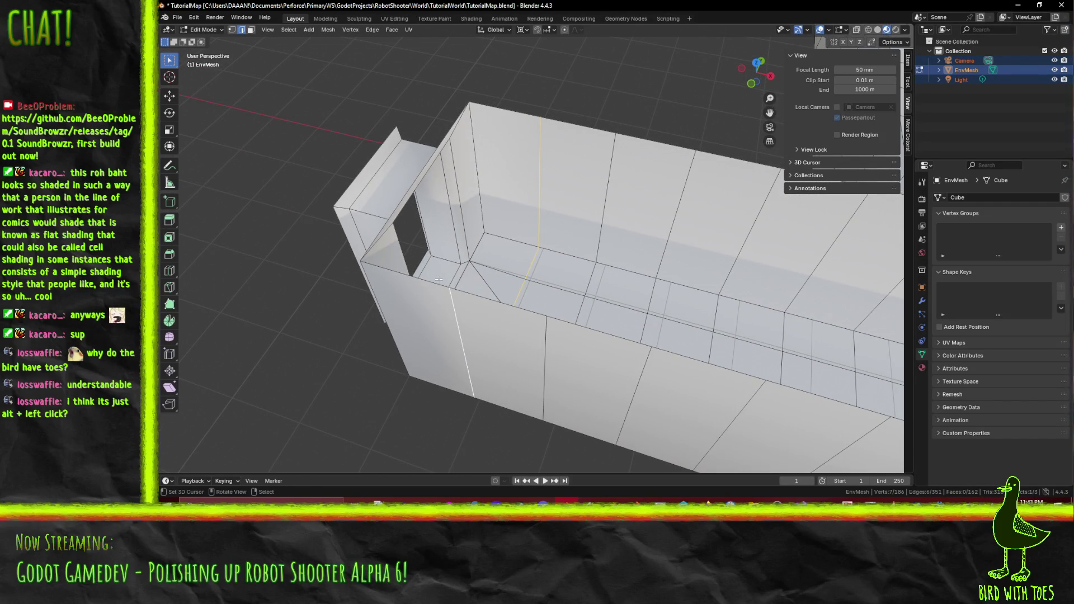
key("KP_7")
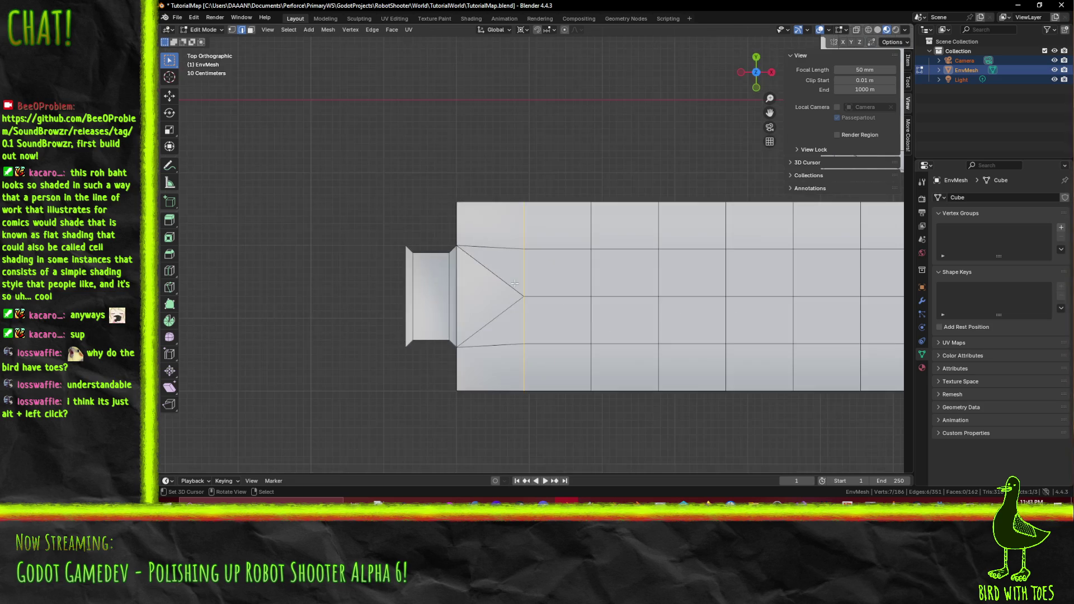
Move the corridor's end edges 0.8 m left, then a further 0.09 m left.
scroll(529, 268, "up", 3)
key("g")
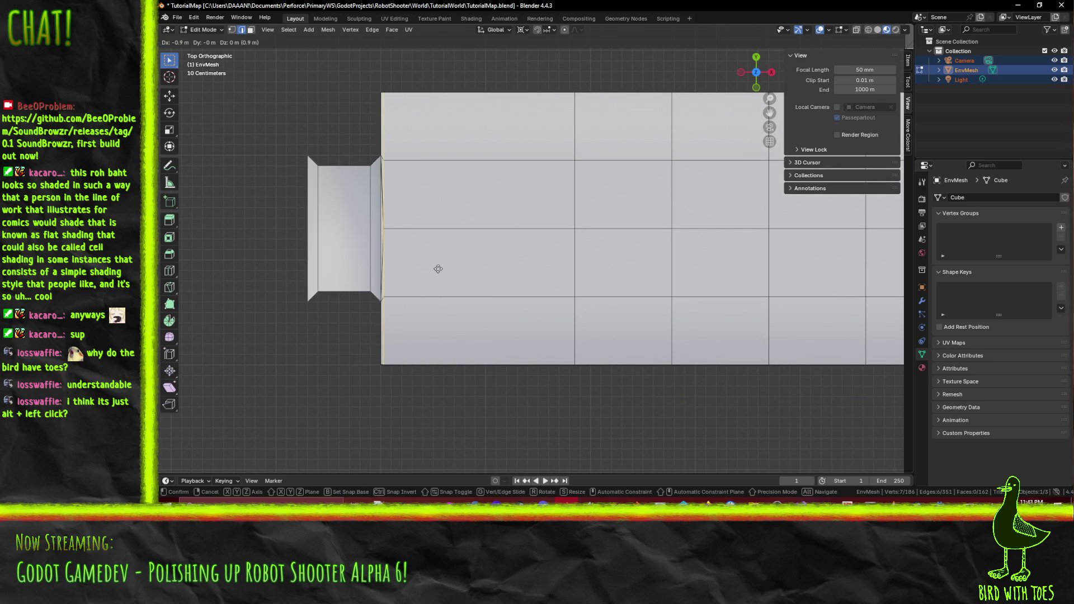
left_click(442, 269)
scroll(552, 217, "up", 5)
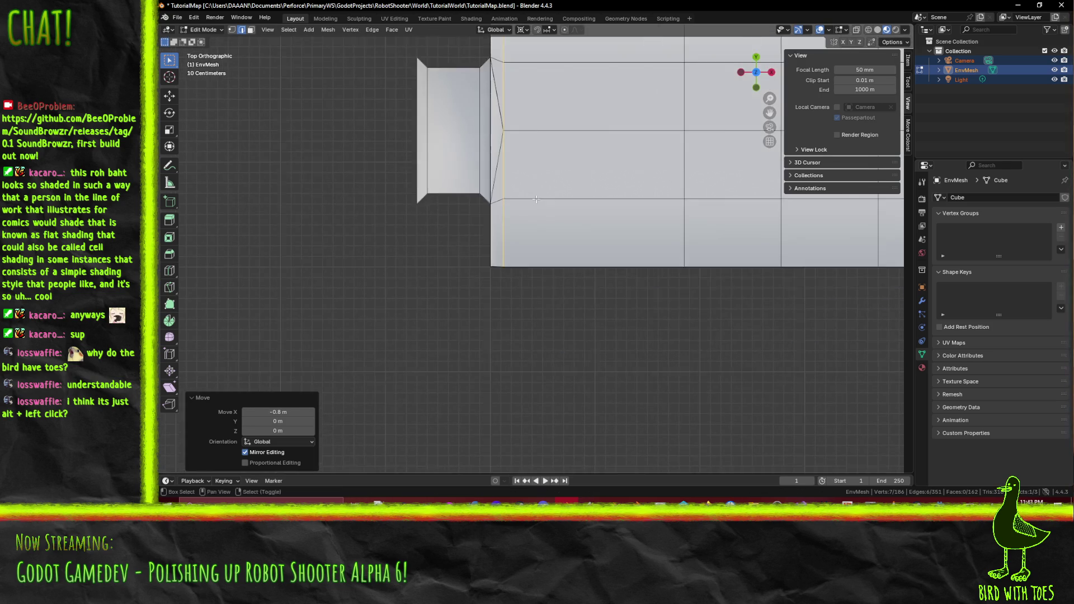
key("g")
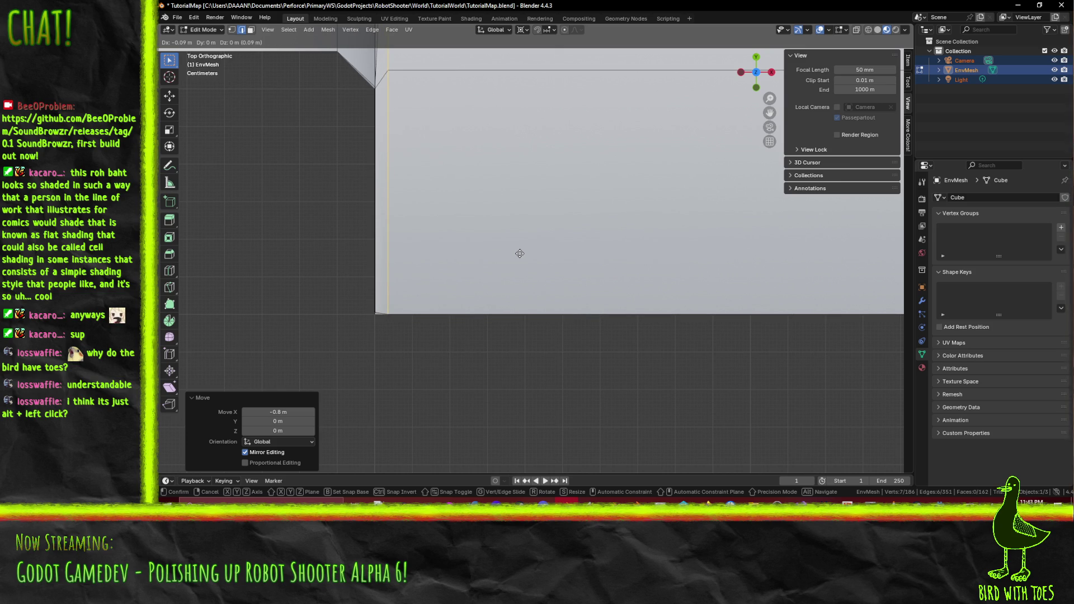
left_click(520, 253)
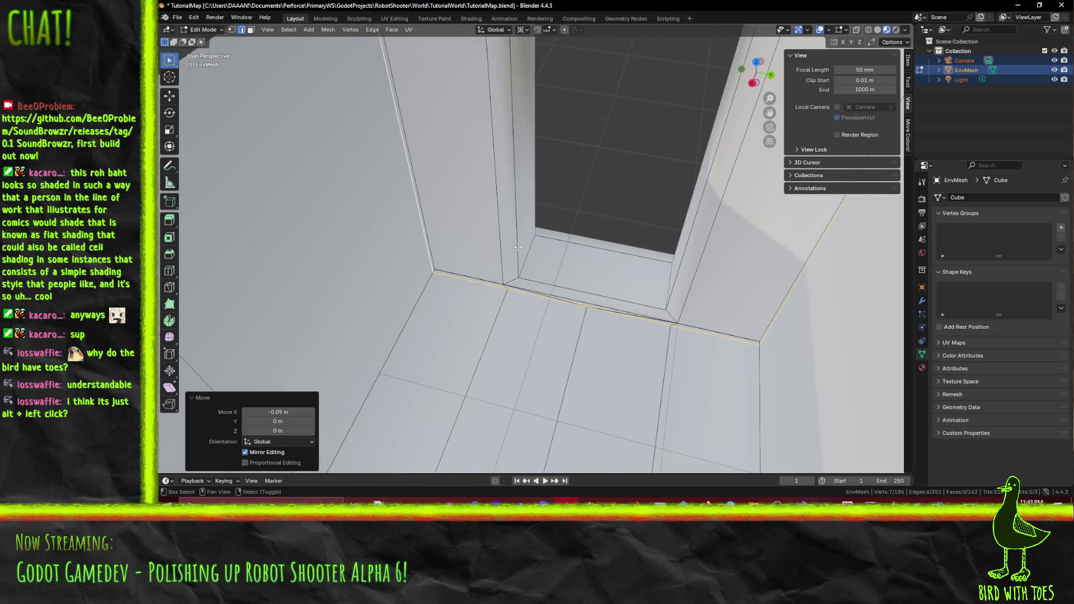
Deselect everything and orbit in close to face the doorway.
key("alt+a")
scroll(486, 276, "up", 2)
mouse_move(463, 301)
left_mouse_down()
mouse_move(468, 312)
mouse_move(388, 326)
left_mouse_up()
mouse_move(458, 355)
left_mouse_down()
mouse_move(453, 336)
mouse_move(498, 353)
mouse_move(526, 335)
mouse_move(456, 344)
left_mouse_up()
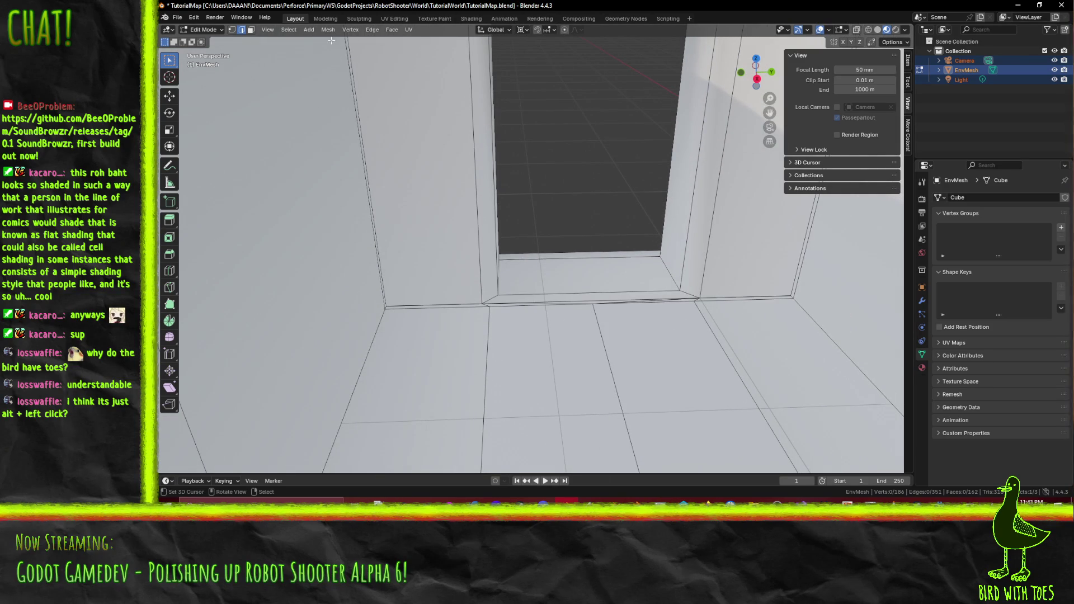
left_click_drag(593, 291, 600, 287)
Select the four edges framing the side doorway, orbiting around it between picks.
left_click(581, 312)
scroll(581, 369, "down", 3)
left_click_drag(584, 393, 555, 332)
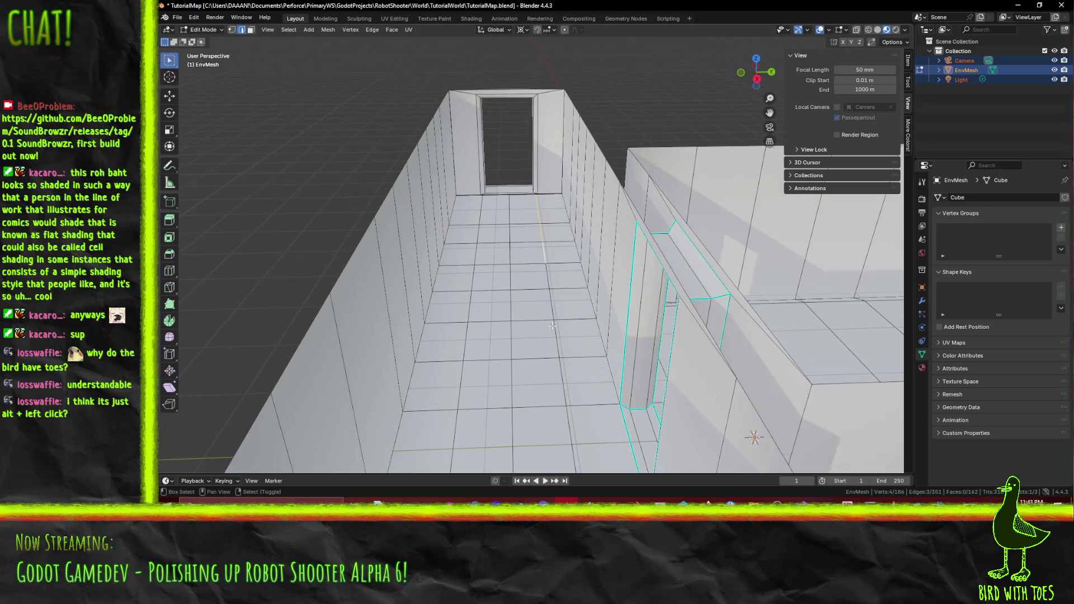
left_click(564, 367, "shift")
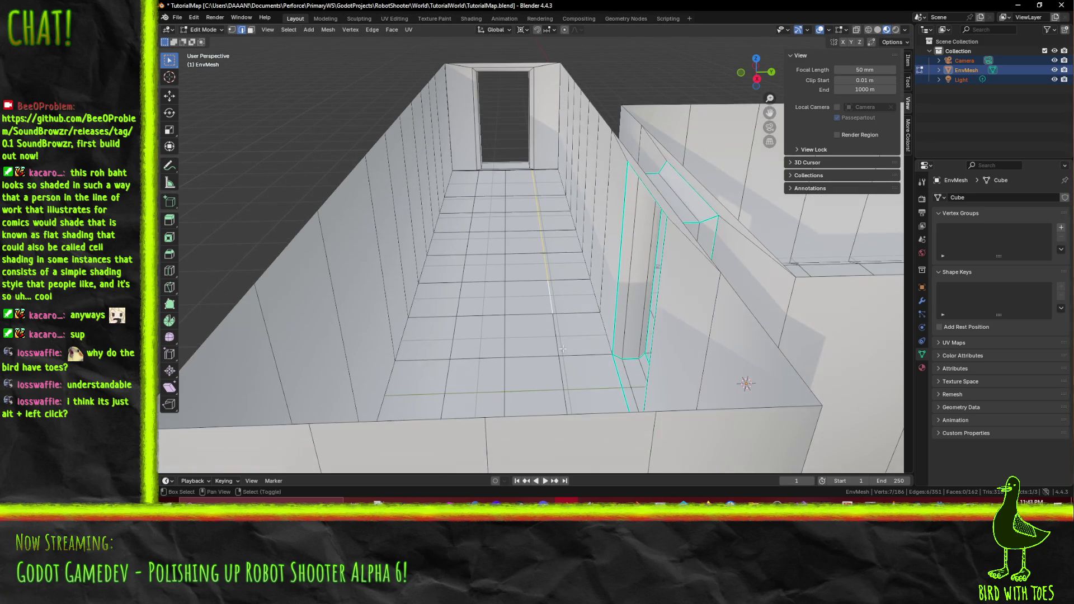
mouse_move(564, 366)
left_mouse_down()
mouse_move(495, 344)
mouse_move(571, 358)
left_mouse_up()
left_click(576, 361, "shift")
mouse_move(638, 387)
left_mouse_down()
mouse_move(585, 346)
mouse_move(599, 252)
mouse_move(674, 100)
left_mouse_up()
left_click(564, 323, "shift")
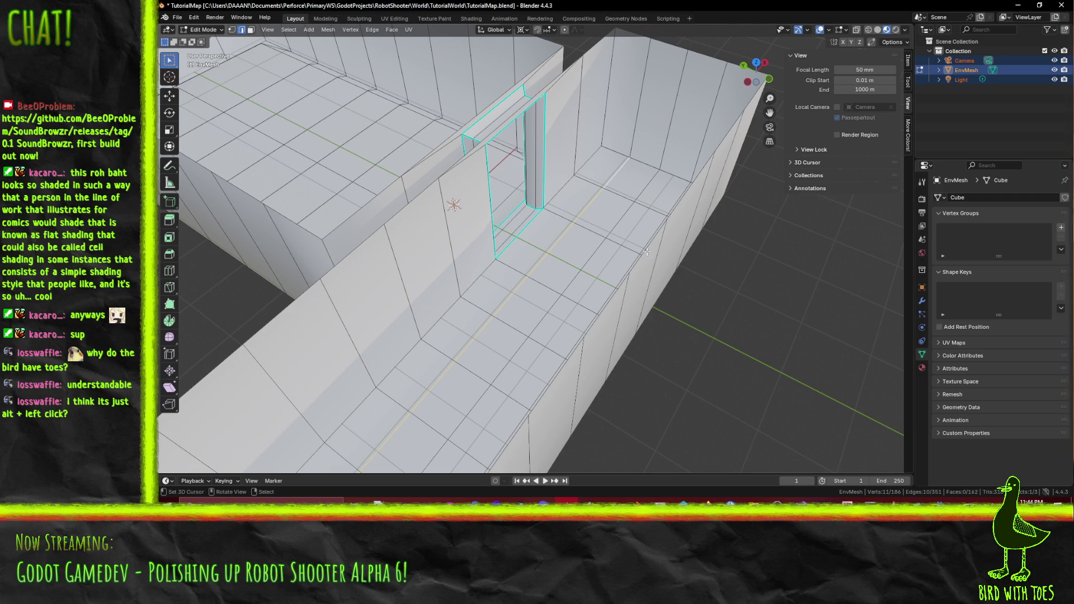
mouse_move(559, 266)
left_mouse_down()
mouse_move(661, 225)
mouse_move(670, 251)
left_mouse_up()
In top view, move the doorway edges 0.6 m toward the larger room.
key("KP_7")
scroll(522, 192, "up", 5)
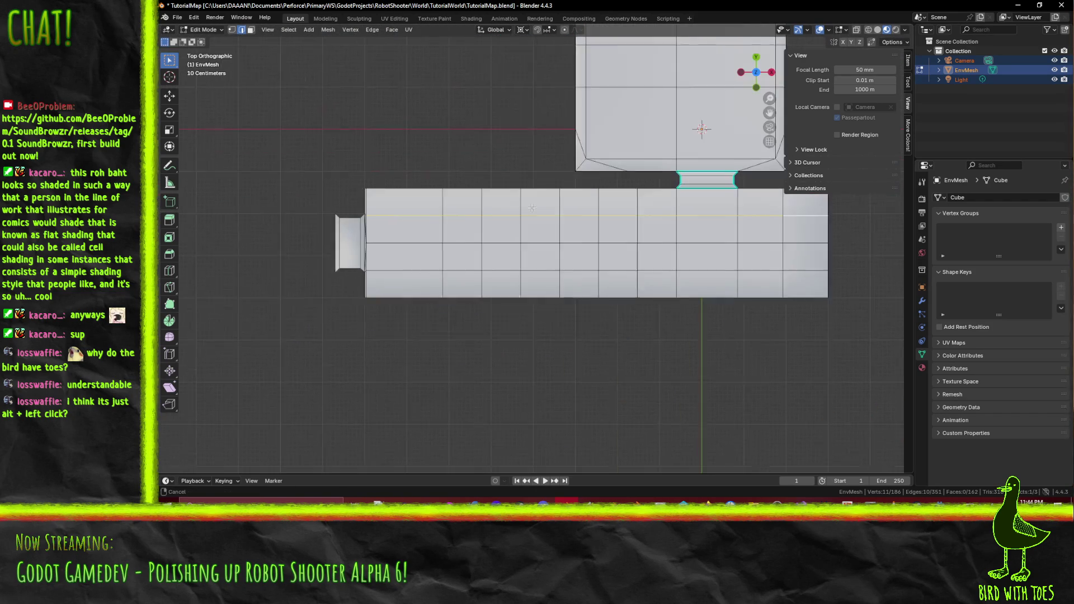
scroll(500, 153, "up", 2)
scroll(487, 179, "left", 2)
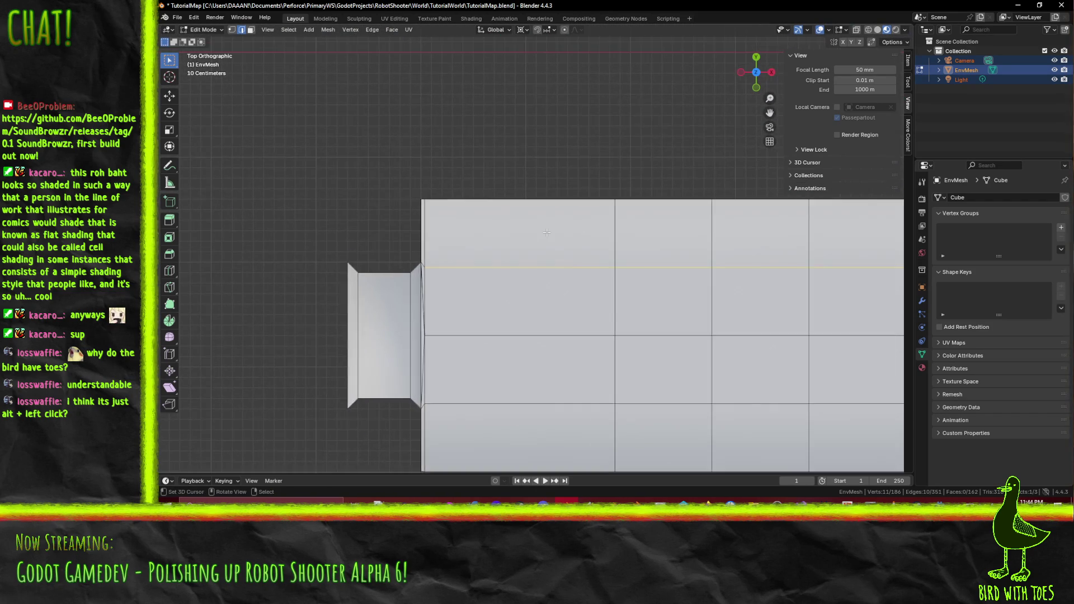
scroll(472, 209, "up", 2)
key("g")
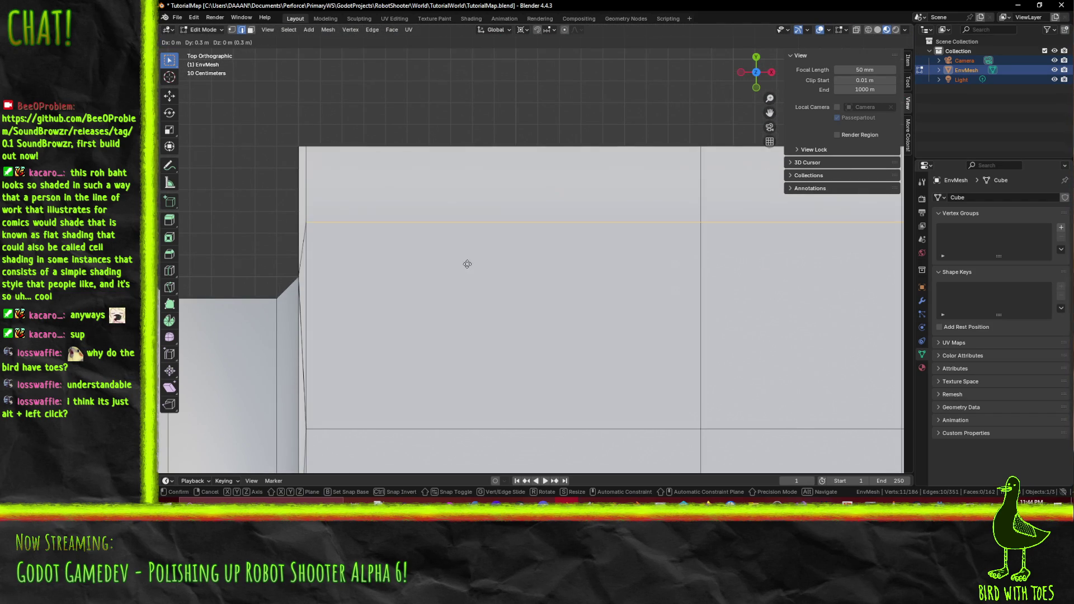
left_click(466, 204)
Select two floor faces beside the door.
left_click_drag(466, 204, 495, 222)
scroll(495, 222, "down", 10)
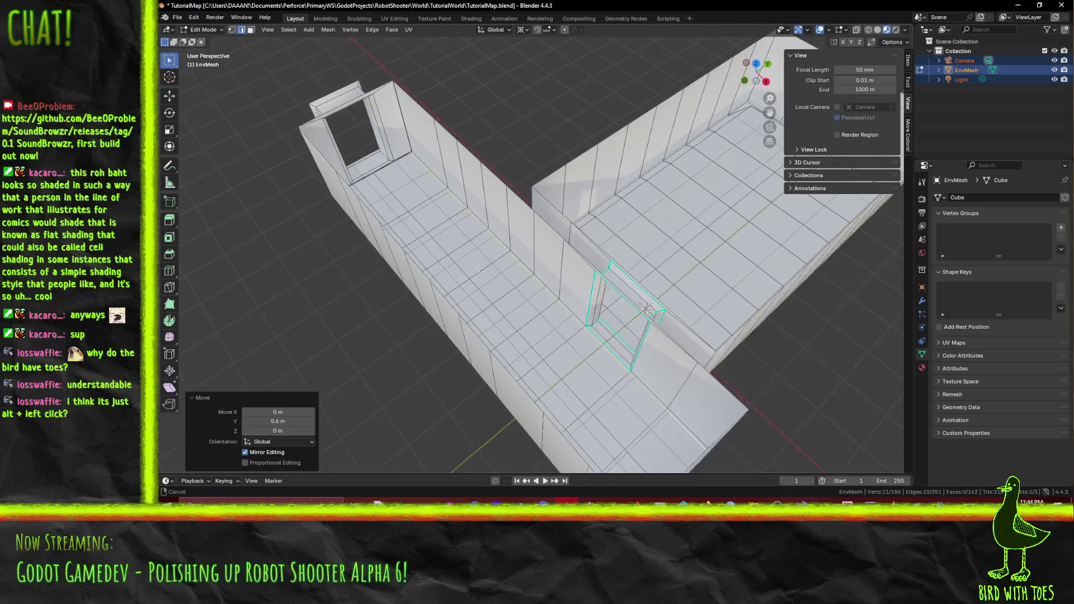
left_click(361, 171)
left_click(331, 193, "shift")
scroll(335, 234, "up", 5)
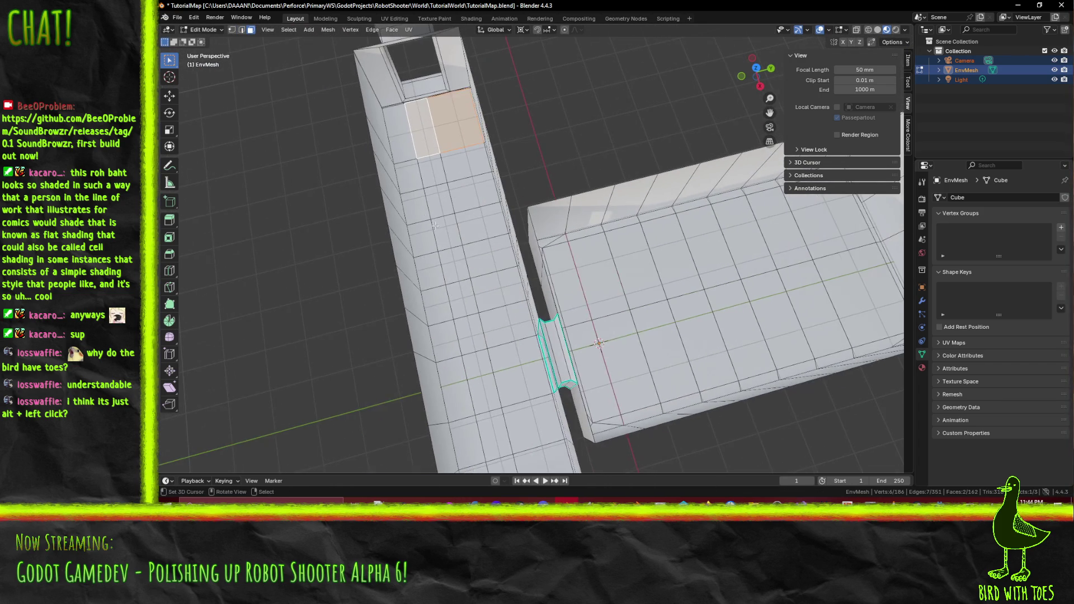
In edge select mode, select the vertical door-opening edges and the other doorway frame edges.
key("2")
left_click(386, 89)
left_click(412, 117, "shift")
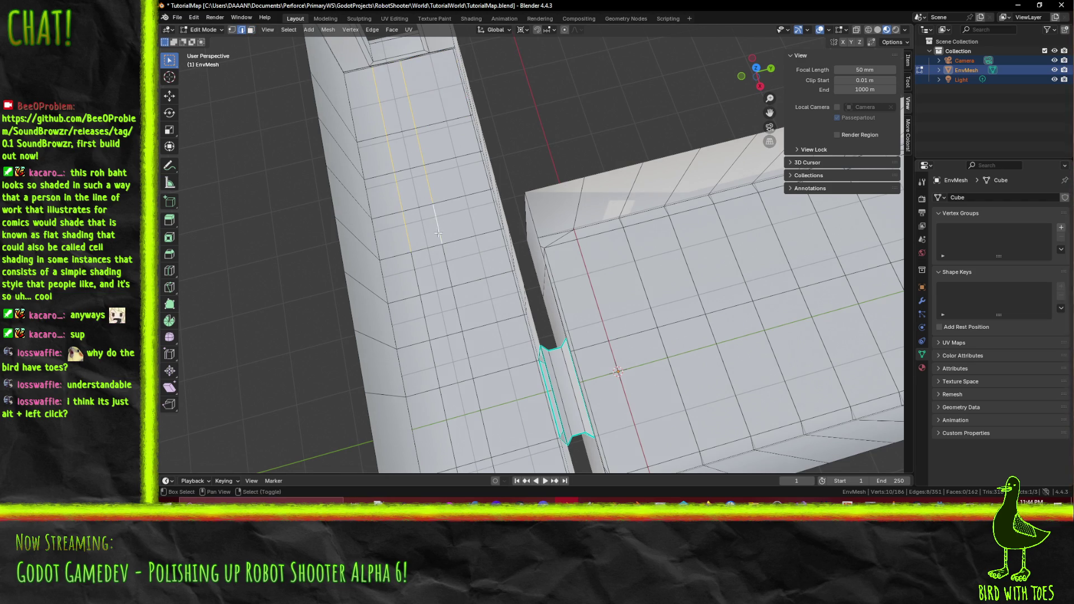
left_click_drag(451, 289, 440, 247)
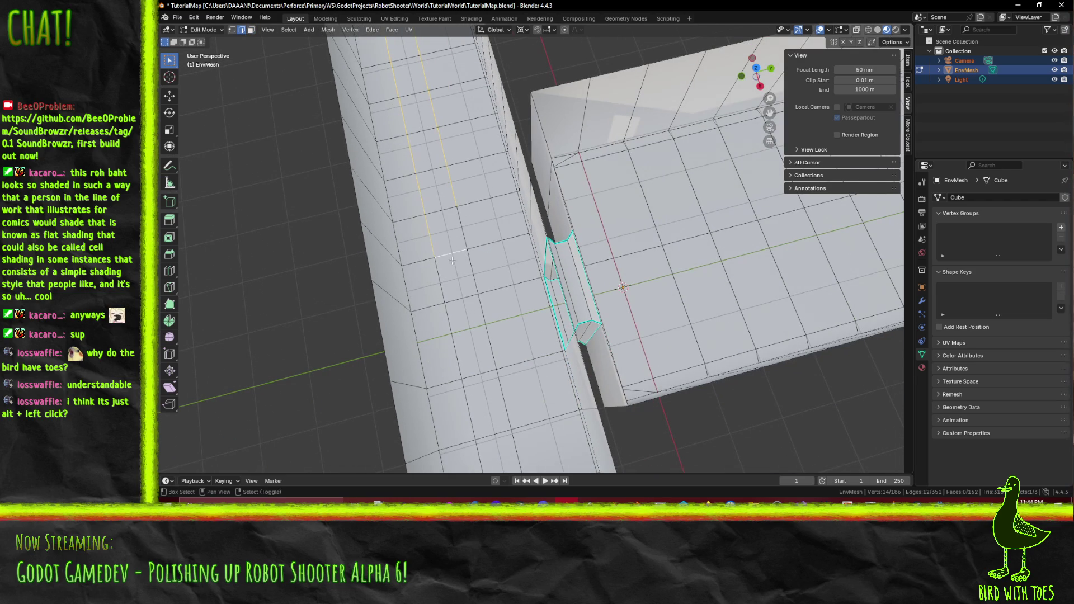
left_click_drag(463, 292, 402, 205)
left_click(400, 202, "shift")
mouse_move(424, 261)
left_mouse_down()
mouse_move(595, 258)
mouse_move(564, 267)
mouse_move(595, 222)
mouse_move(610, 248)
mouse_move(544, 283)
left_mouse_up()
left_click(624, 214, "shift")
left_click_drag(576, 169, 582, 250)
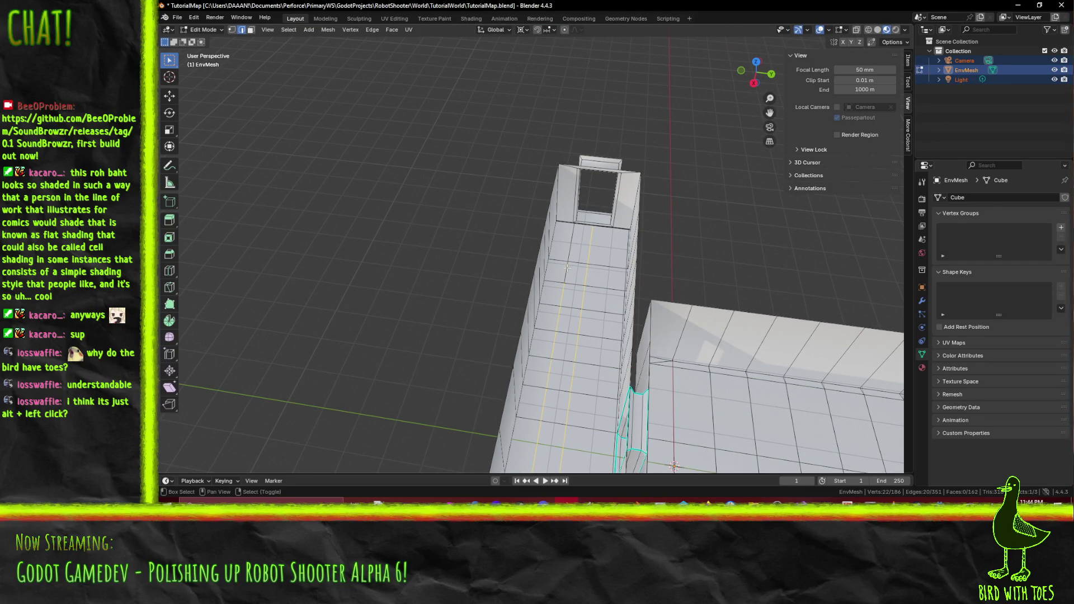
left_click_drag(562, 305, 815, 324)
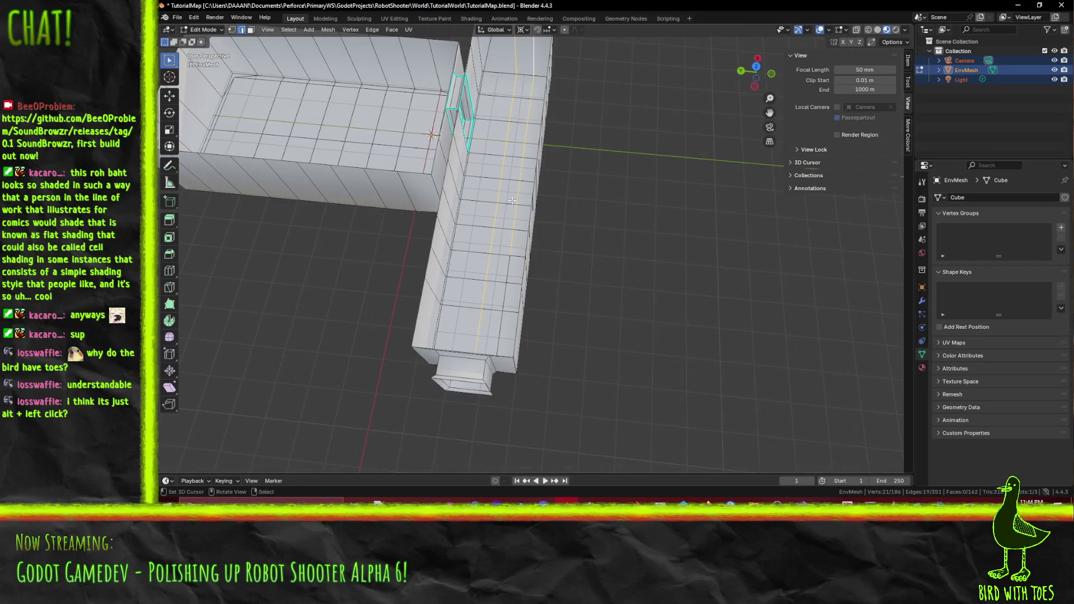
left_click_drag(509, 249, 546, 200)
Dissolve the selected doorway frame edges.
key("x")
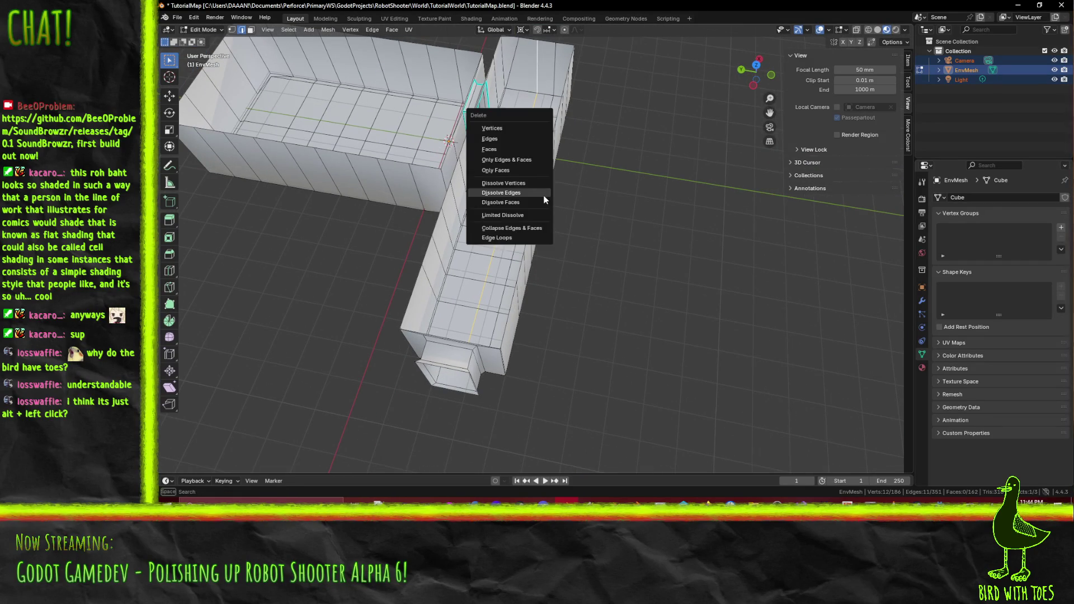
left_click(515, 191)
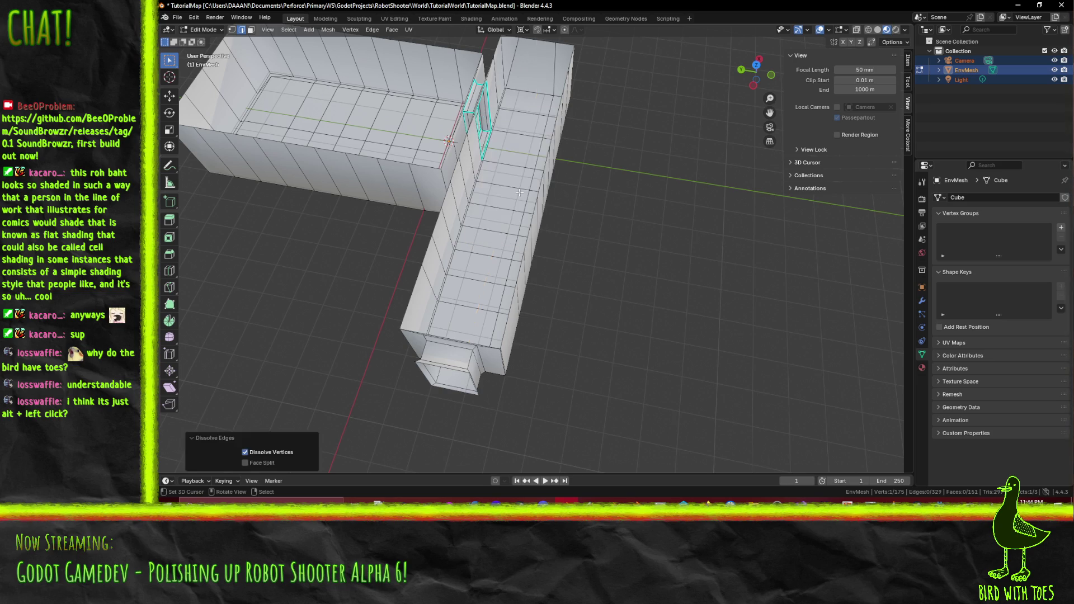
mouse_move(560, 196)
left_mouse_down()
mouse_move(457, 214)
mouse_move(559, 280)
left_mouse_up()
scroll(571, 293, "up", 4)
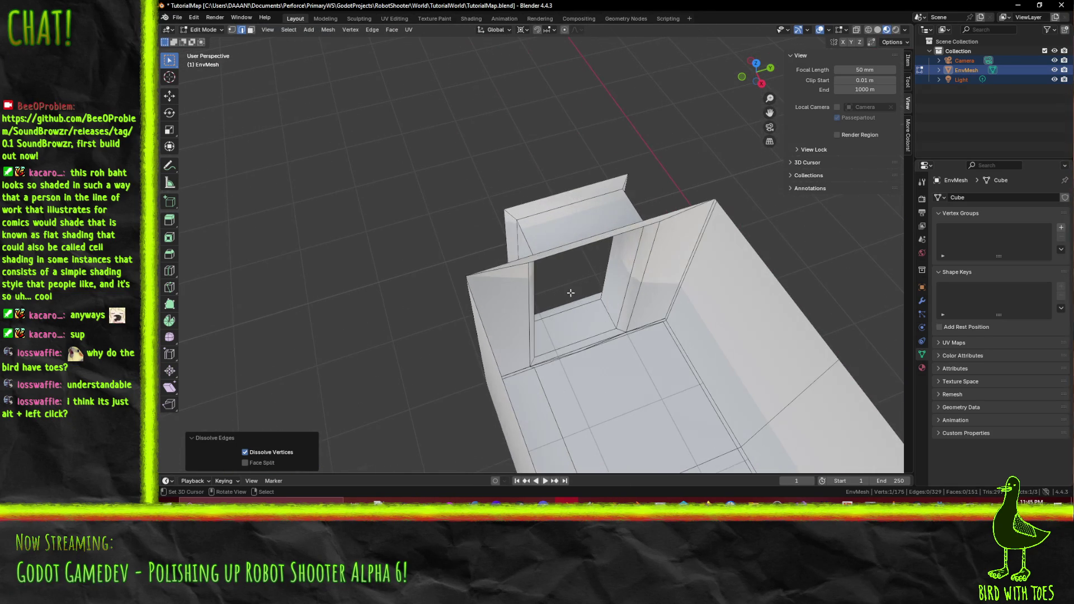
Add a loop cut across the corridor floor and move it 0.7 m along Y.
key("ctrl+r")
left_click(678, 372)
right_click(678, 373)
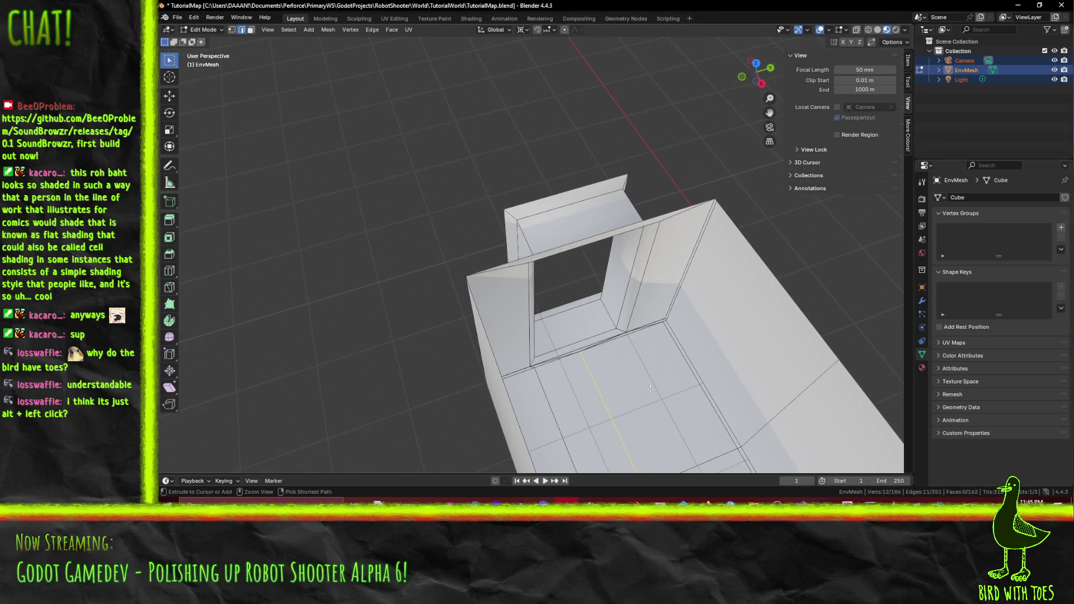
left_click_drag(650, 389, 498, 258)
key("KP_7")
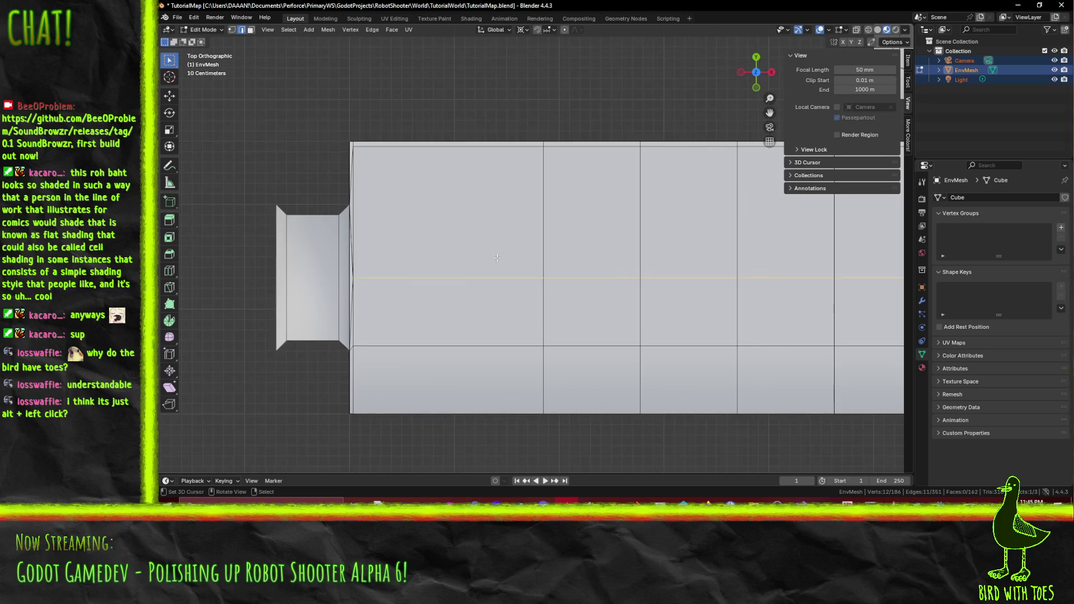
key("g")
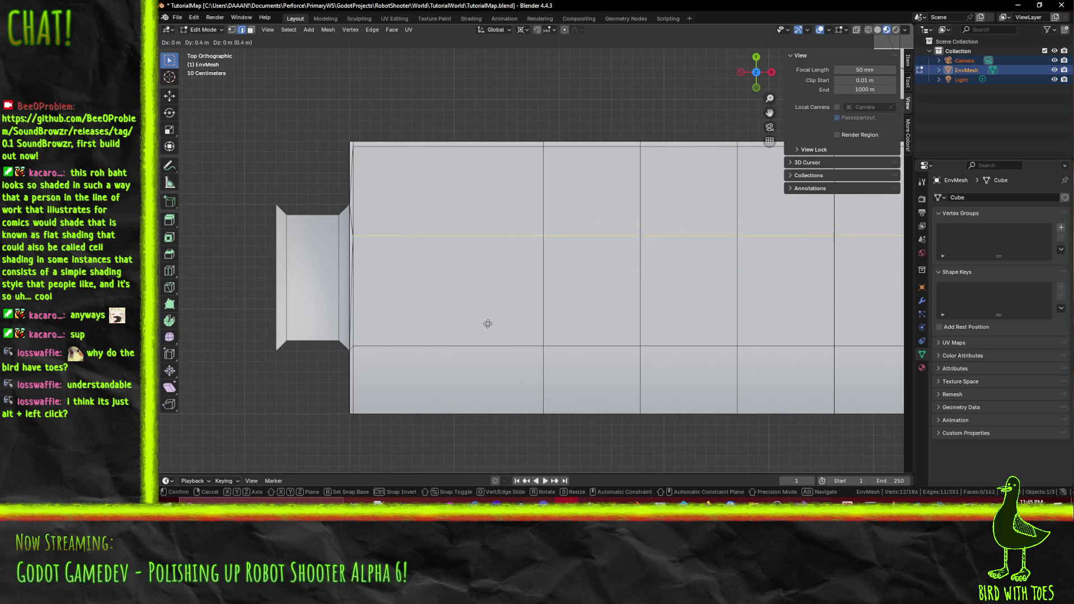
left_click(489, 298)
scroll(489, 298, "down", 2)
mouse_move(488, 298)
left_mouse_down()
mouse_move(637, 304)
mouse_move(537, 290)
mouse_move(336, 112)
left_mouse_up()
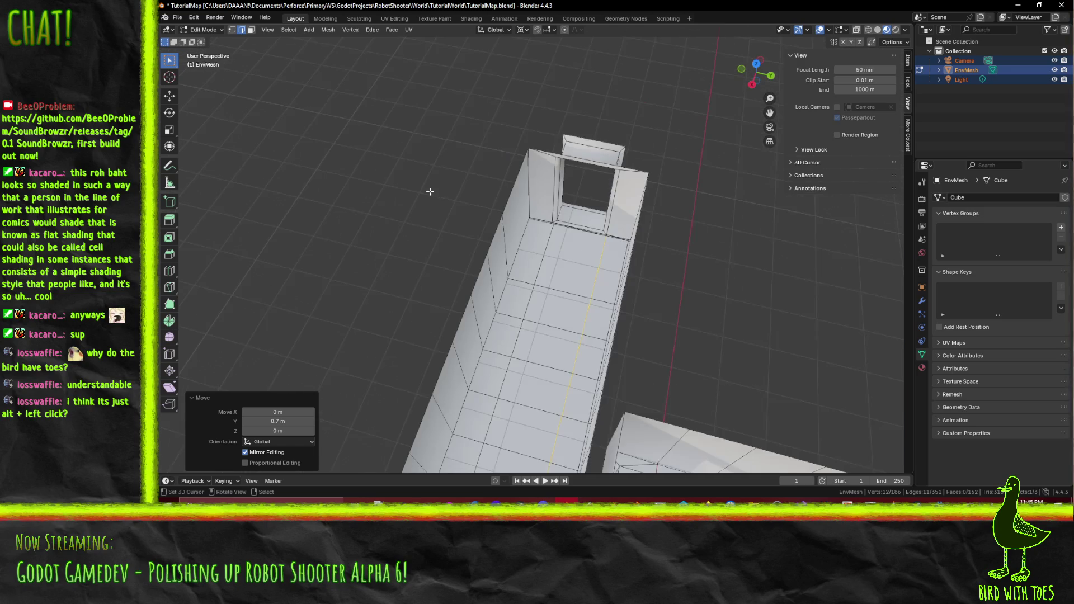
In face select mode, select the row-by-row strip of corridor floor faces from the doorway to the corridor end.
left_click(251, 30)
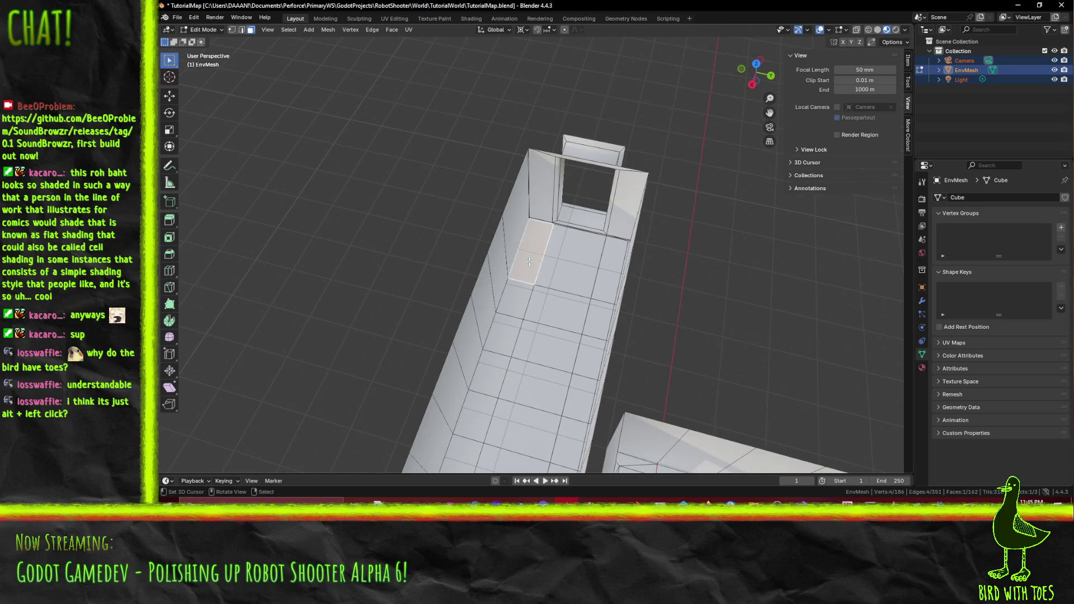
left_click(609, 269, "shift")
left_click(566, 318, "shift")
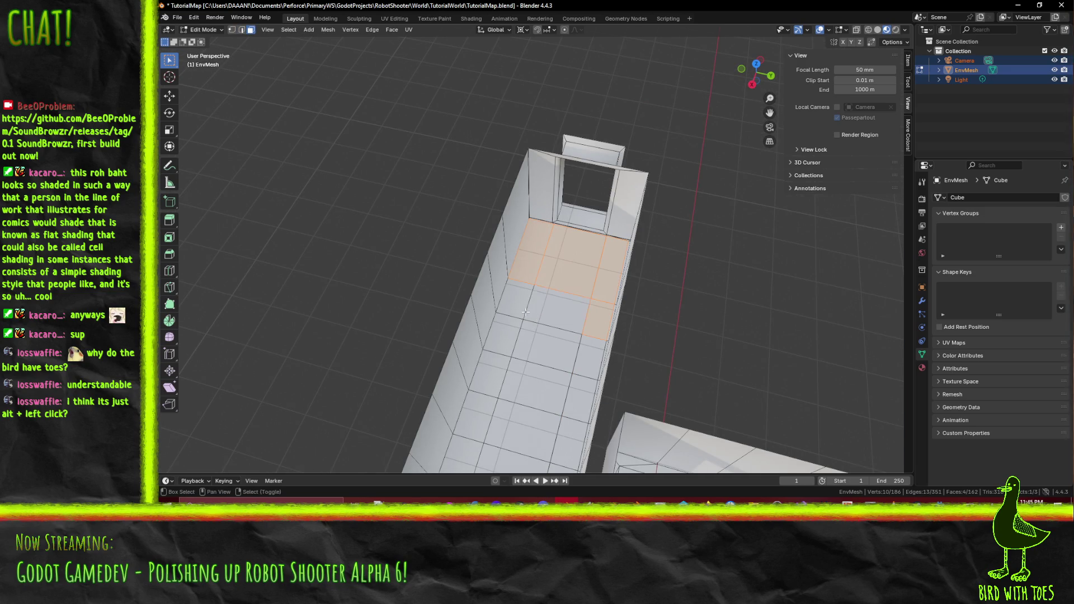
left_click(517, 324, "shift")
left_click(540, 344, "shift")
left_click(582, 361, "shift")
left_click(576, 400, "shift")
left_click(531, 389, "shift")
left_click(489, 374, "shift")
left_click(487, 414, "shift")
left_click(529, 436, "shift")
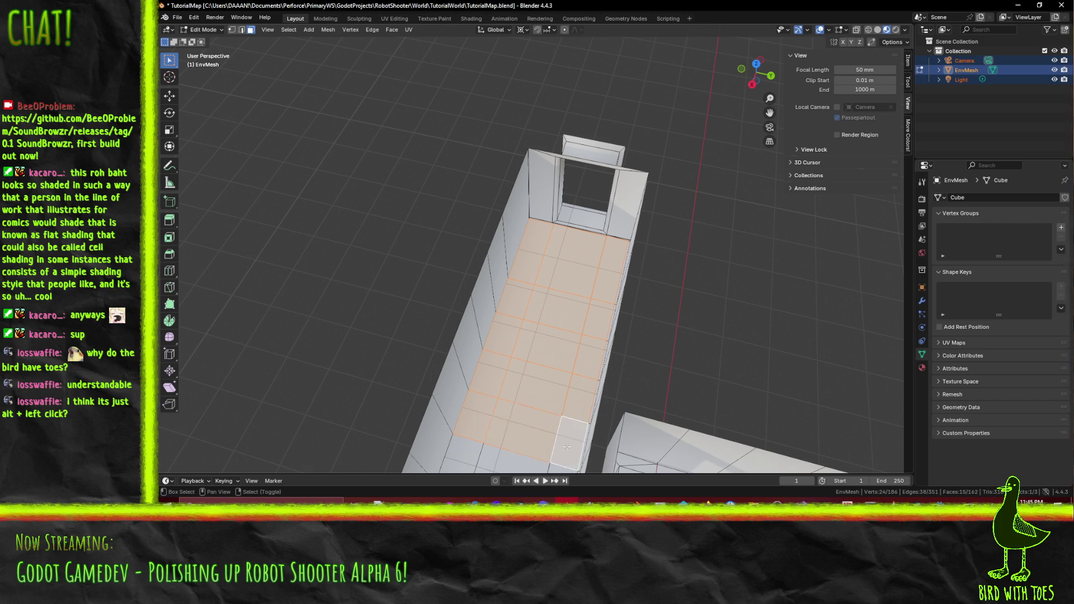
left_click(568, 443, "shift")
scroll(568, 442, "up", 3)
left_click(623, 325, "shift")
left_click(593, 316, "shift")
left_click(527, 311, "shift")
left_click(582, 347, "shift")
left_click(511, 348, "shift")
left_click(616, 369, "shift")
left_click(611, 405, "shift")
left_click(518, 422, "shift")
left_click(518, 422, "shift")
left_click(518, 422, "shift")
left_click(518, 422, "shift")
left_click(518, 421, "shift")
left_click(518, 422, "shift")
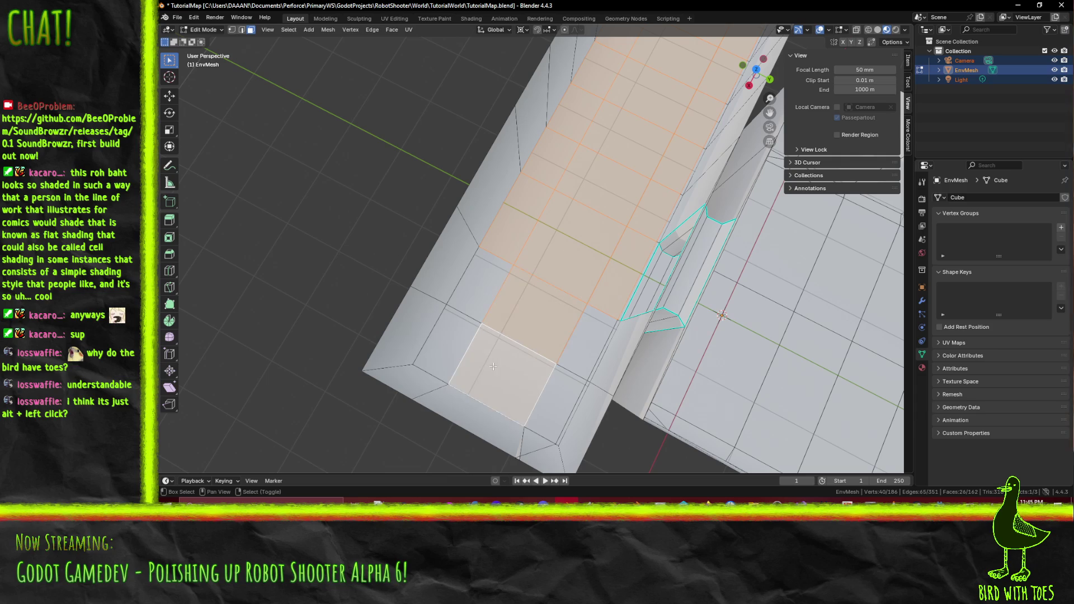
left_click(475, 316, "ctrl")
left_click(489, 271, "ctrl")
left_click(559, 386, "ctrl")
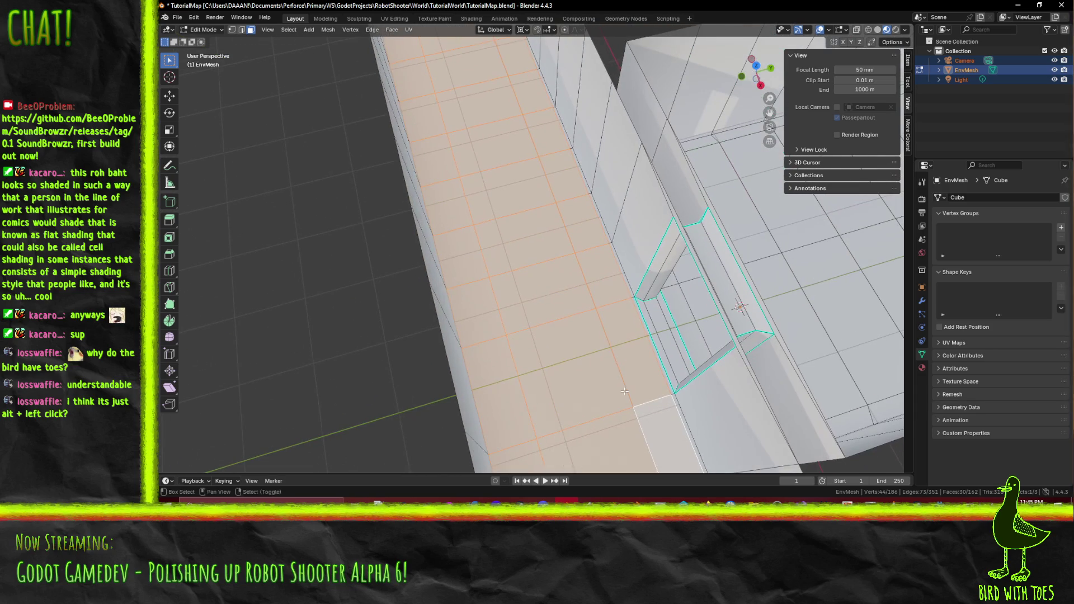
key("KP_1")
Lower the corridor floor strip by 0.1 m, then clear the selection.
scroll(532, 269, "up", 4)
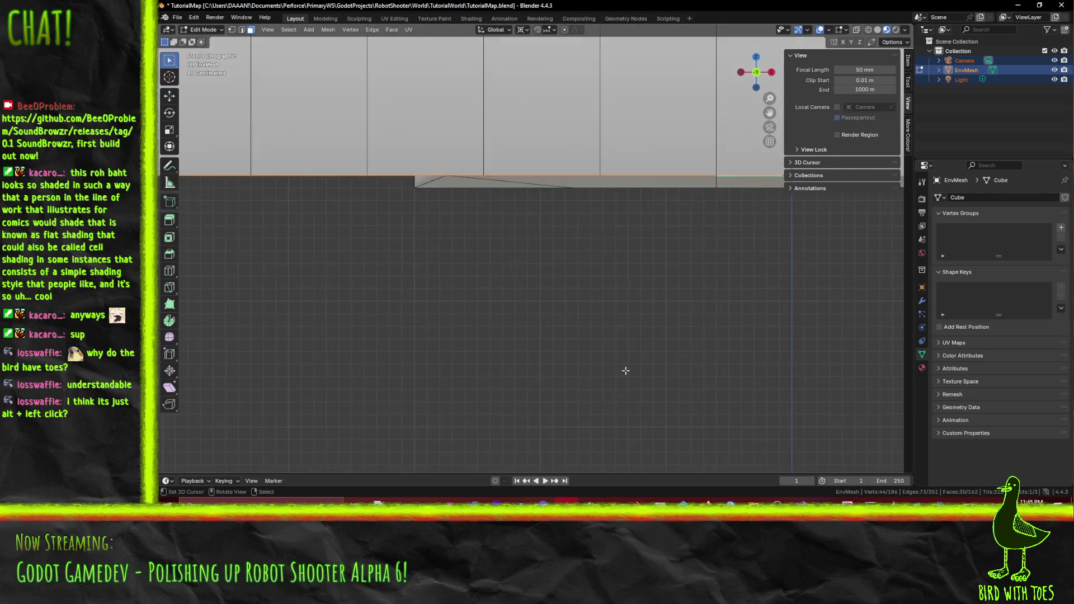
key("g")
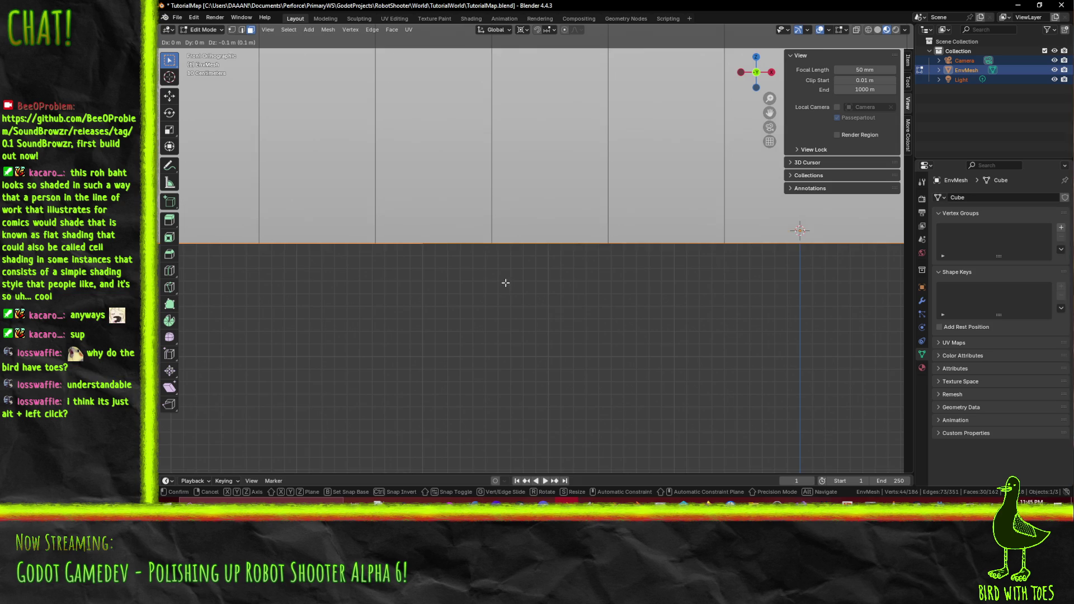
left_click(503, 280)
mouse_move(529, 264)
left_mouse_down()
mouse_move(605, 281)
mouse_move(443, 280)
mouse_move(442, 296)
mouse_move(591, 304)
mouse_move(537, 300)
mouse_move(591, 332)
mouse_move(473, 310)
mouse_move(629, 319)
mouse_move(538, 327)
mouse_move(475, 299)
mouse_move(483, 327)
mouse_move(523, 285)
left_mouse_up()
left_click(442, 303)
left_click(442, 302, "alt")
key("alt+a")
Return to Object Mode and save TutorialMap.blend.
key("Tab")
key("Tab")
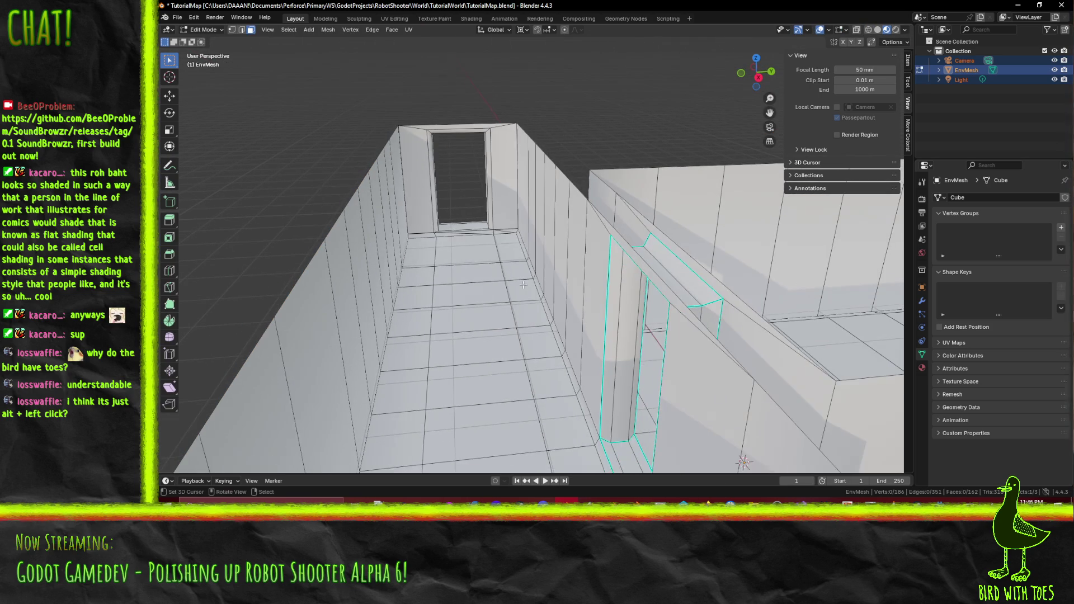
key("ctrl+s")
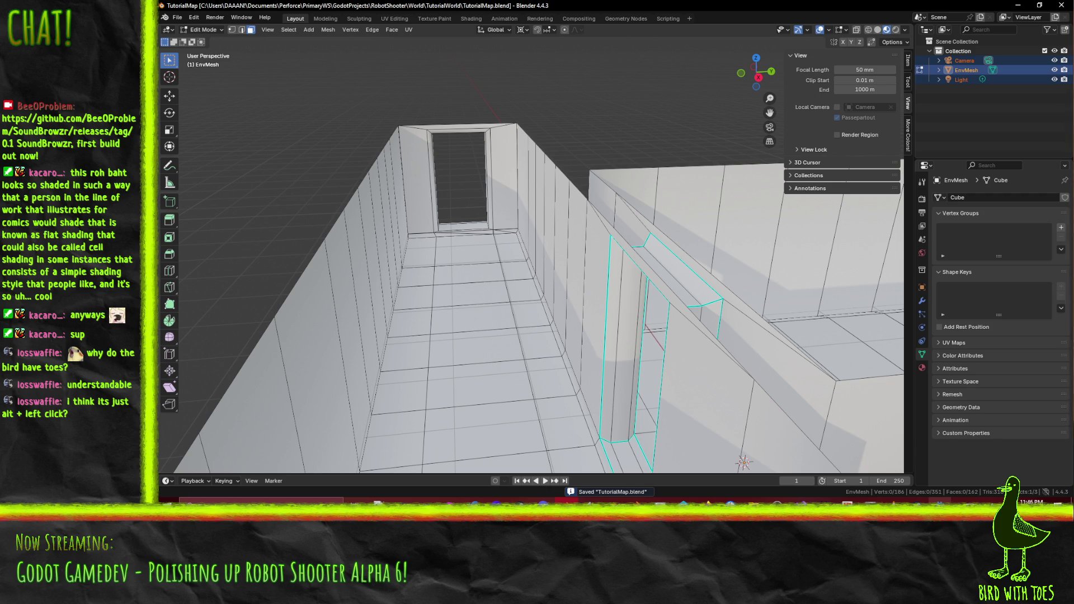
mouse_move(940, 504)
left_click(940, 470)
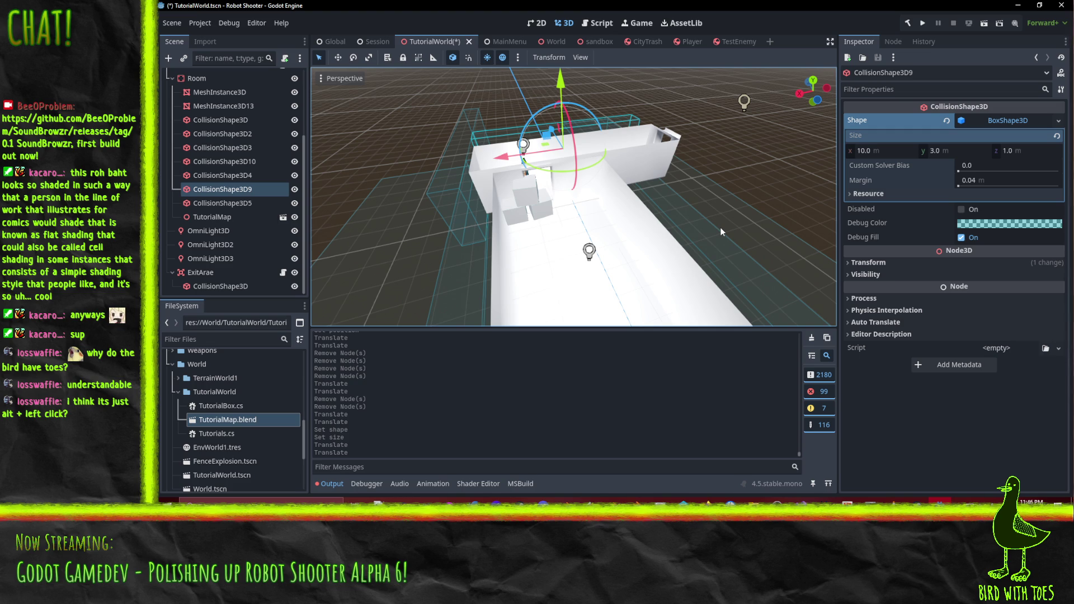
Select MeshInstance3D13 and drag it along one axis with the move gizmo.
scroll(764, 176, "up", 3)
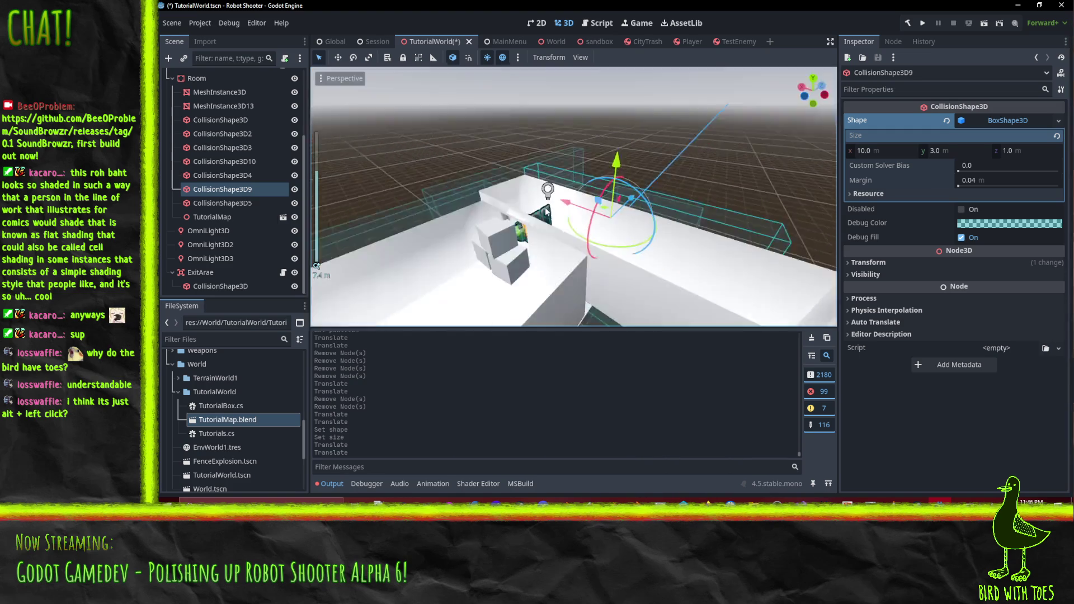
mouse_move(545, 207)
left_mouse_down()
mouse_move(513, 159)
mouse_move(457, 195)
mouse_move(430, 192)
left_mouse_up()
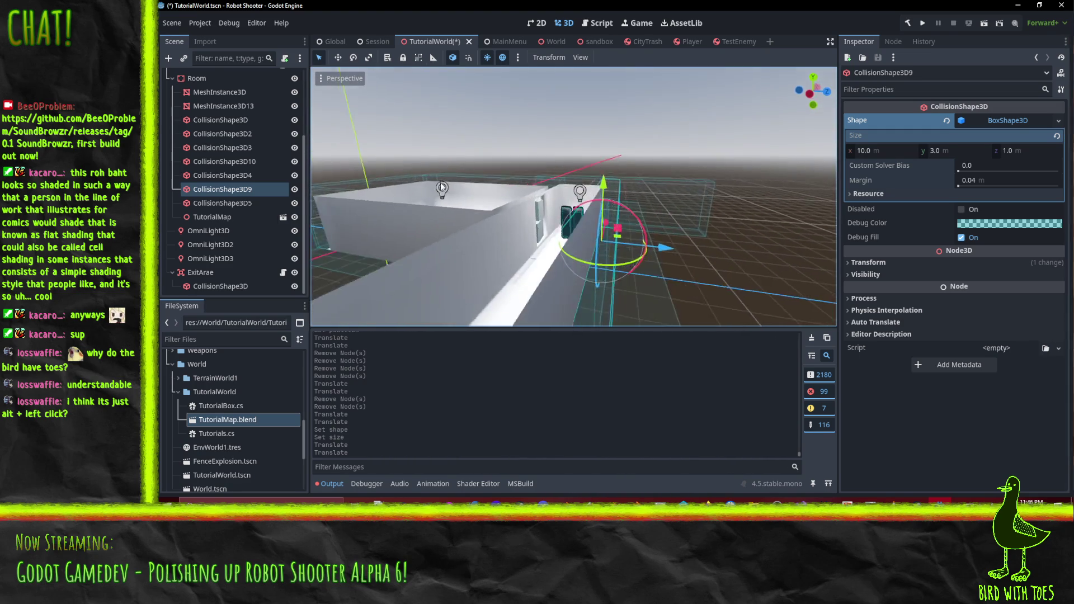
key("f")
mouse_move(525, 170)
left_mouse_down()
mouse_move(554, 162)
mouse_move(457, 202)
left_mouse_up()
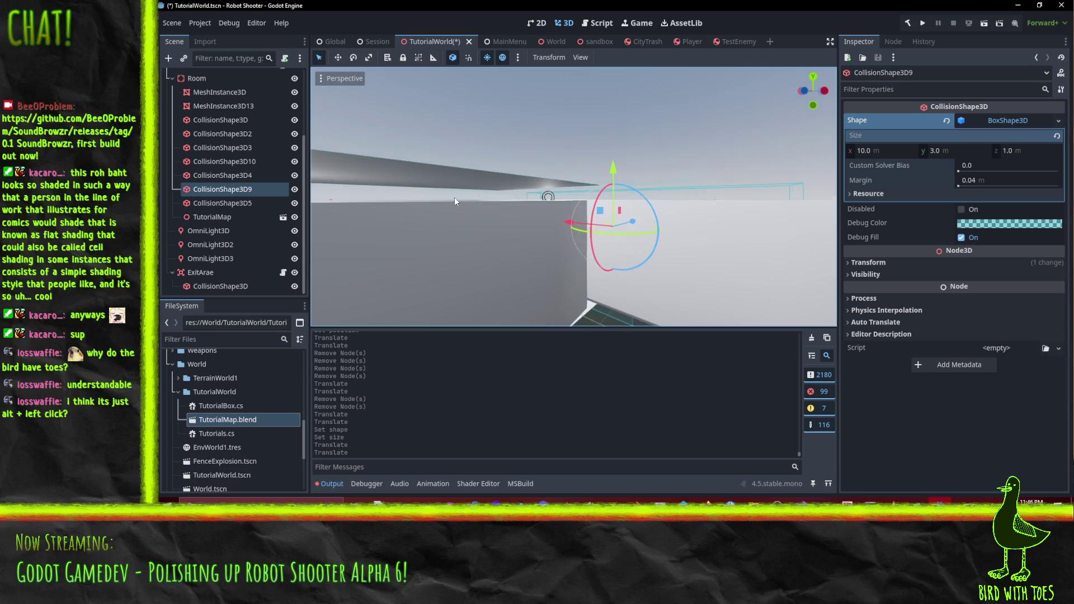
left_click(457, 201)
mouse_move(522, 176)
left_mouse_down()
mouse_move(494, 183)
mouse_move(526, 200)
mouse_move(542, 188)
mouse_move(568, 196)
mouse_move(572, 182)
mouse_move(616, 173)
left_mouse_up()
left_click_drag(663, 130, 666, 179)
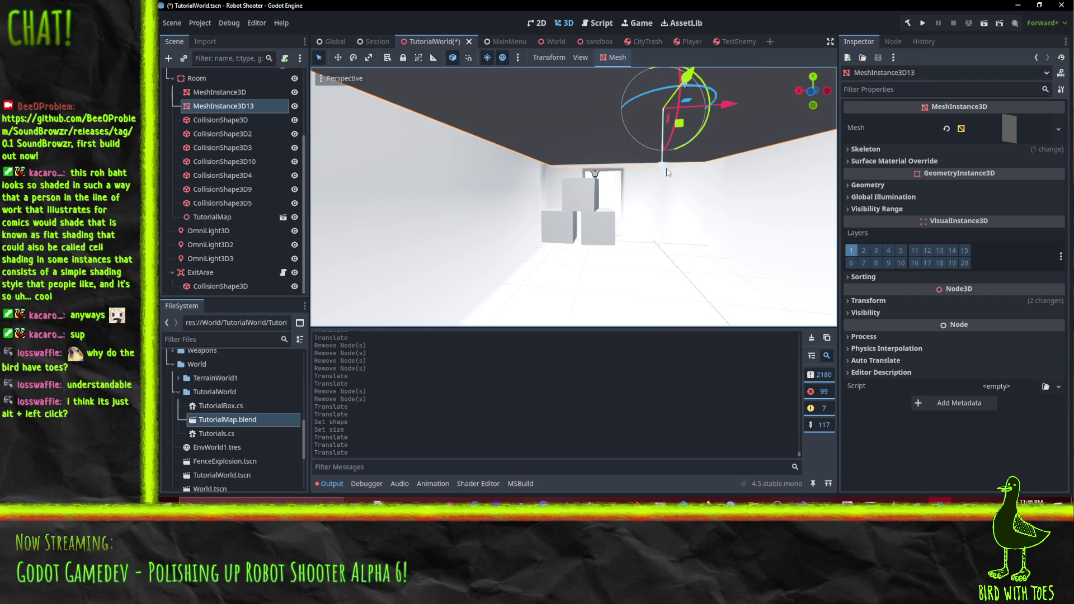
Pull the camera back over the room walls and select the TutorialMap node.
scroll(462, 181, "up", 5)
mouse_move(462, 180)
left_mouse_down()
mouse_move(489, 213)
mouse_move(582, 264)
mouse_move(568, 168)
mouse_move(554, 174)
mouse_move(615, 145)
mouse_move(486, 180)
mouse_move(467, 197)
mouse_move(535, 213)
mouse_move(520, 190)
mouse_move(614, 222)
mouse_move(559, 212)
left_mouse_up()
scroll(444, 192, "down", 3)
left_click(520, 190)
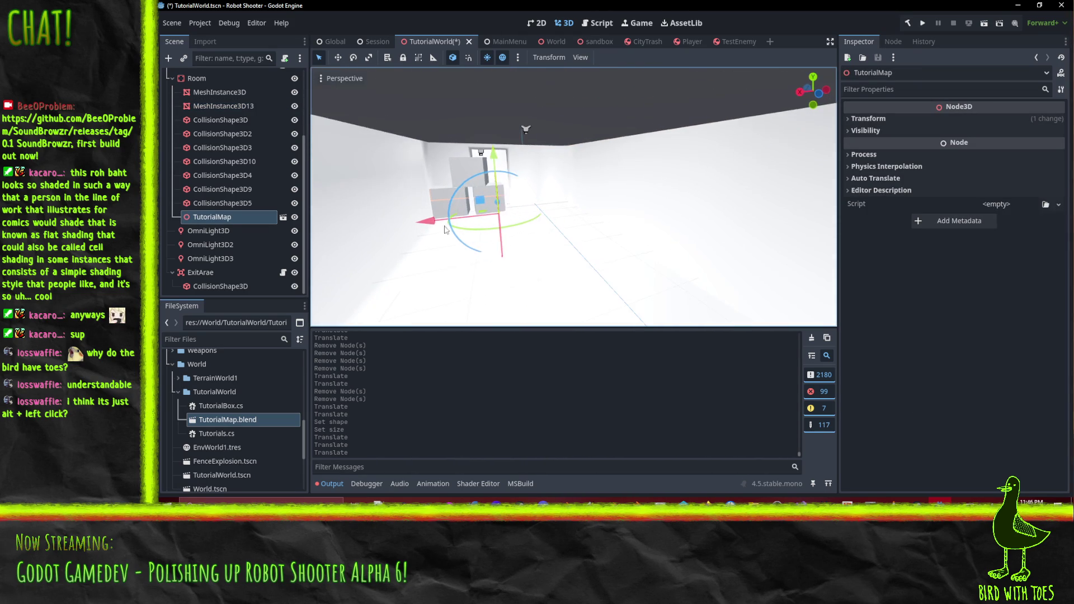
scroll(227, 237, "up", 2)
scroll(227, 237, "up", 2)
scroll(218, 246, "down", 4)
left_click(566, 501)
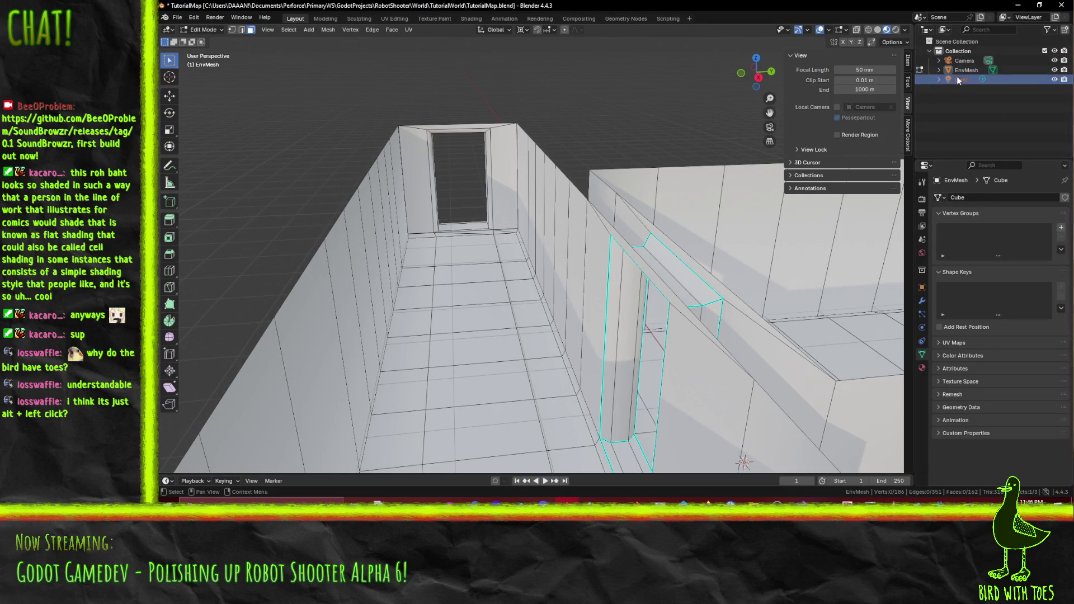
Delete the Camera and Light objects, save TutorialMap.blend, and return to Godot.
right_click(958, 59)
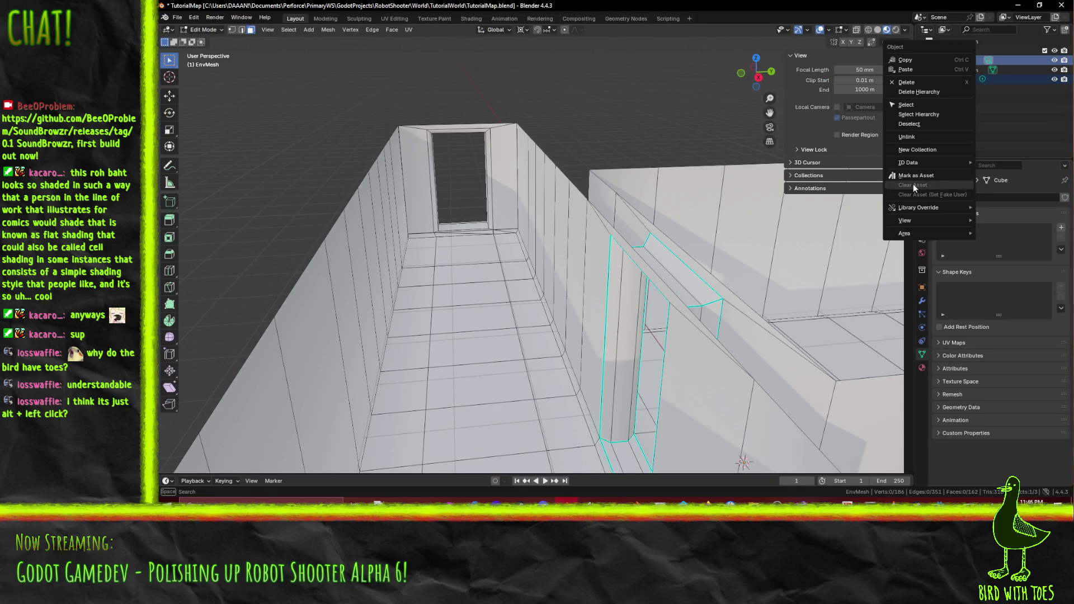
left_click(916, 83)
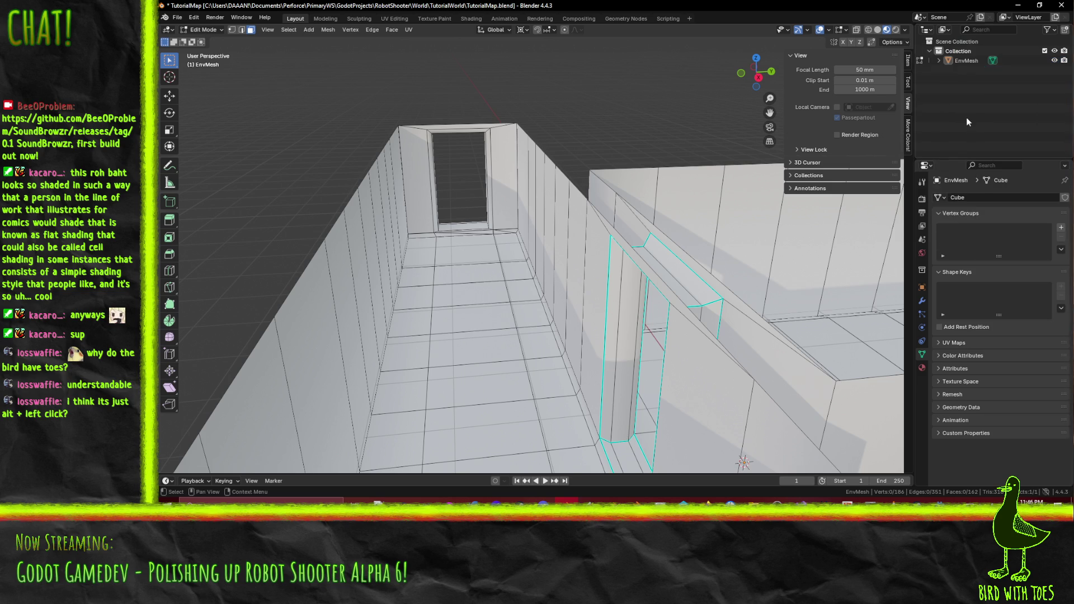
key("ctrl+s")
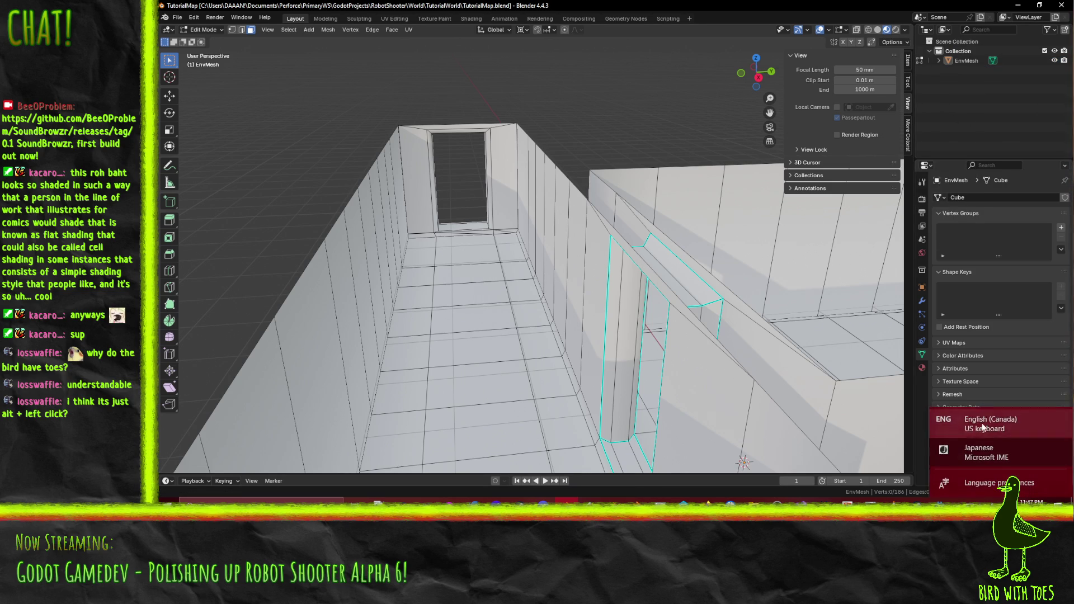
mouse_move(942, 502)
left_click(945, 477)
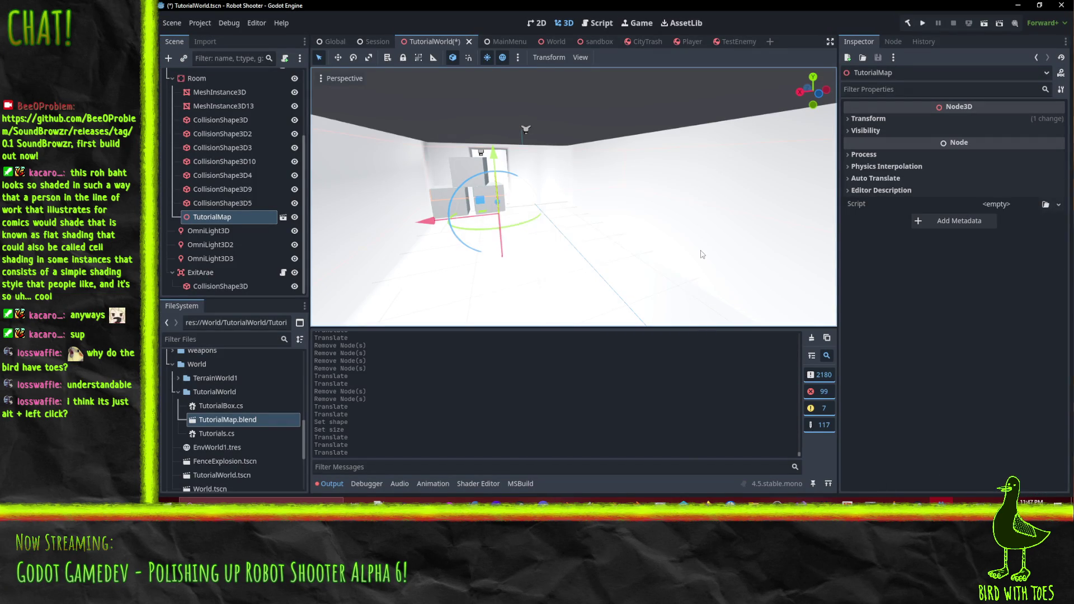
Hide the OmniLight3D, OmniLight3D2 and OmniLight3D3 ceiling lights in the Scene tree.
mouse_move(694, 254)
left_mouse_down()
mouse_move(644, 250)
mouse_move(683, 220)
mouse_move(713, 238)
mouse_move(695, 239)
mouse_move(726, 244)
mouse_move(790, 286)
mouse_move(831, 287)
mouse_move(340, 283)
mouse_move(671, 262)
mouse_move(672, 251)
left_mouse_up()
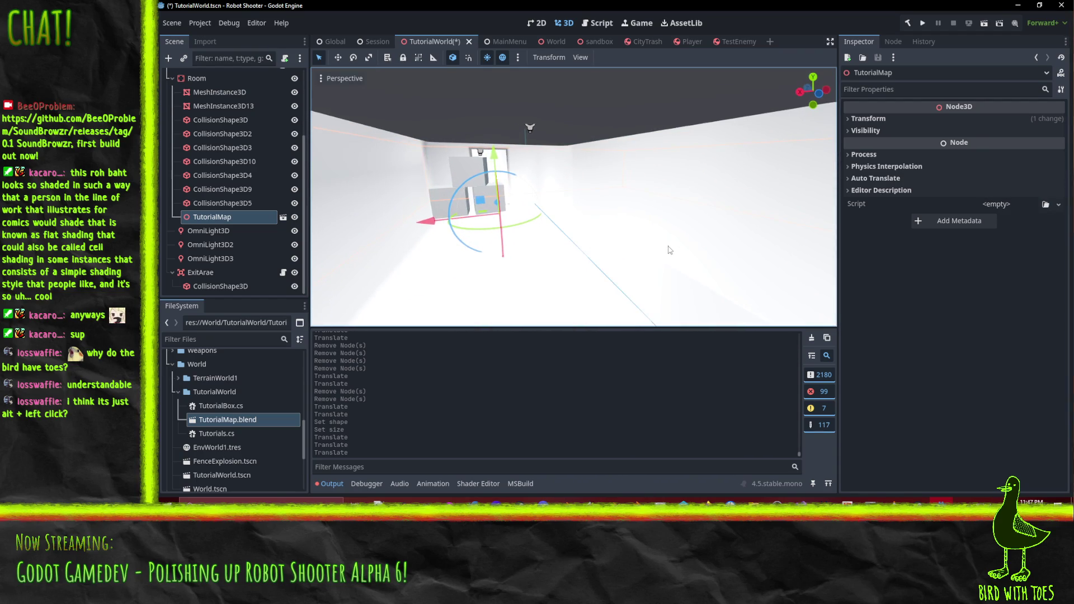
left_click(531, 129)
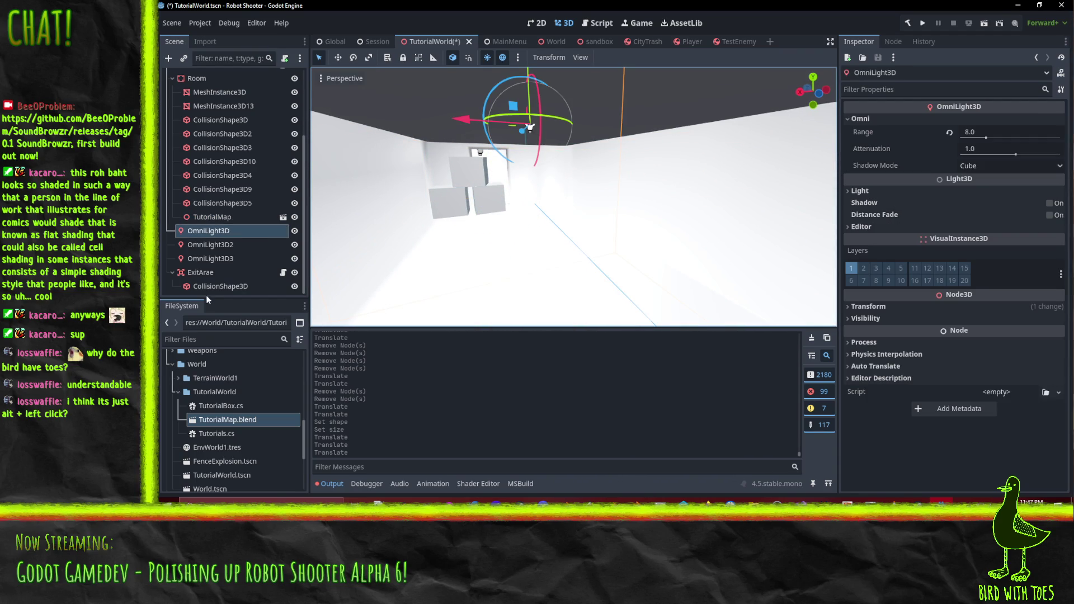
left_click(294, 231)
left_click(294, 232)
left_click(294, 245)
left_click(294, 258)
left_click(294, 231)
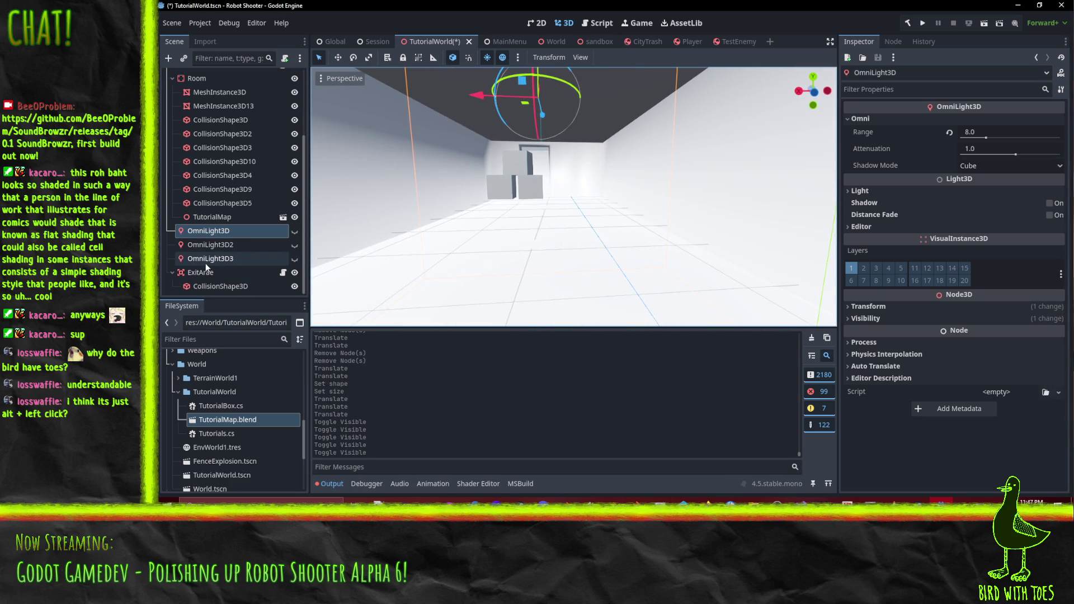
scroll(206, 267, "up", 3)
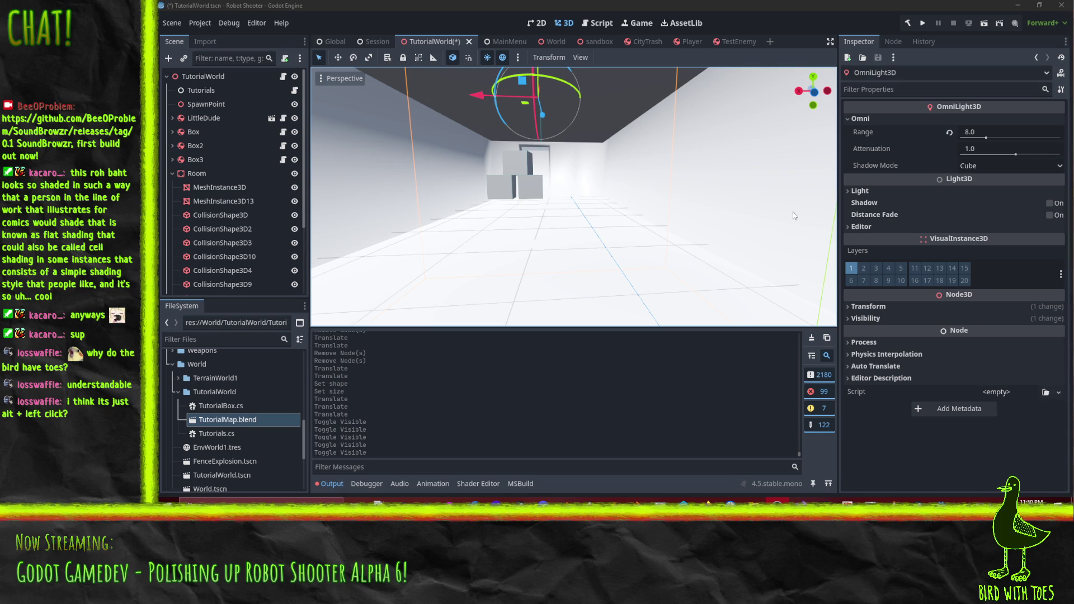
mouse_move(566, 132)
left_mouse_down()
mouse_move(615, 206)
mouse_move(655, 148)
mouse_move(637, 106)
mouse_move(518, 128)
mouse_move(536, 205)
mouse_move(488, 237)
left_mouse_up()
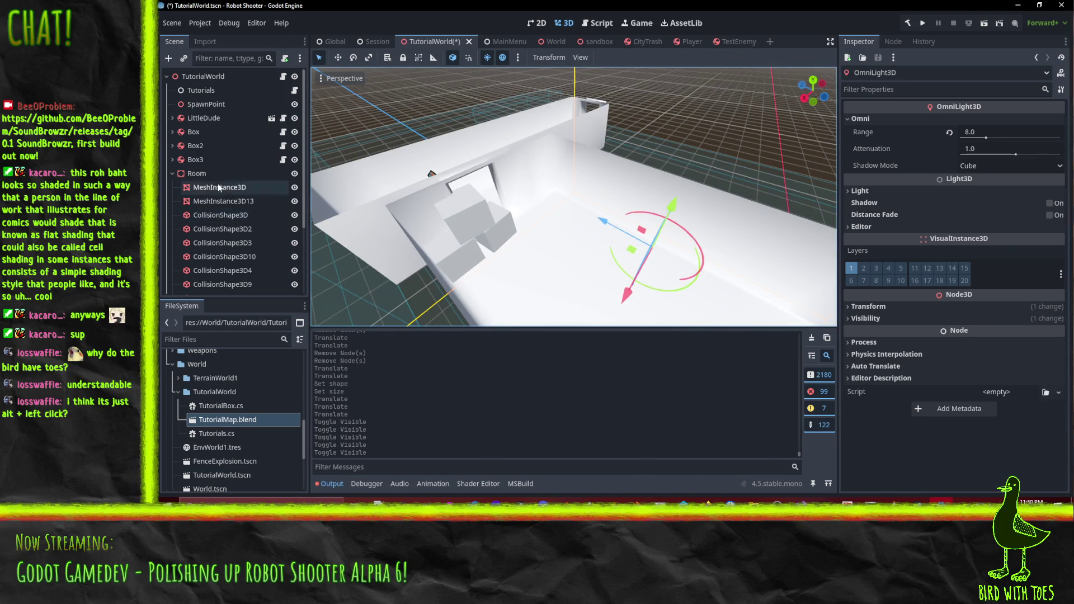
Hide the old MeshInstance3D13 and MeshInstance3D room meshes.
scroll(217, 200, "down", 3)
left_click(210, 273)
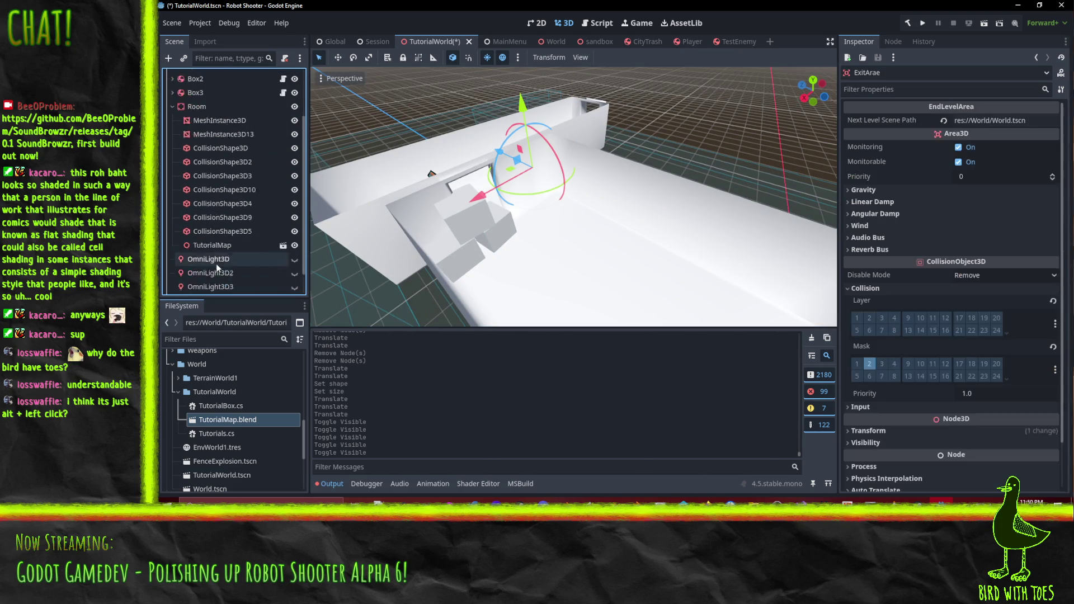
left_click(536, 237)
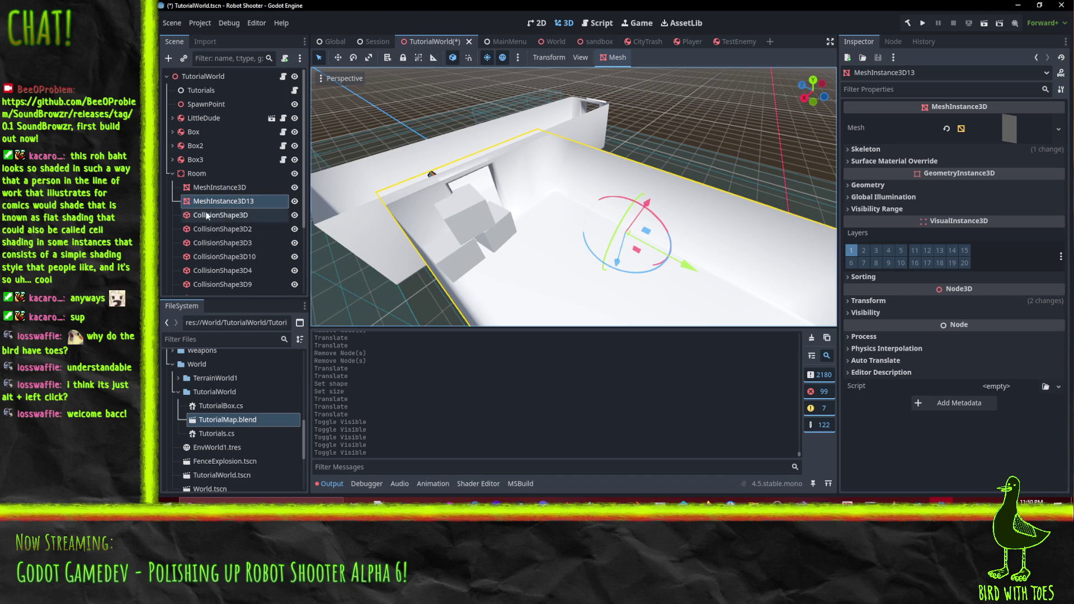
left_click(295, 200)
left_click(294, 187)
left_click(335, 209)
Select the imported TutorialMap node and look over its node options menu.
left_click(351, 217)
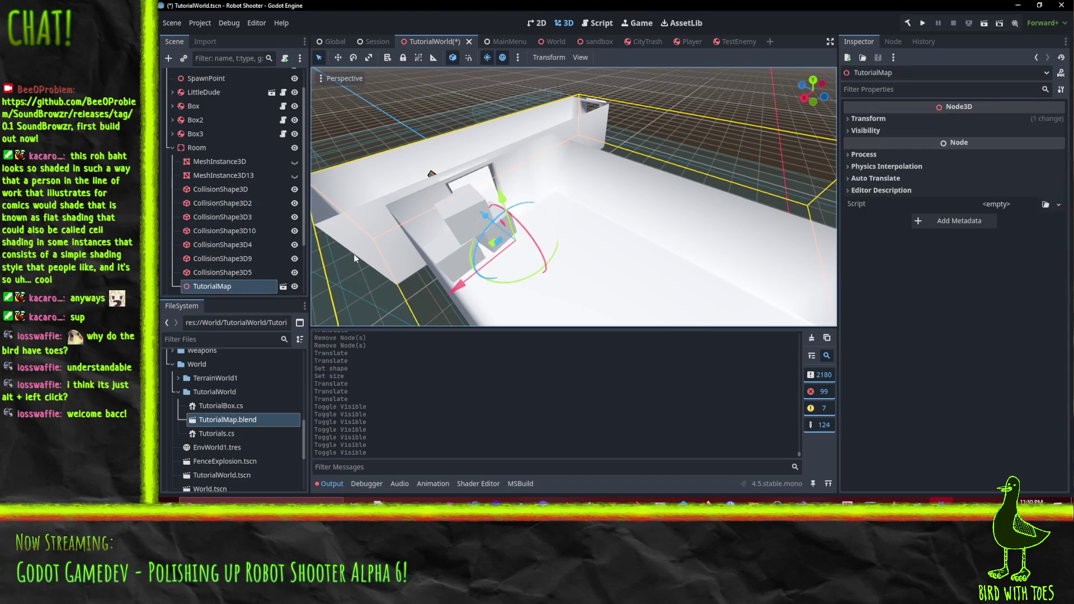
scroll(237, 248, "down", 3)
right_click(207, 217)
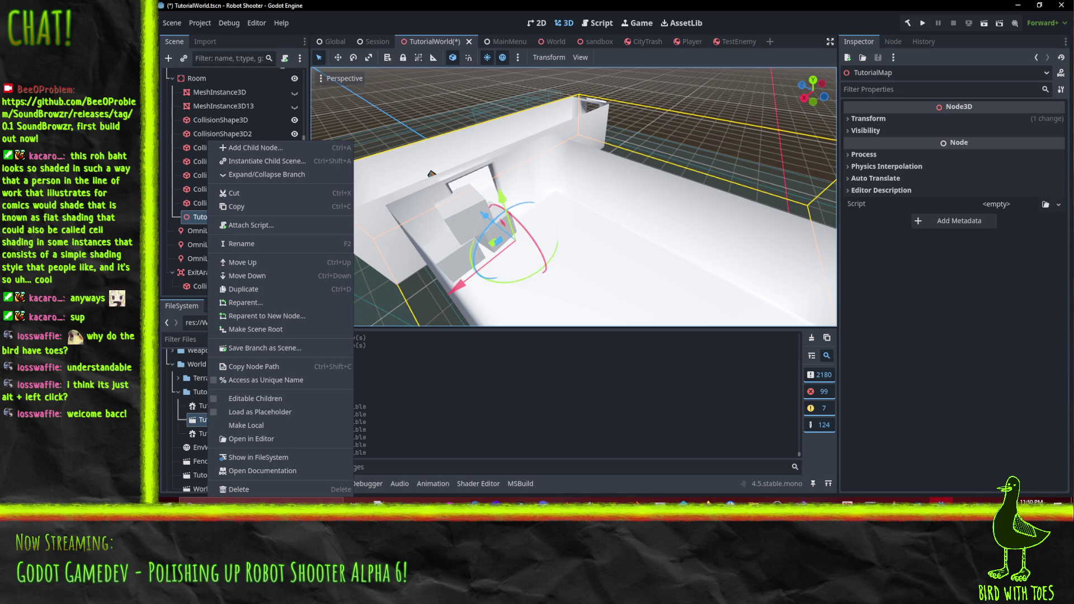
key("Escape")
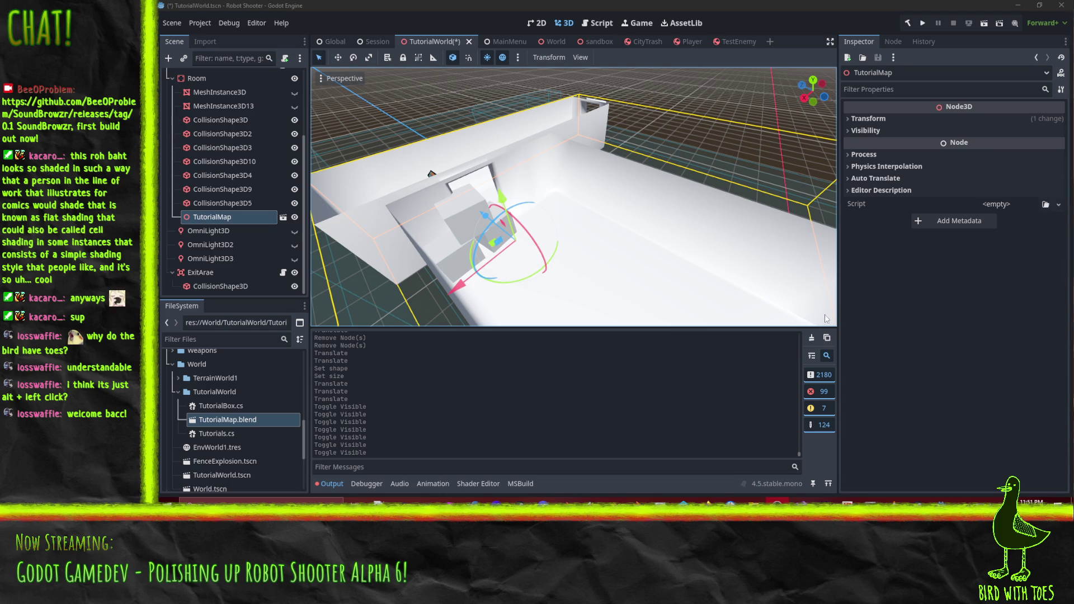
mouse_move(609, 189)
left_mouse_down()
mouse_move(595, 174)
mouse_move(493, 183)
mouse_move(610, 238)
left_mouse_up()
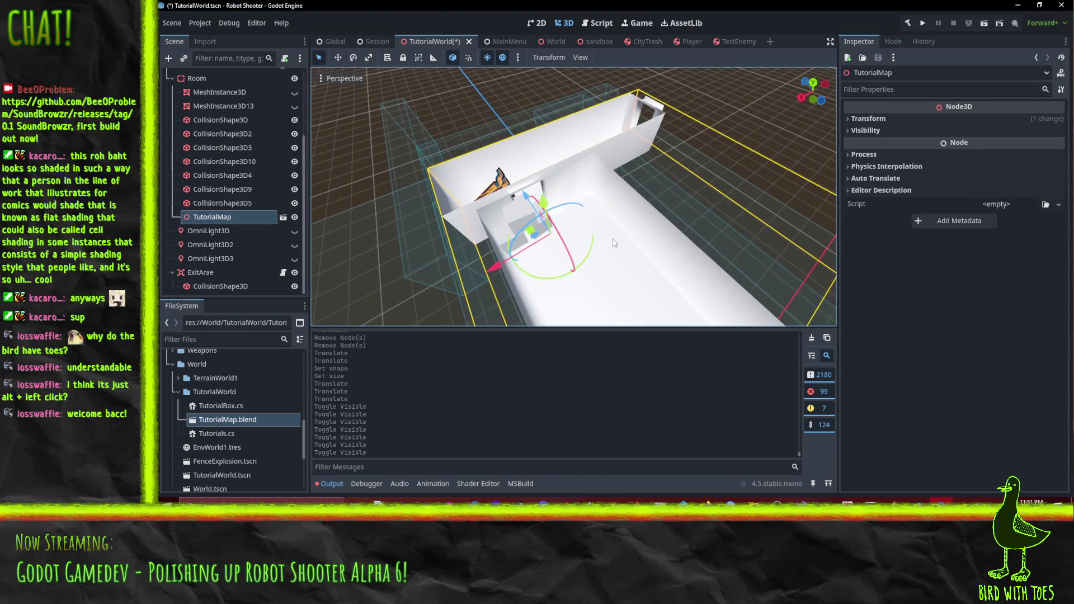
Make TutorialMap's children editable and select its EnvMesh child.
right_click(226, 220)
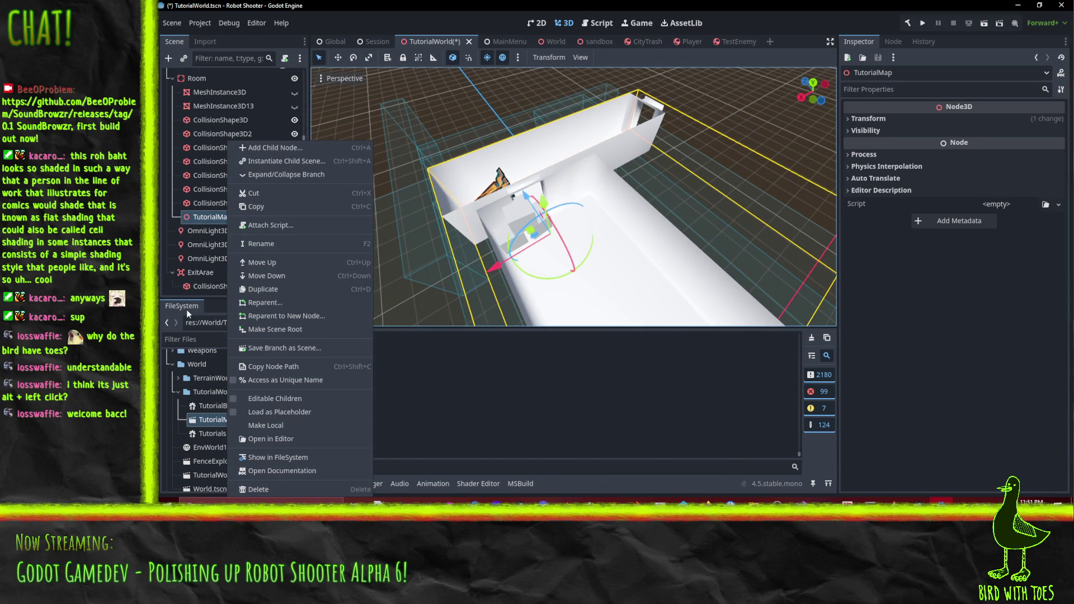
key("Escape")
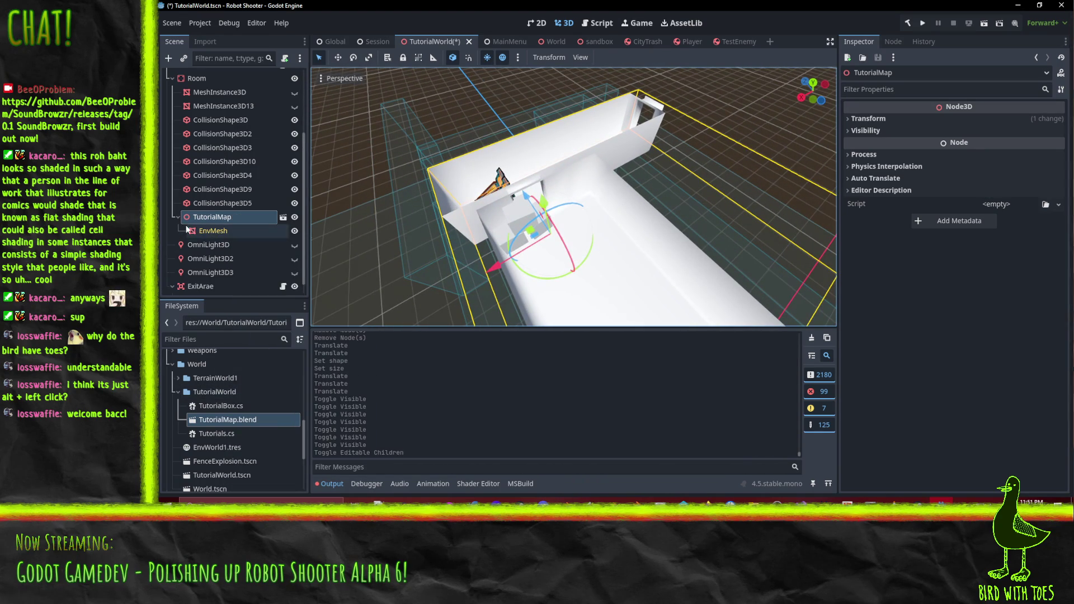
left_click(199, 230)
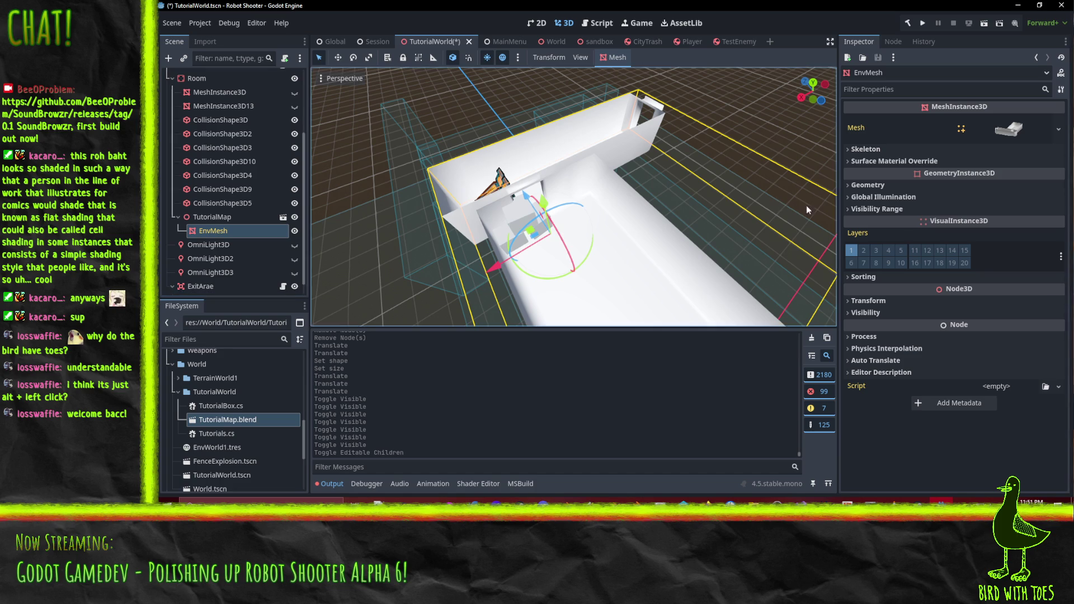
Give EnvMesh a new material in Surface Material Override slot 0 and expand its Albedo settings.
left_click(876, 160)
left_click(1016, 174)
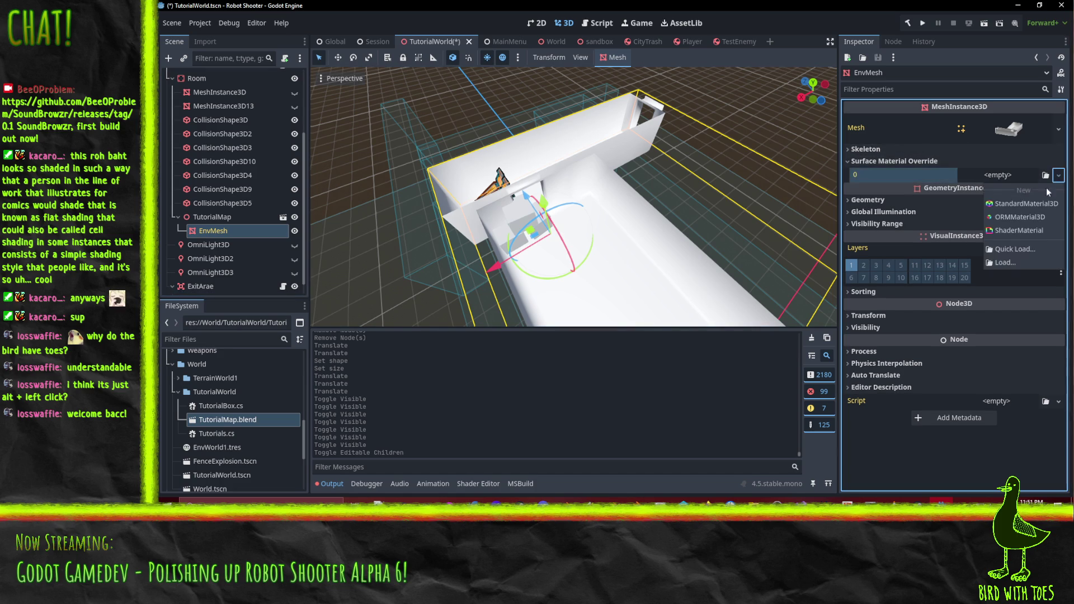
left_click(1018, 202)
left_click_drag(664, 228, 626, 202)
left_click(1041, 184)
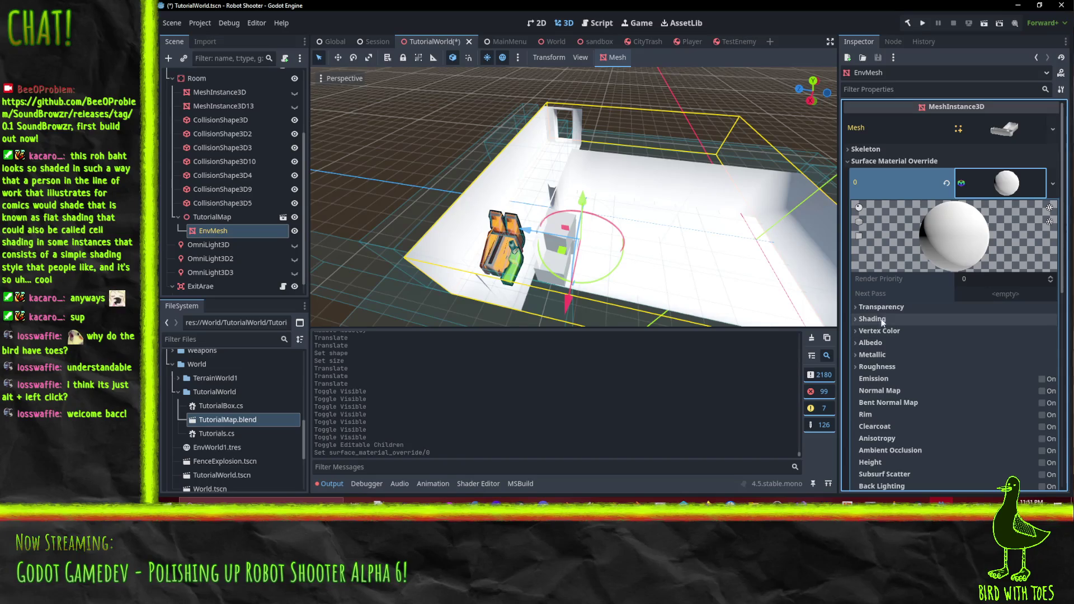
left_click(881, 341)
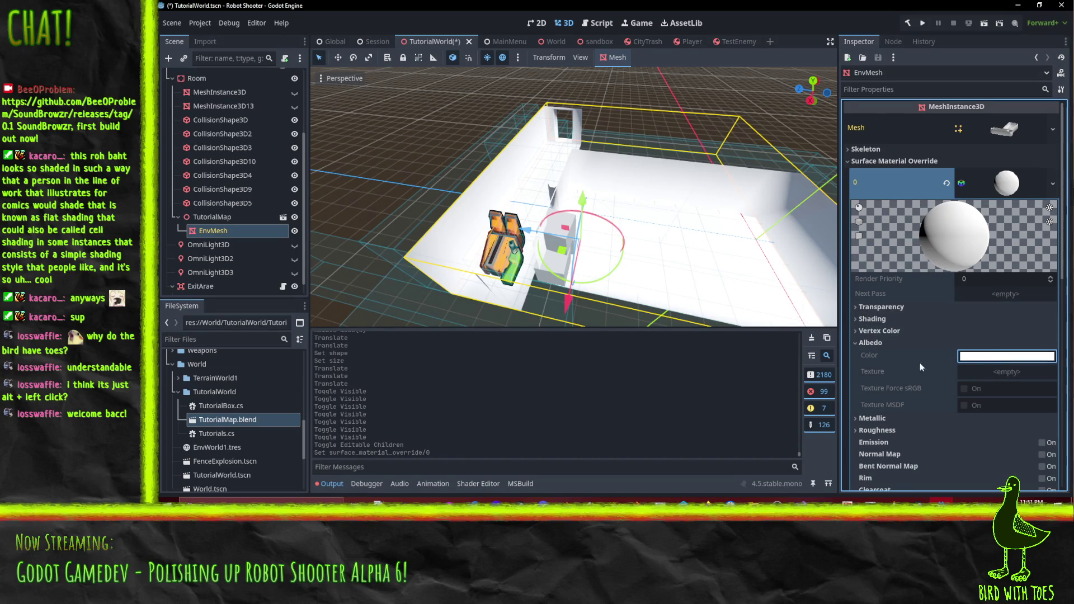
scroll(899, 362, "down", 2)
scroll(886, 269, "up", 2)
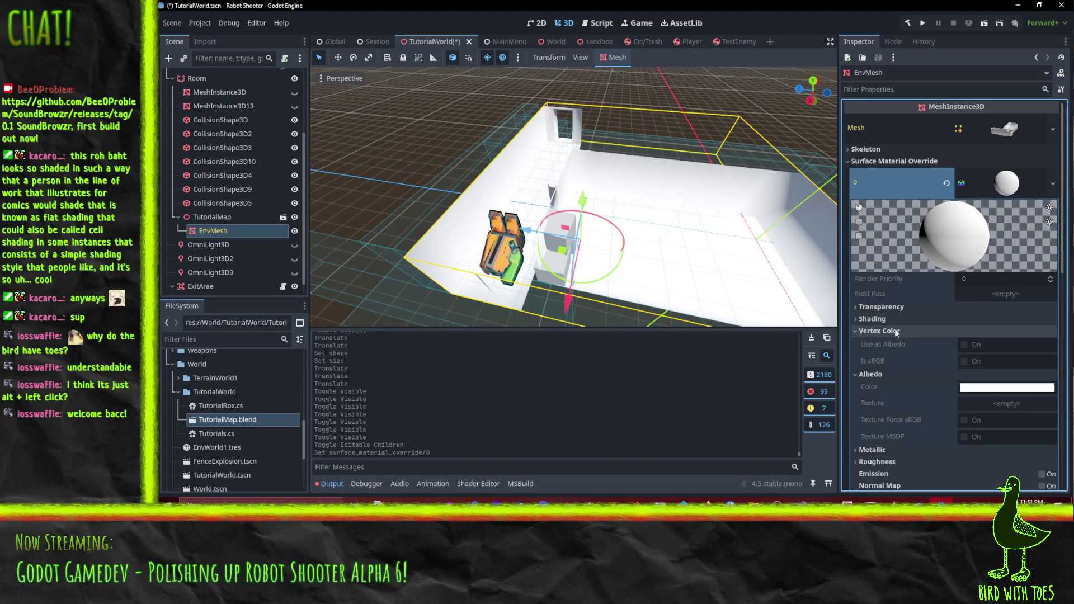
mouse_move(593, 207)
left_mouse_down()
mouse_move(777, 211)
mouse_move(716, 216)
mouse_move(441, 166)
mouse_move(489, 153)
left_mouse_up()
Turn off the preview sunlight and sky, and make all three OmniLight3D lights visible.
scroll(489, 156, "down", 5)
left_click_drag(585, 191, 537, 140)
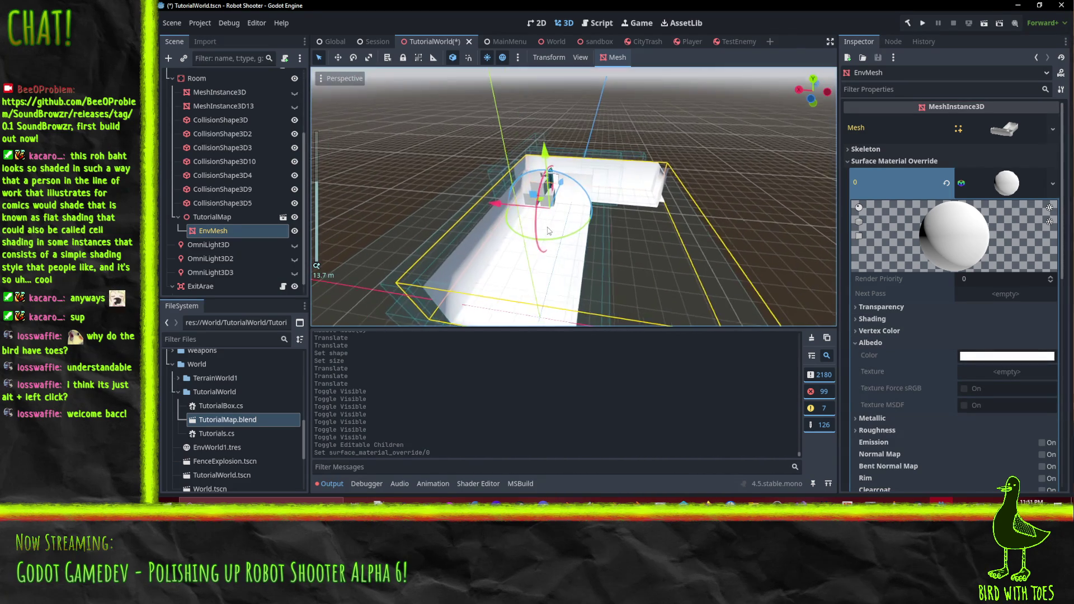
left_click(503, 57)
left_click(487, 57)
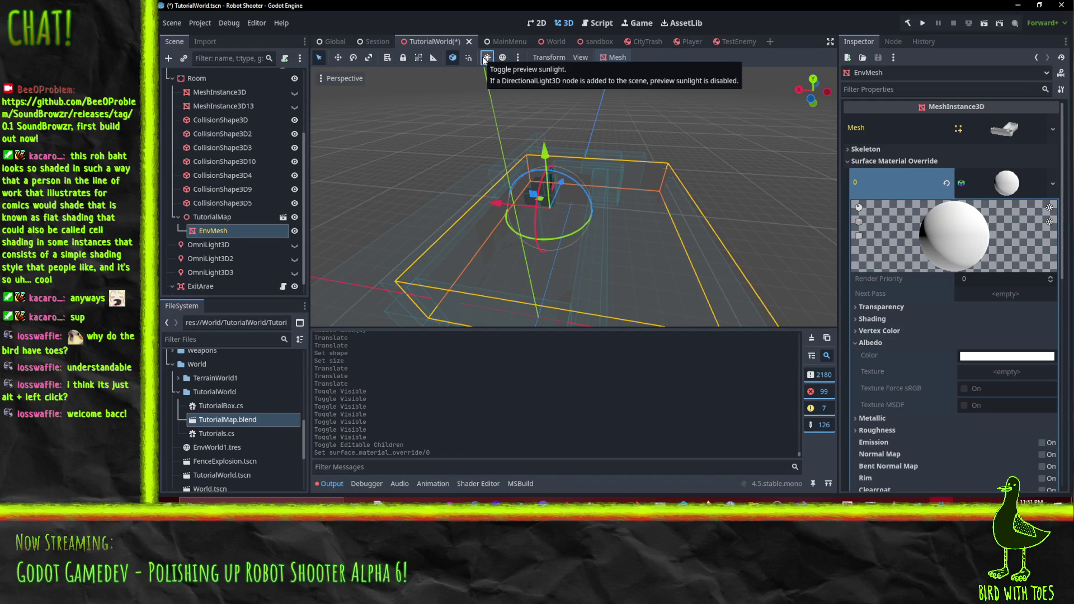
mouse_move(610, 240)
left_mouse_down()
mouse_move(647, 204)
mouse_move(653, 180)
left_mouse_up()
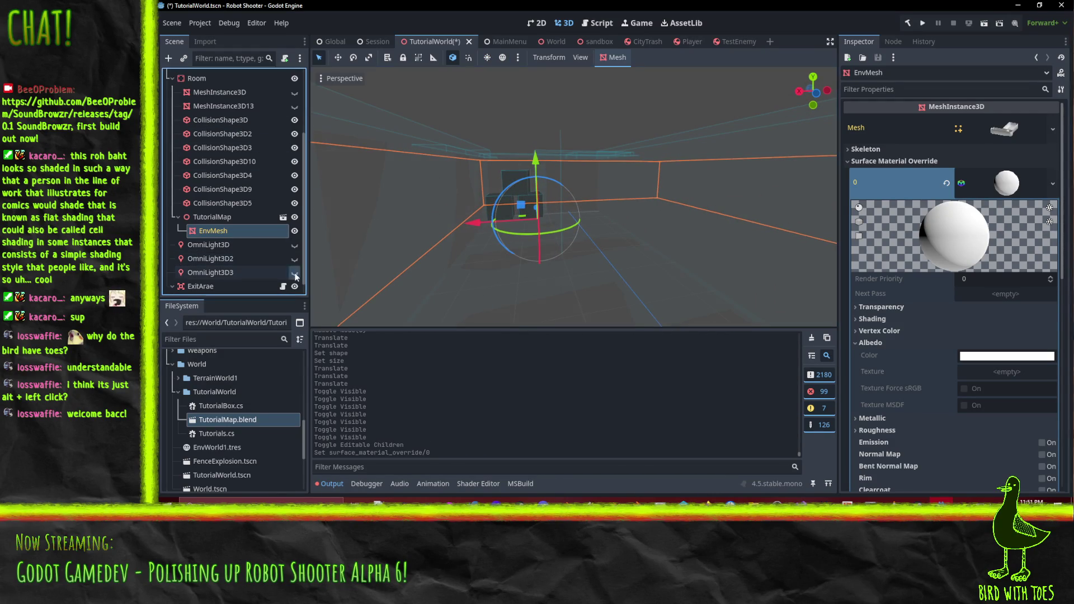
left_click(294, 273)
left_click(295, 259)
left_click(294, 245)
mouse_move(592, 226)
left_mouse_down()
mouse_move(560, 197)
mouse_move(494, 88)
left_mouse_up()
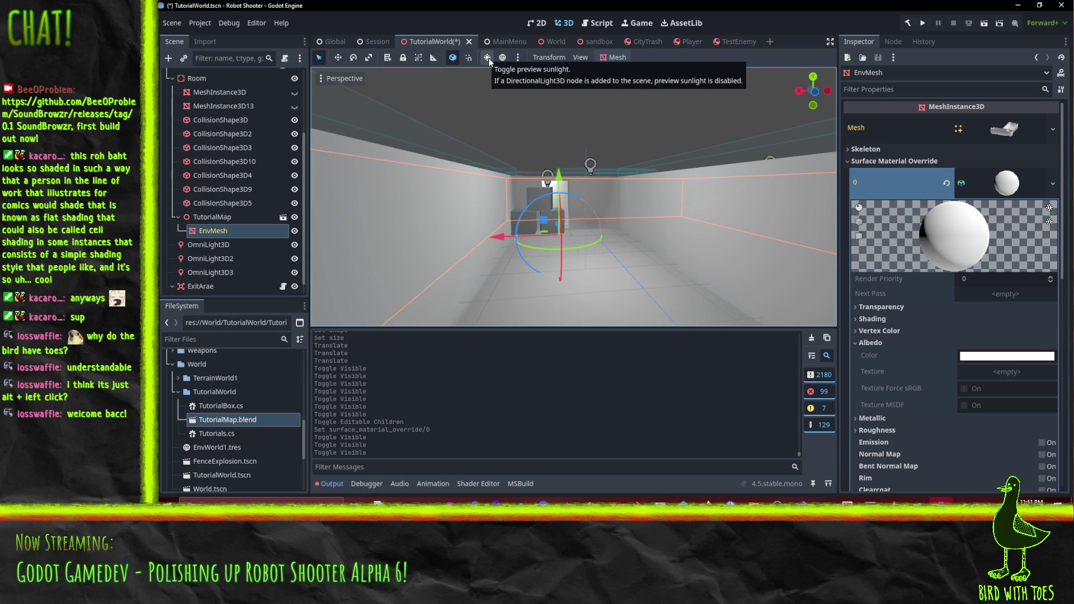
Compare the lit room with preview sunlight and sky toggled, leaving both off.
left_click(487, 58)
left_click(487, 58)
left_click(487, 58)
left_click(488, 58)
mouse_move(632, 260)
left_mouse_down()
mouse_move(590, 232)
mouse_move(560, 239)
mouse_move(589, 252)
mouse_move(588, 213)
mouse_move(607, 204)
left_mouse_up()
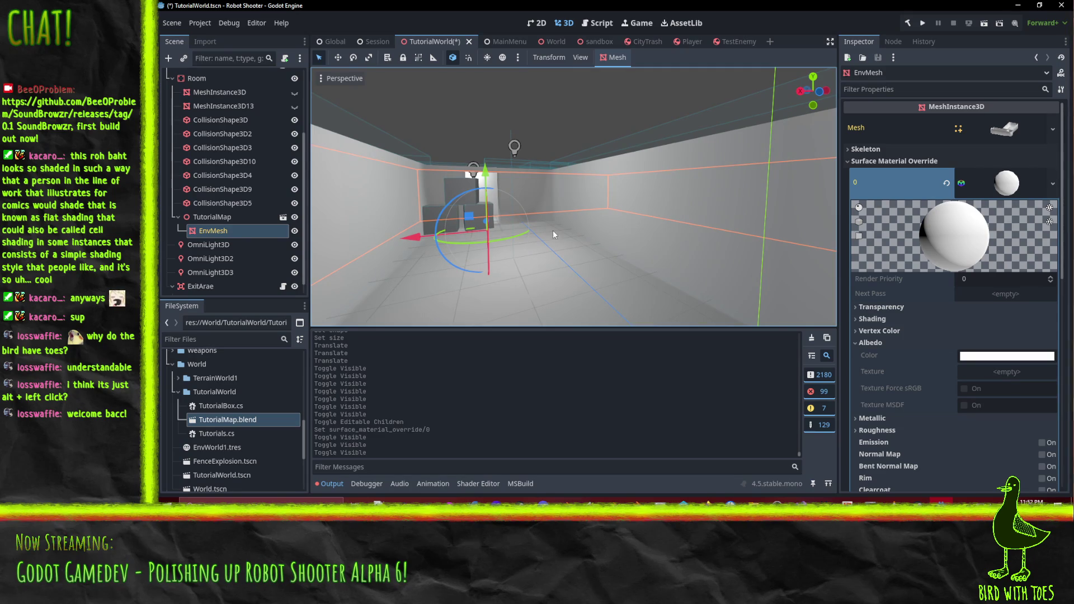
left_click(502, 58)
left_click(501, 58)
Clear EnvMesh's surface material override and make the old room mesh visible again.
left_click(890, 161)
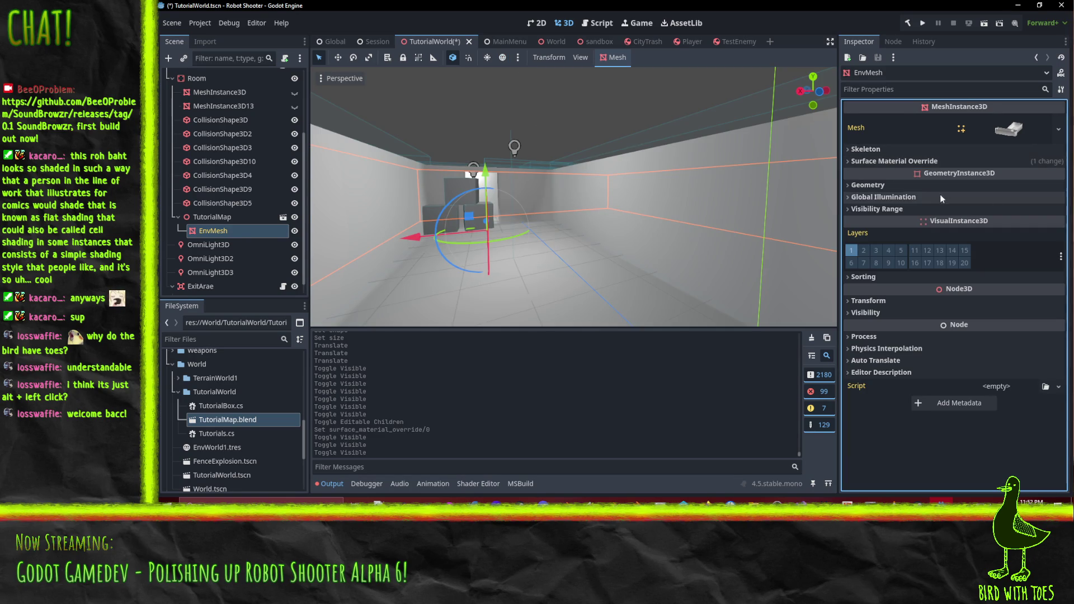
left_click(942, 163)
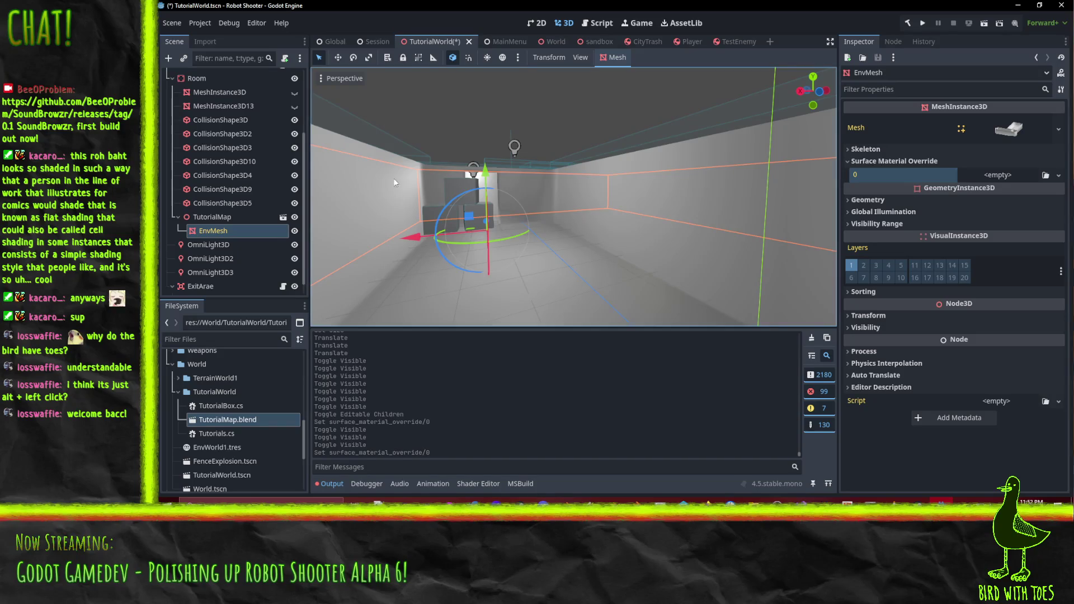
mouse_move(548, 181)
left_mouse_down()
mouse_move(563, 200)
mouse_move(640, 186)
mouse_move(629, 176)
mouse_move(586, 192)
mouse_move(616, 186)
mouse_move(335, 186)
mouse_move(464, 182)
mouse_move(450, 185)
left_mouse_up()
mouse_move(332, 288)
left_mouse_down()
mouse_move(595, 233)
mouse_move(582, 219)
mouse_move(647, 207)
left_mouse_up()
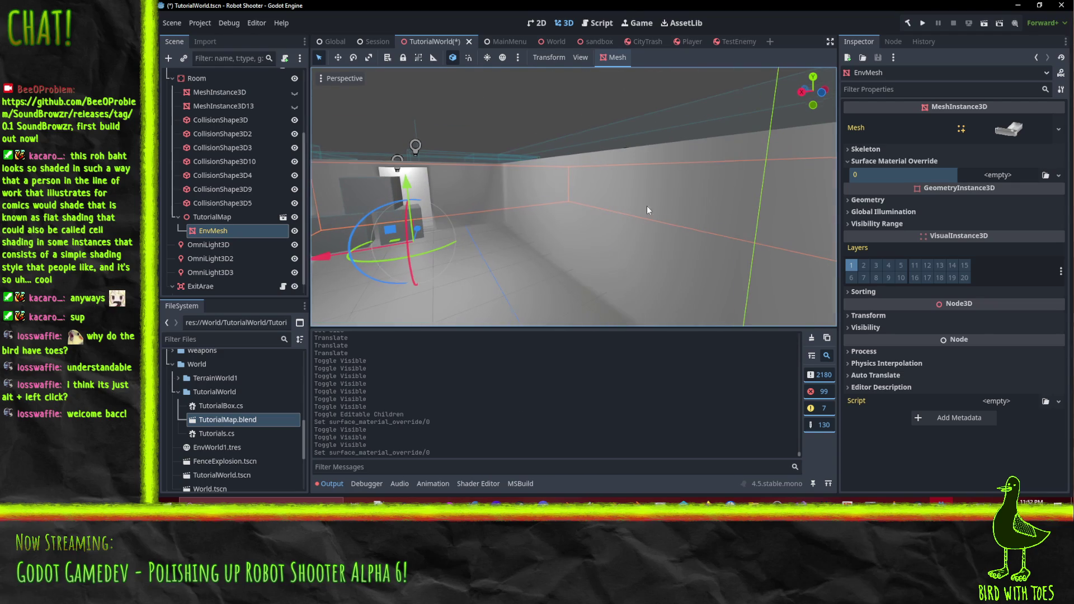
left_click(294, 106)
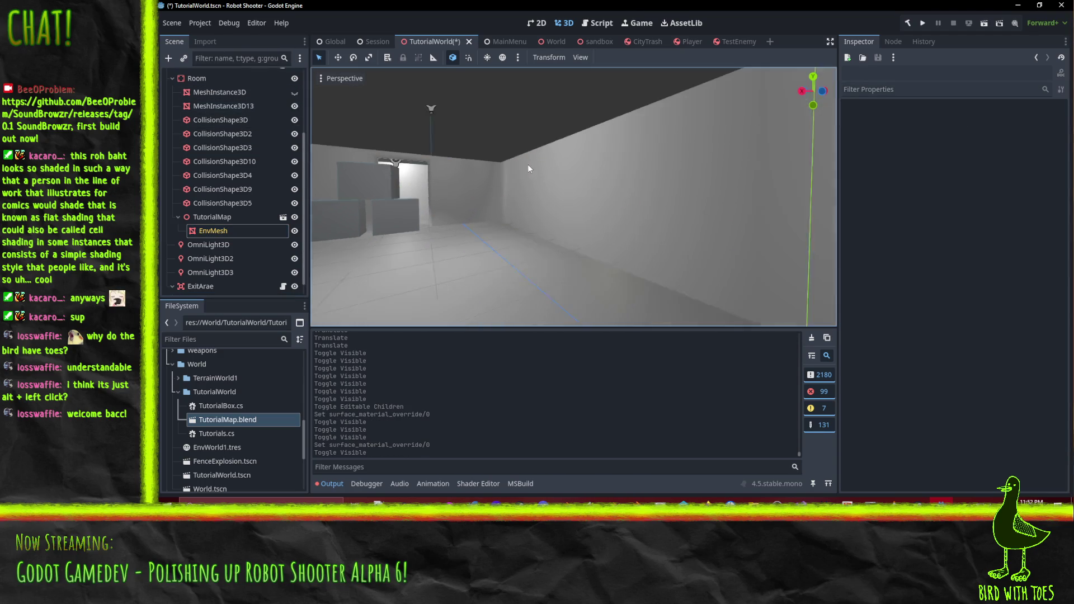
left_click(441, 107)
Lower OmniLight3D by 0.2 units with its Y gizmo.
left_click_drag(413, 151, 426, 166)
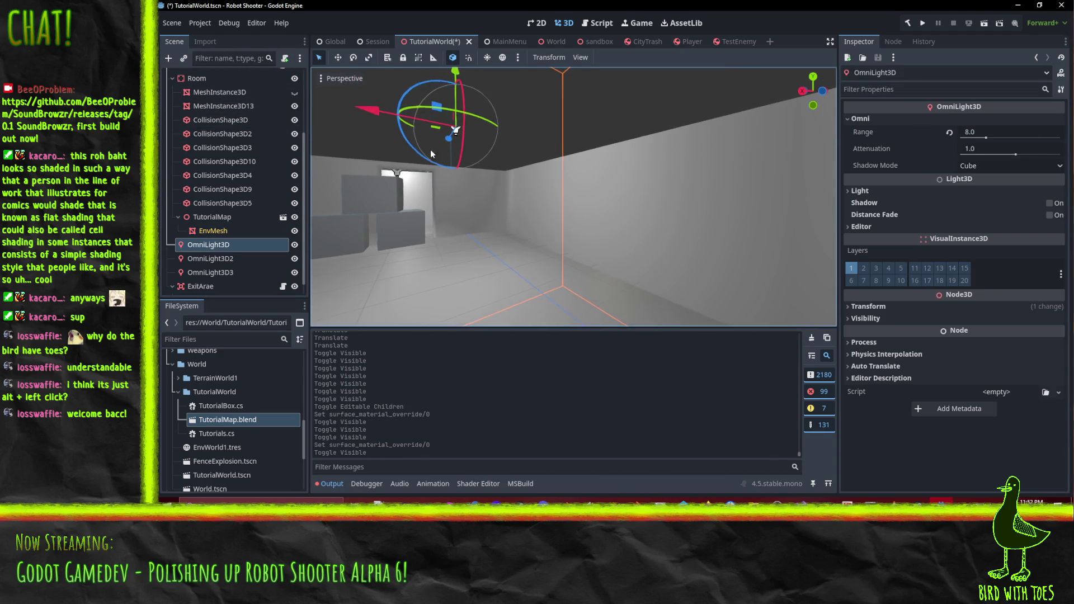
mouse_move(458, 75)
left_mouse_down()
mouse_move(466, 101)
mouse_move(650, 160)
mouse_move(579, 157)
mouse_move(692, 163)
mouse_move(566, 161)
mouse_move(655, 144)
left_mouse_up()
scroll(570, 166, "down", 5)
mouse_move(570, 166)
left_mouse_down()
mouse_move(684, 163)
mouse_move(727, 180)
mouse_move(696, 182)
mouse_move(710, 182)
left_mouse_up()
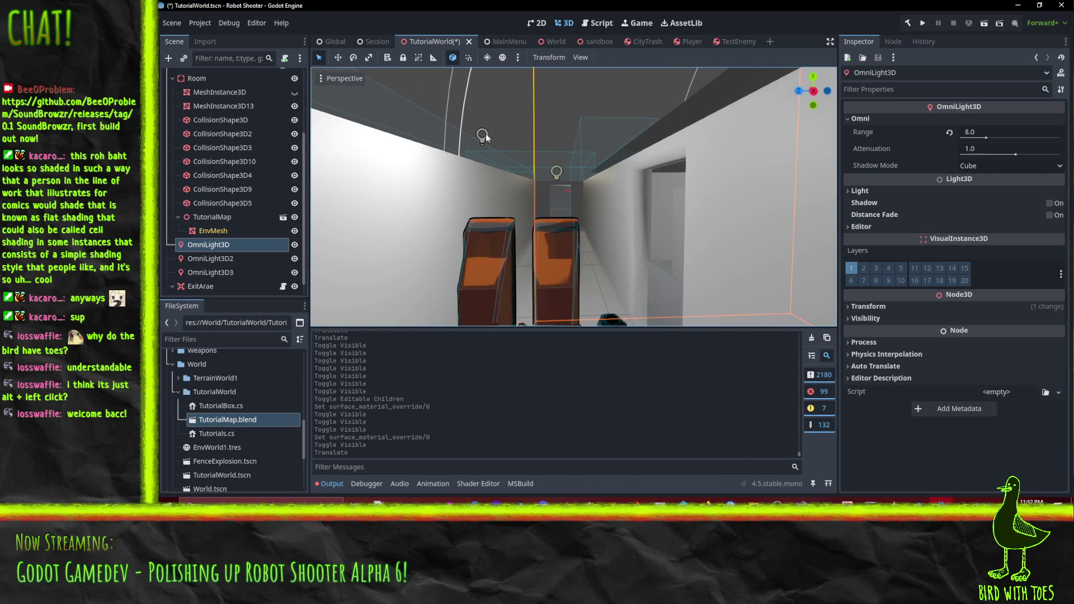
Select OmniLight3D2 in the corridor and nudge it slightly along its vertical axis.
left_click(484, 135)
left_click_drag(572, 156, 573, 167)
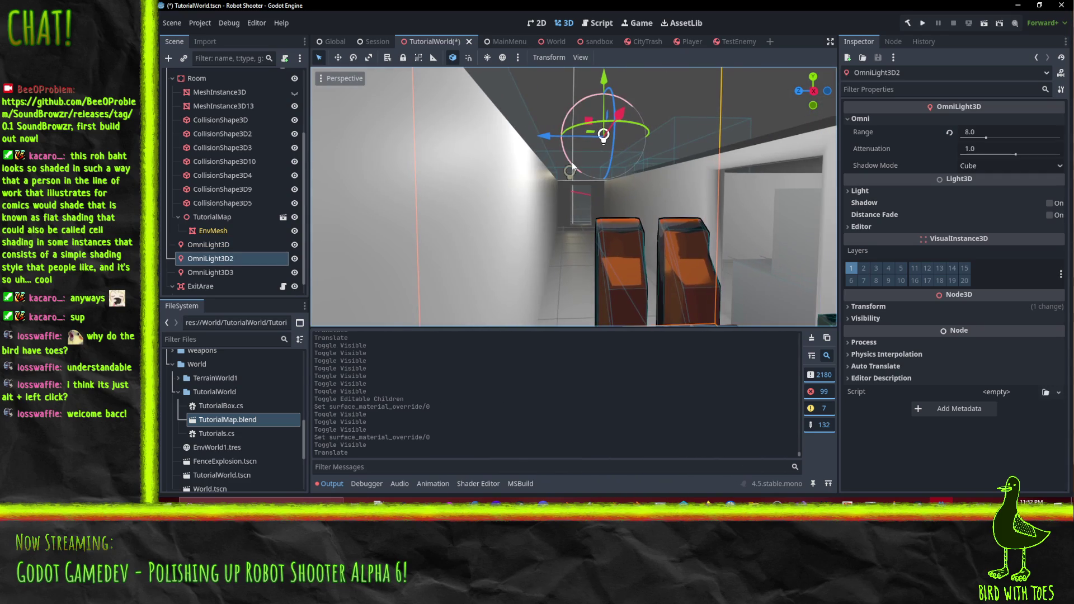
left_click_drag(607, 82, 606, 95)
mouse_move(689, 122)
left_mouse_down()
mouse_move(660, 113)
mouse_move(685, 125)
mouse_move(731, 186)
mouse_move(809, 232)
mouse_move(798, 243)
mouse_move(621, 193)
mouse_move(645, 205)
mouse_move(483, 184)
left_mouse_up()
scroll(564, 207, "up", 3)
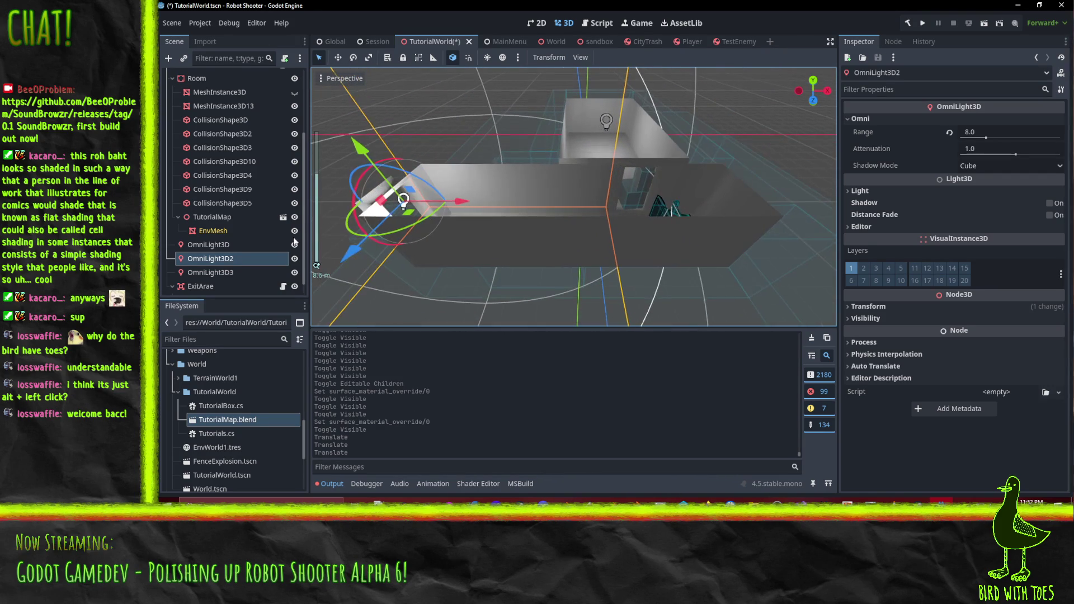
left_click(870, 191)
Set OmniLight3D2's light colour to a soft red, ff5959.
left_click(1006, 203)
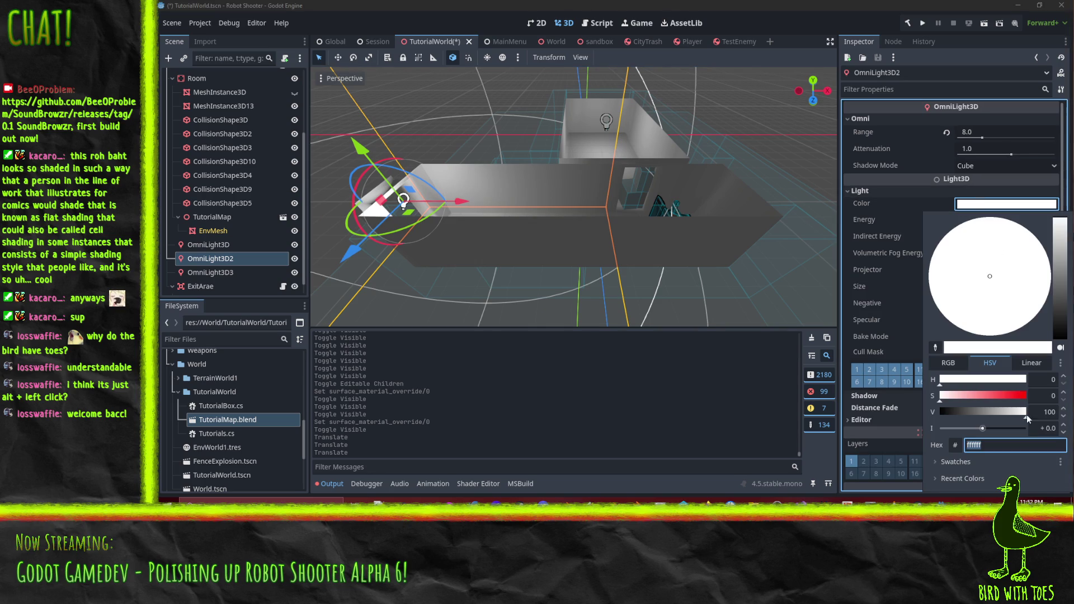
left_click_drag(944, 399, 1026, 401)
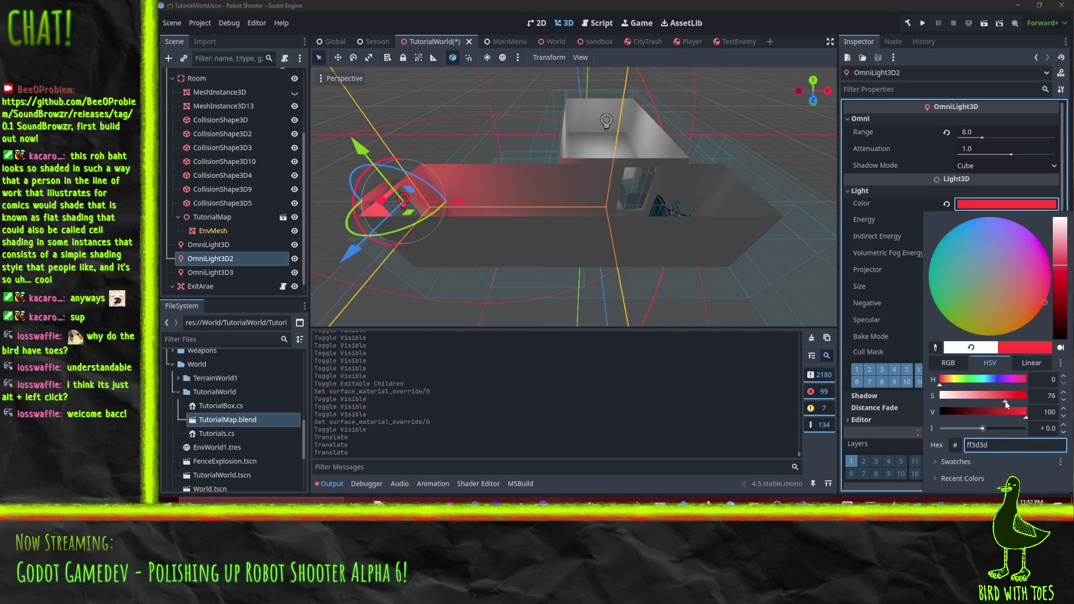
left_click_drag(1000, 400, 997, 401)
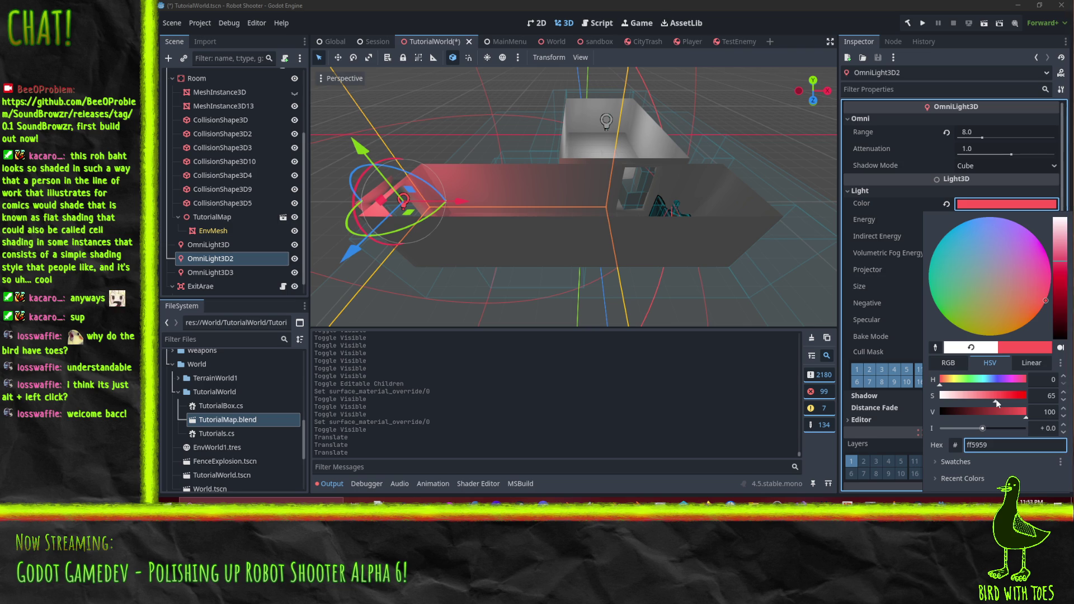
left_click(804, 322)
mouse_move(663, 208)
left_mouse_down()
mouse_move(569, 196)
mouse_move(609, 230)
mouse_move(558, 198)
mouse_move(646, 204)
mouse_move(625, 190)
mouse_move(493, 174)
mouse_move(720, 214)
mouse_move(586, 196)
mouse_move(632, 249)
mouse_move(707, 250)
mouse_move(570, 247)
mouse_move(572, 196)
mouse_move(629, 200)
mouse_move(635, 157)
mouse_move(730, 242)
mouse_move(639, 233)
mouse_move(794, 260)
mouse_move(527, 225)
mouse_move(720, 270)
mouse_move(656, 247)
left_mouse_up()
Select the LittleDude robot, collapse its child nodes, and nudge its position.
left_click(648, 250)
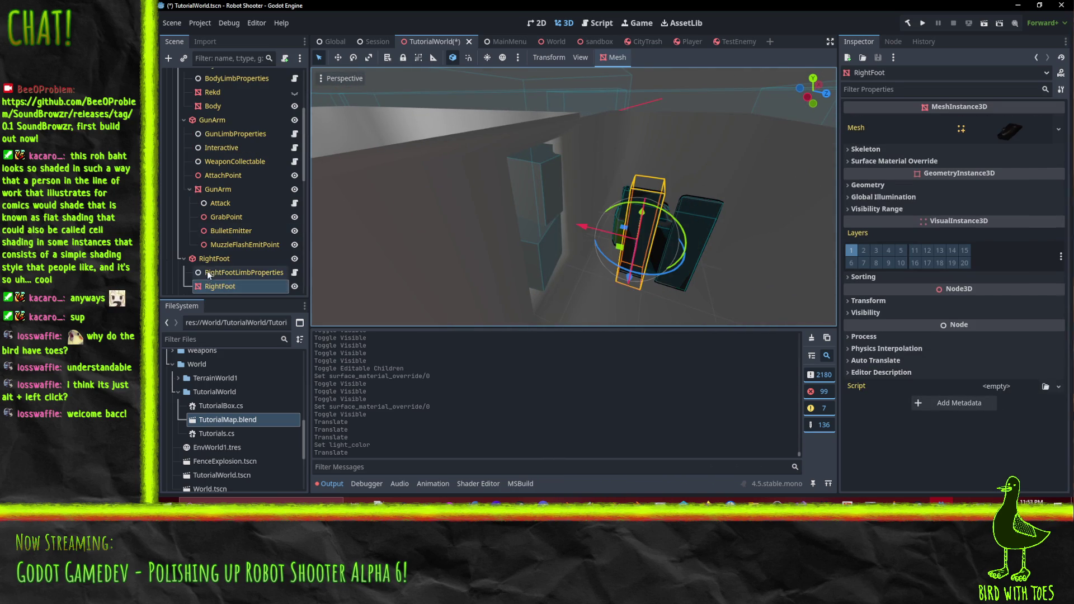
scroll(218, 252, "up", 5)
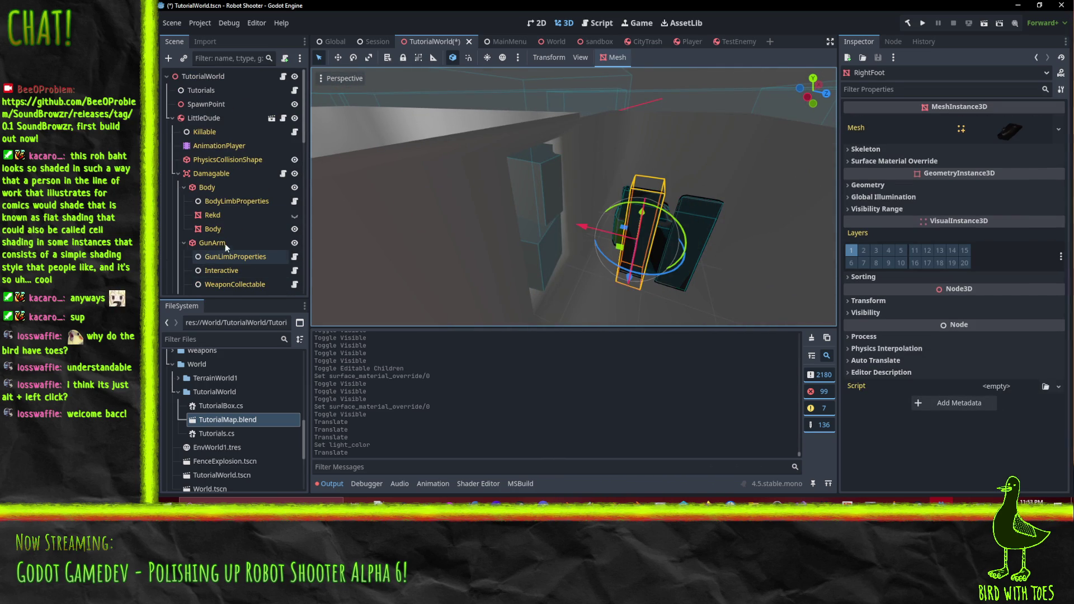
left_click(204, 120)
left_click(170, 118)
mouse_move(549, 228)
left_mouse_down()
mouse_move(421, 229)
mouse_move(607, 184)
mouse_move(576, 208)
left_mouse_up()
mouse_move(576, 152)
left_mouse_down()
mouse_move(599, 202)
mouse_move(555, 234)
mouse_move(648, 211)
mouse_move(623, 168)
mouse_move(638, 177)
left_mouse_up()
Shift Box3's box mesh along X and Z, then toggle MeshInstance3D13's visibility.
left_click(561, 227)
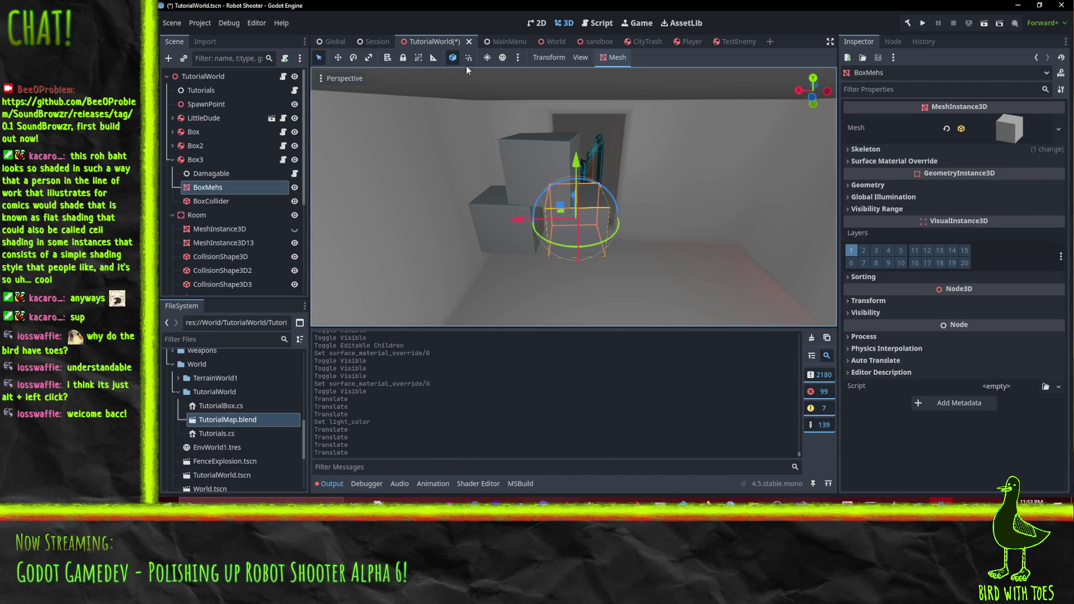
mouse_move(526, 226)
left_mouse_down()
mouse_move(545, 223)
mouse_move(495, 237)
left_mouse_up()
mouse_move(592, 213)
left_mouse_down()
mouse_move(478, 210)
mouse_move(493, 218)
mouse_move(606, 206)
left_mouse_up()
left_click(488, 232)
scroll(560, 229, "up", 3)
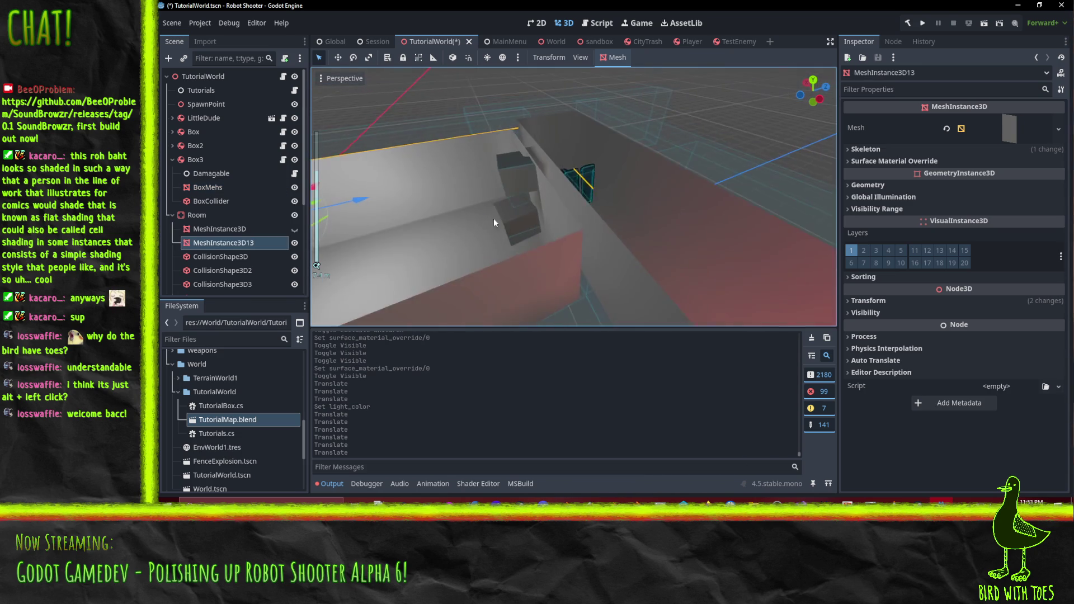
scroll(542, 215, "down", 3)
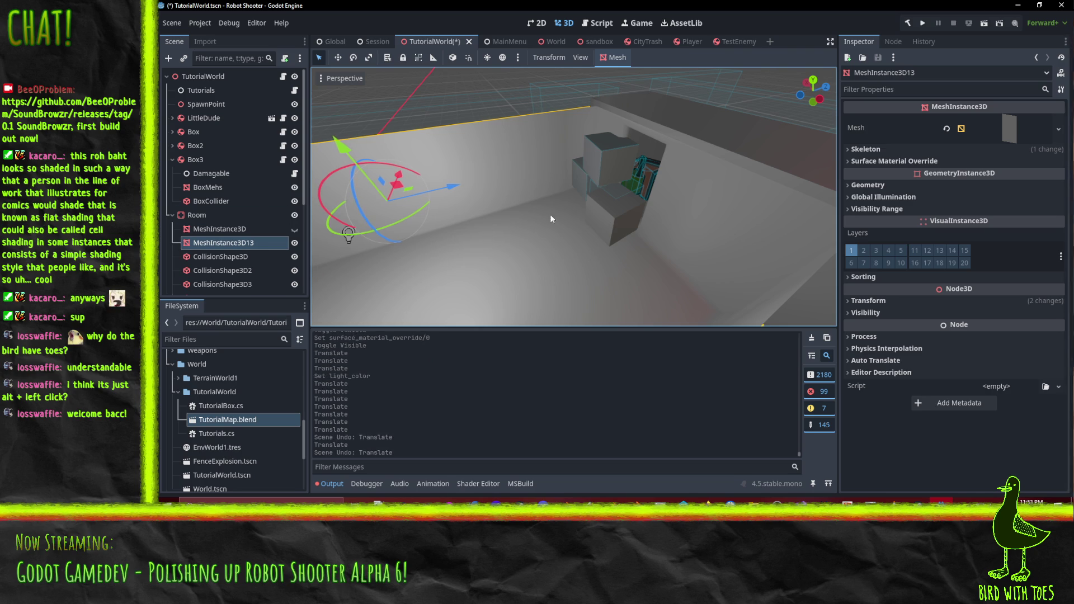
double_click(295, 256)
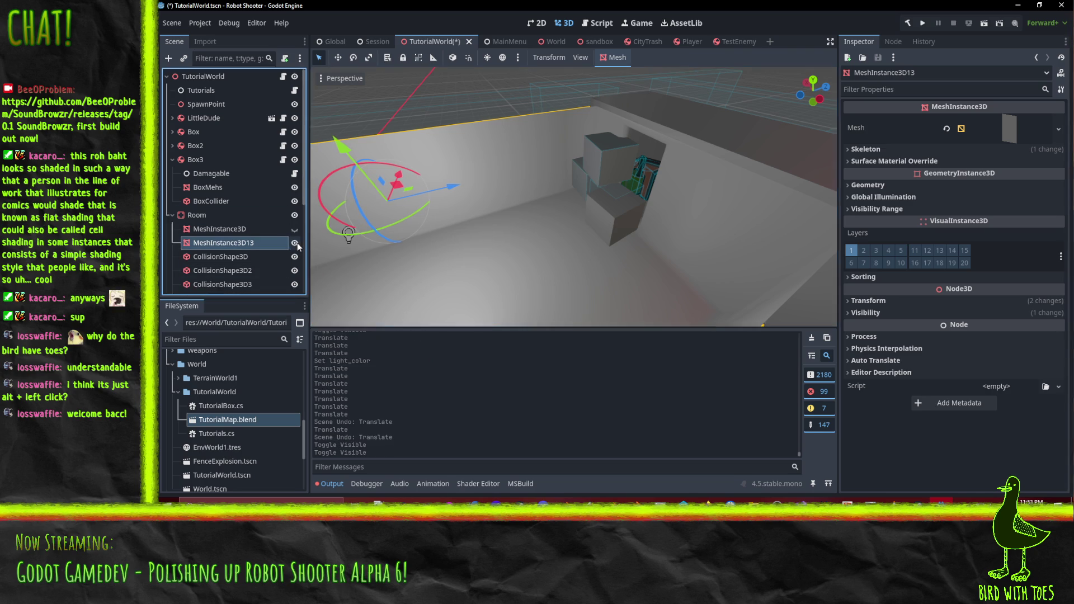
scroll(515, 197, "down", 3)
Shift the top box's mesh along X.
mouse_move(514, 197)
left_mouse_down()
mouse_move(550, 220)
mouse_move(525, 176)
mouse_move(532, 93)
left_mouse_up()
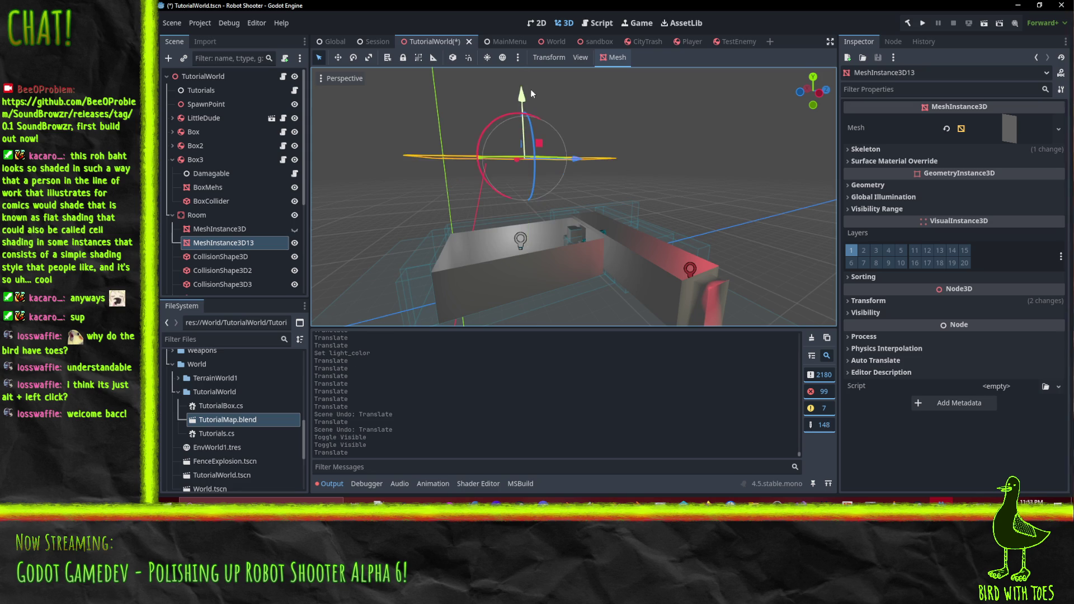
scroll(597, 284, "up", 5)
mouse_move(597, 283)
left_mouse_down()
mouse_move(565, 148)
mouse_move(562, 181)
mouse_move(612, 214)
left_mouse_up()
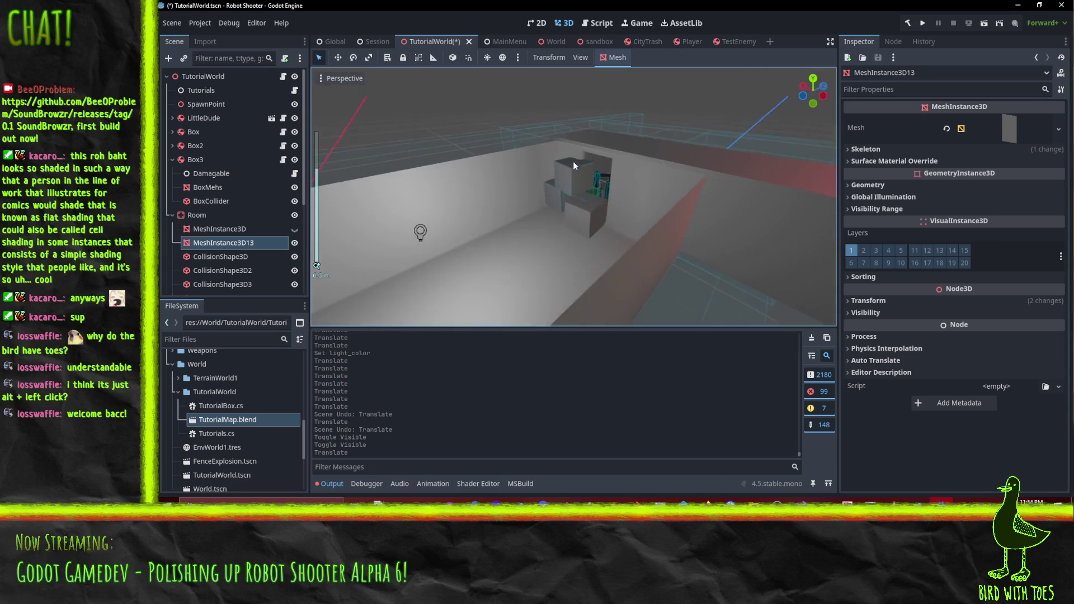
left_click(563, 180)
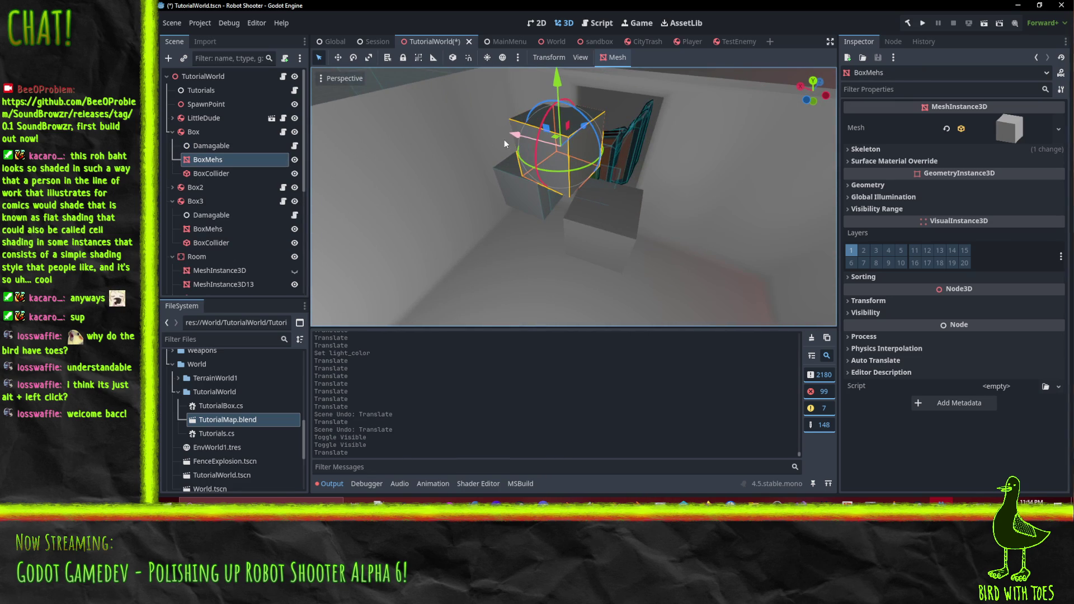
mouse_move(521, 135)
left_mouse_down()
mouse_move(594, 156)
mouse_move(480, 154)
mouse_move(592, 170)
left_mouse_up()
mouse_move(669, 183)
left_mouse_down()
mouse_move(648, 179)
mouse_move(685, 196)
mouse_move(798, 199)
left_mouse_up()
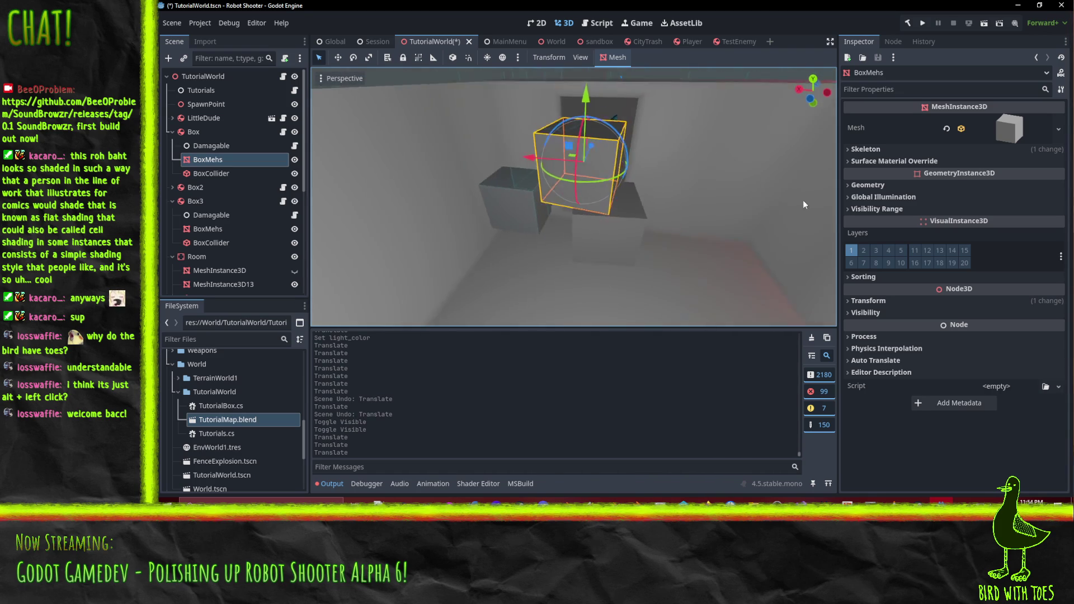
Undo the Box2 collider move and place the whole Box2 body at about x 2.4, z 7.6.
left_click(516, 197)
mouse_move(535, 173)
left_mouse_down()
mouse_move(526, 189)
mouse_move(540, 190)
left_mouse_up()
key("ctrl+z")
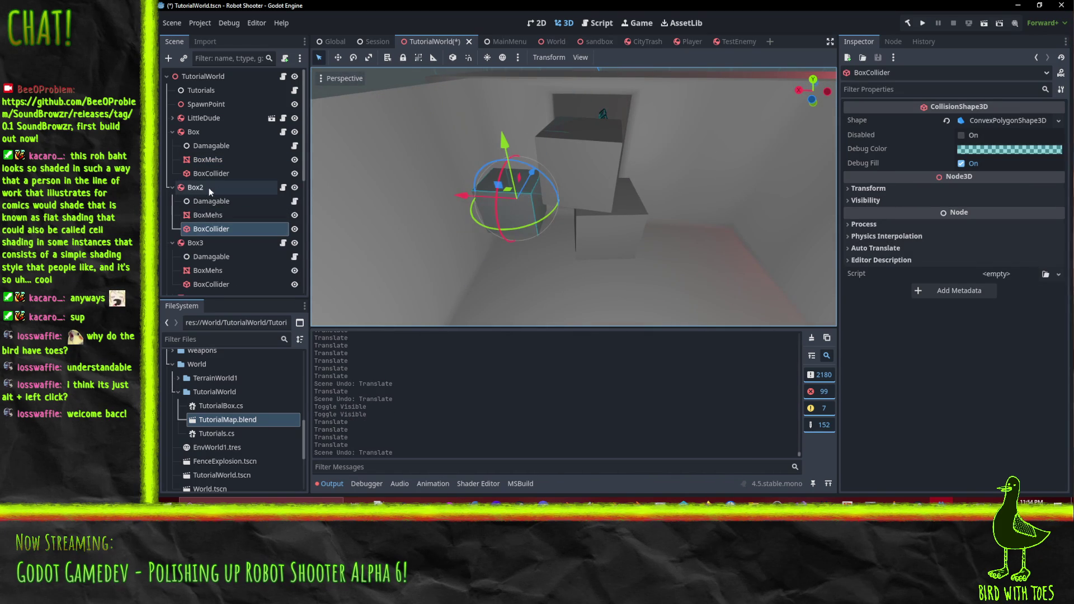
left_click(211, 190)
mouse_move(530, 186)
left_mouse_down()
mouse_move(523, 199)
mouse_move(527, 183)
left_mouse_up()
left_click_drag(446, 207, 478, 213)
mouse_move(620, 236)
left_mouse_down()
mouse_move(589, 157)
mouse_move(488, 203)
mouse_move(422, 261)
mouse_move(525, 72)
mouse_move(566, 109)
mouse_move(596, 316)
mouse_move(600, 280)
mouse_move(636, 277)
mouse_move(619, 272)
left_mouse_up()
scroll(571, 267, "up", 3)
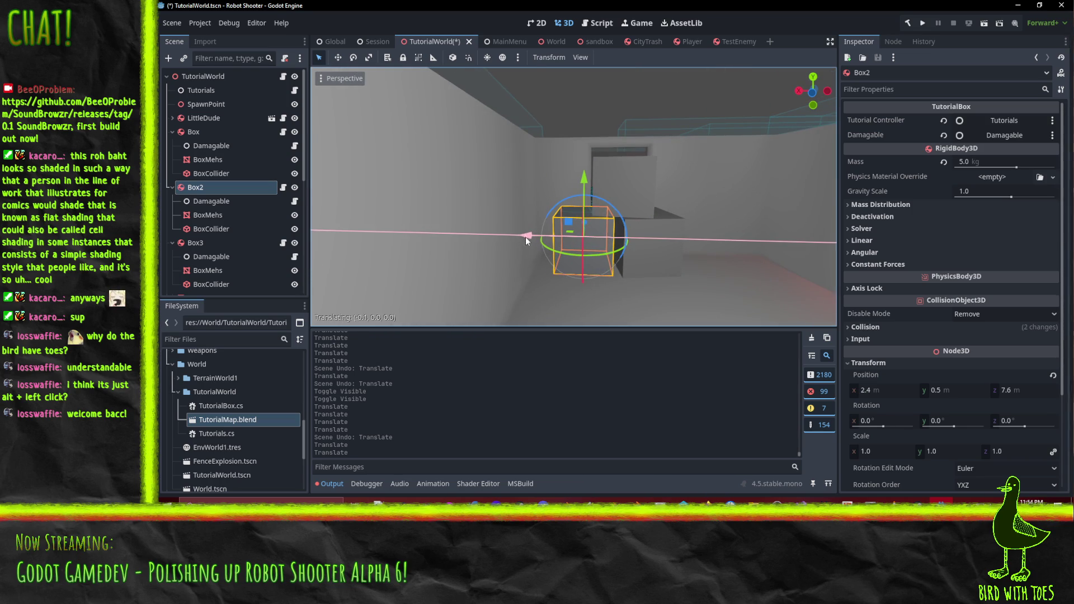
left_click(526, 237)
left_click_drag(525, 236, 502, 272)
Align Box3's and Box's box meshes along X.
left_click(606, 310)
mouse_move(606, 310)
left_mouse_down()
mouse_move(667, 298)
mouse_move(619, 270)
mouse_move(651, 266)
mouse_move(586, 247)
left_mouse_up()
left_click(594, 248)
left_click(620, 183)
mouse_move(620, 183)
left_mouse_down()
mouse_move(648, 208)
mouse_move(560, 237)
mouse_move(647, 266)
mouse_move(606, 257)
mouse_move(636, 216)
mouse_move(579, 223)
mouse_move(593, 267)
mouse_move(609, 257)
mouse_move(492, 246)
mouse_move(465, 261)
mouse_move(508, 292)
mouse_move(601, 191)
left_mouse_up()
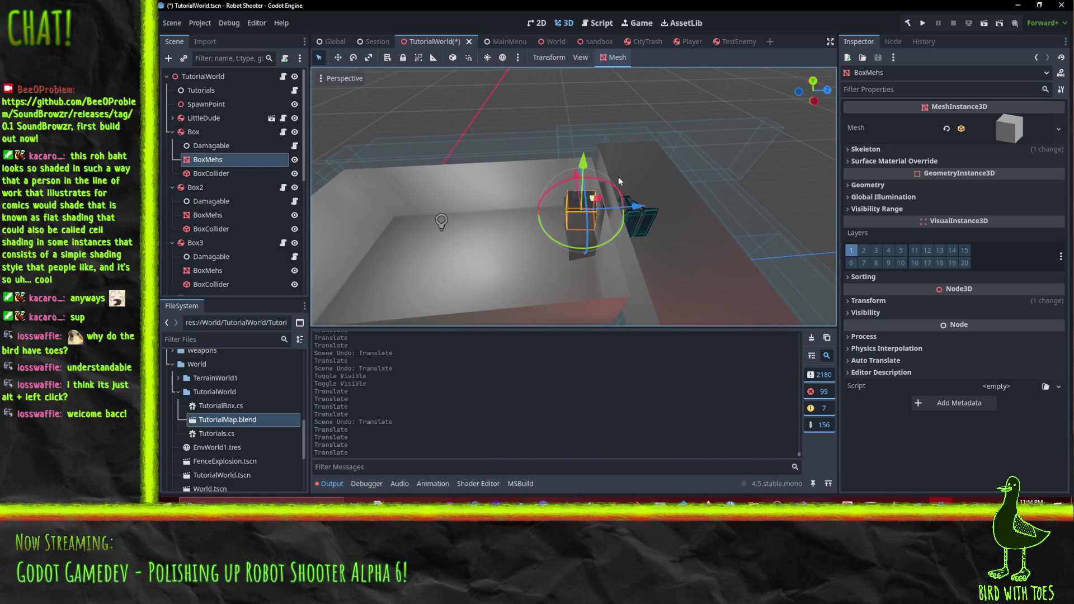
Select the SpawnPoint node and inspect the room from several sides.
left_click(176, 105)
mouse_move(347, 268)
left_mouse_down()
mouse_move(388, 257)
mouse_move(461, 186)
mouse_move(484, 183)
mouse_move(402, 220)
mouse_move(479, 206)
mouse_move(418, 226)
mouse_move(425, 277)
mouse_move(493, 229)
left_mouse_up()
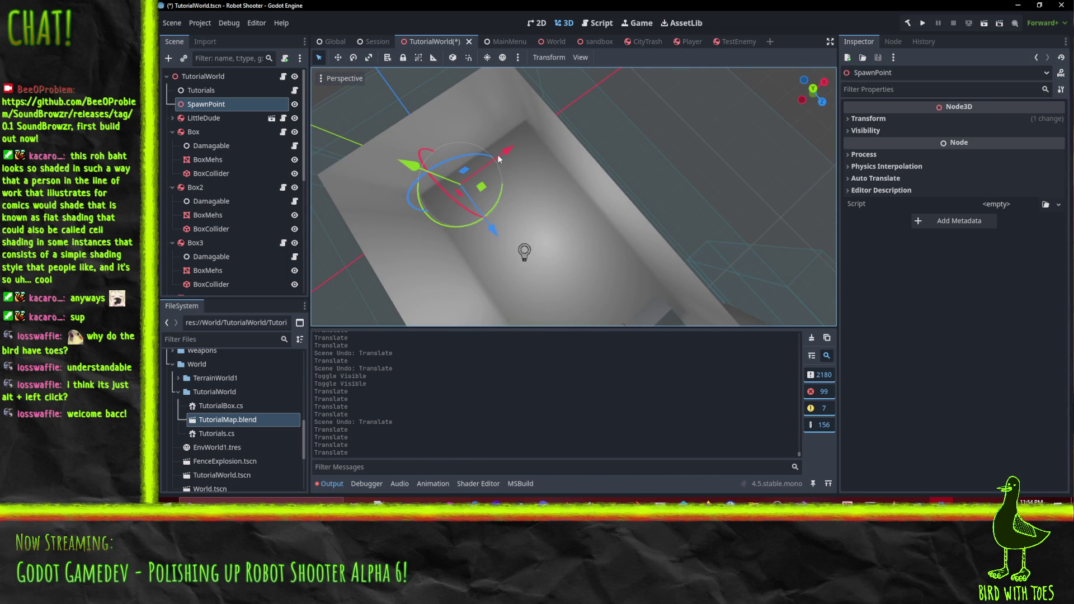
mouse_move(507, 180)
left_mouse_down()
mouse_move(680, 203)
mouse_move(564, 183)
mouse_move(693, 288)
mouse_move(615, 288)
mouse_move(557, 274)
left_mouse_up()
mouse_move(481, 269)
left_mouse_down()
mouse_move(555, 253)
mouse_move(727, 265)
mouse_move(687, 266)
mouse_move(702, 254)
mouse_move(742, 284)
left_mouse_up()
Select the LittleDude robot and move it along X and Z toward the doorway.
left_click(703, 247)
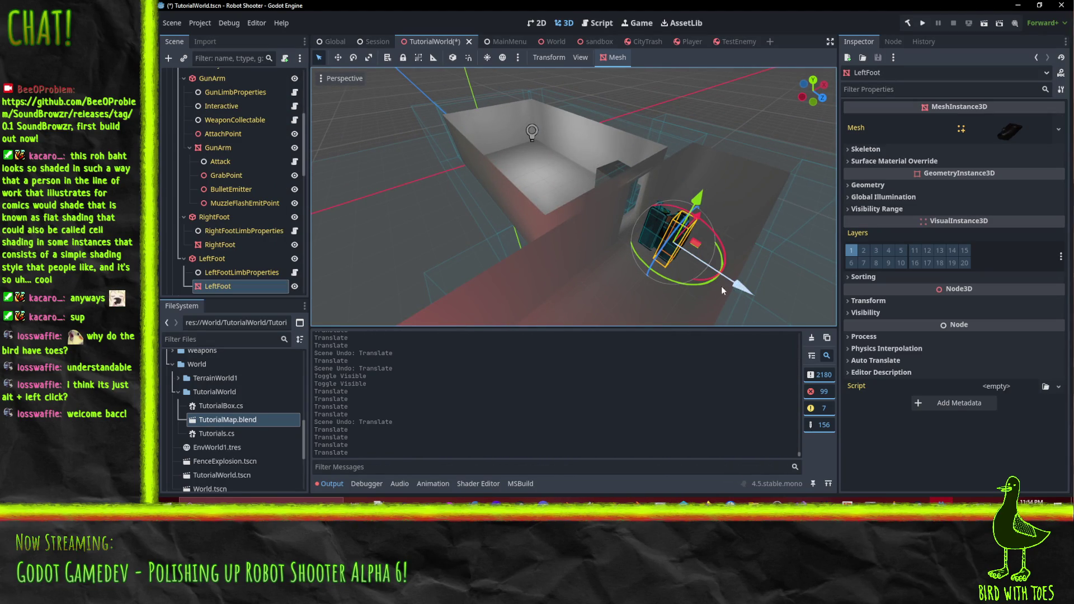
scroll(215, 211, "up", 5)
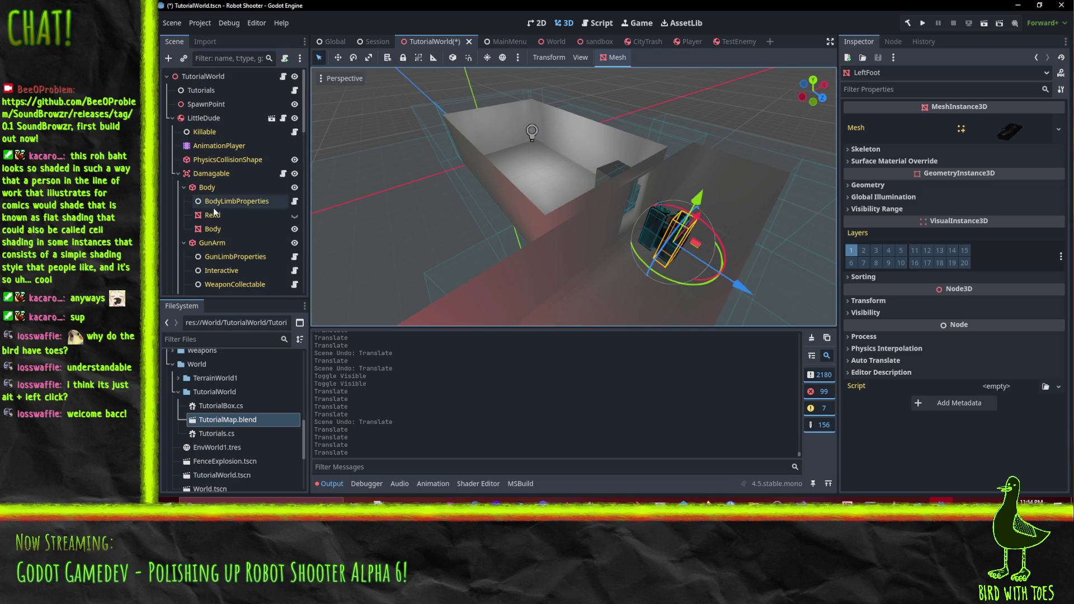
left_click(197, 122)
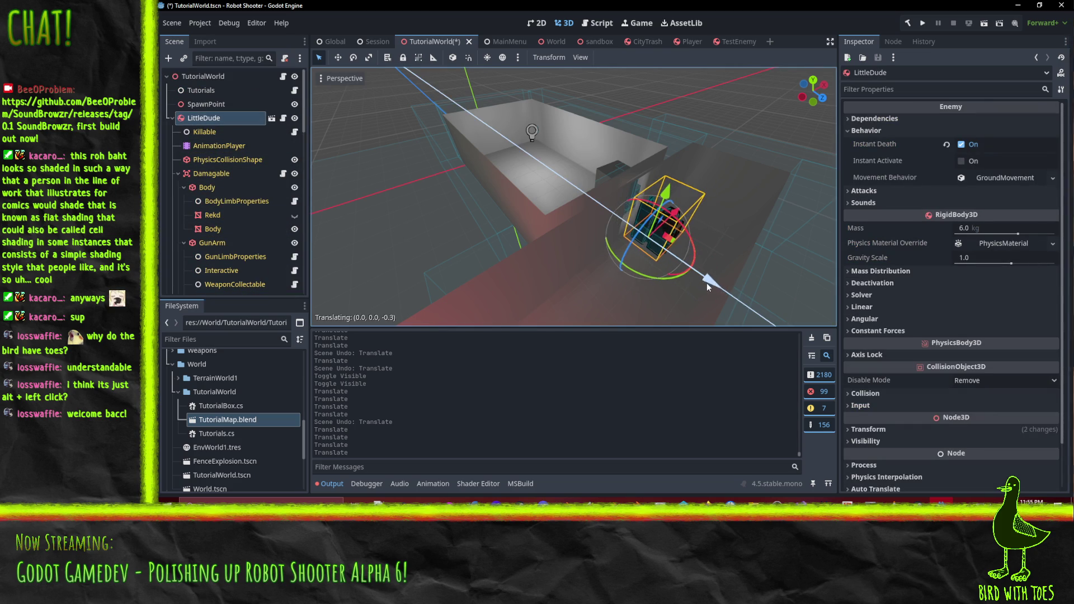
scroll(707, 284, "down", 5)
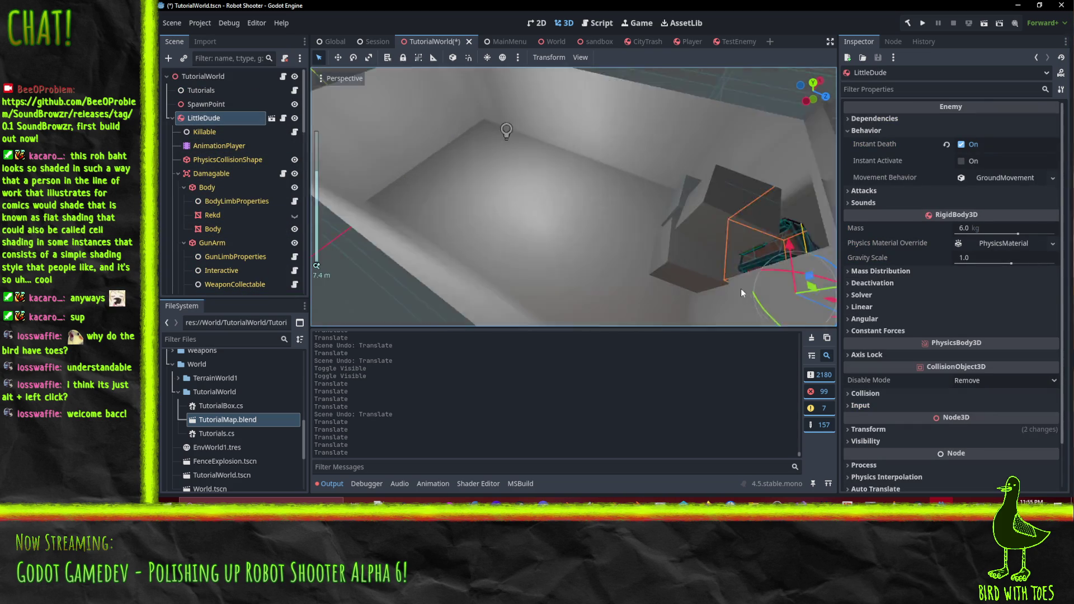
mouse_move(741, 287)
left_mouse_down()
mouse_move(622, 264)
mouse_move(654, 288)
mouse_move(599, 212)
mouse_move(582, 229)
mouse_move(583, 293)
mouse_move(562, 316)
left_mouse_up()
key("g")
key("x")
left_click(555, 244)
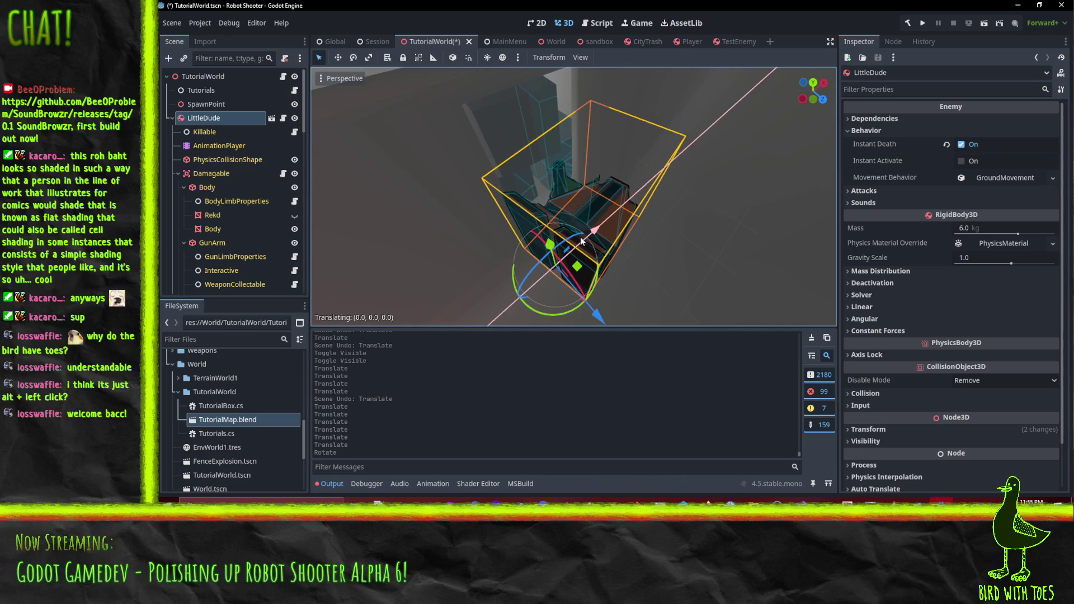
left_click_drag(596, 319, 604, 324)
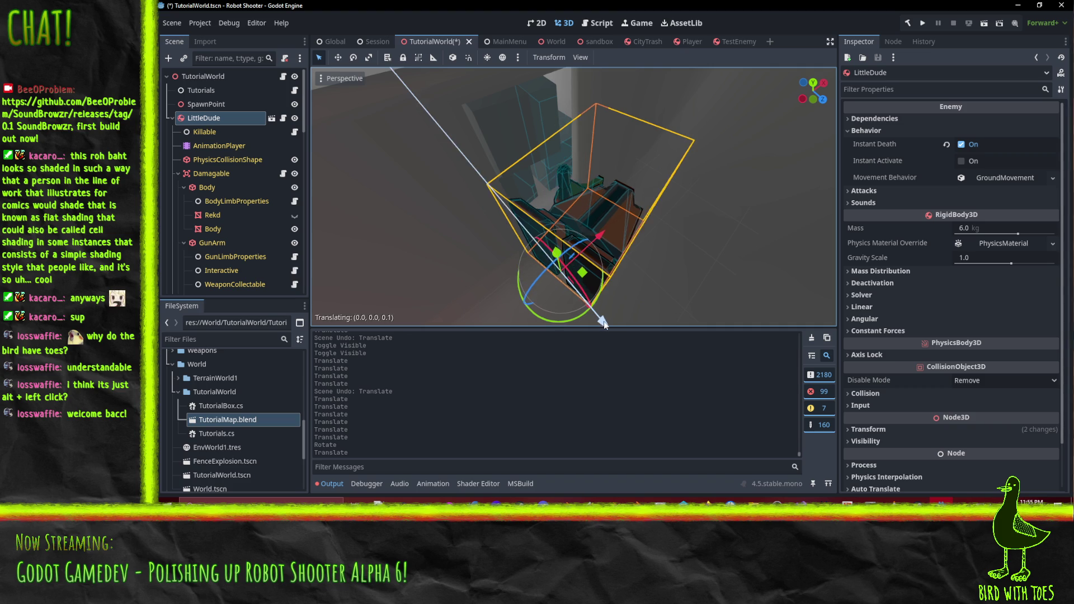
mouse_move(590, 251)
left_mouse_down()
mouse_move(574, 261)
mouse_move(634, 254)
mouse_move(604, 263)
mouse_move(569, 240)
mouse_move(555, 258)
mouse_move(580, 261)
mouse_move(607, 284)
mouse_move(707, 273)
mouse_move(528, 259)
mouse_move(605, 292)
mouse_move(603, 270)
mouse_move(621, 283)
left_mouse_up()
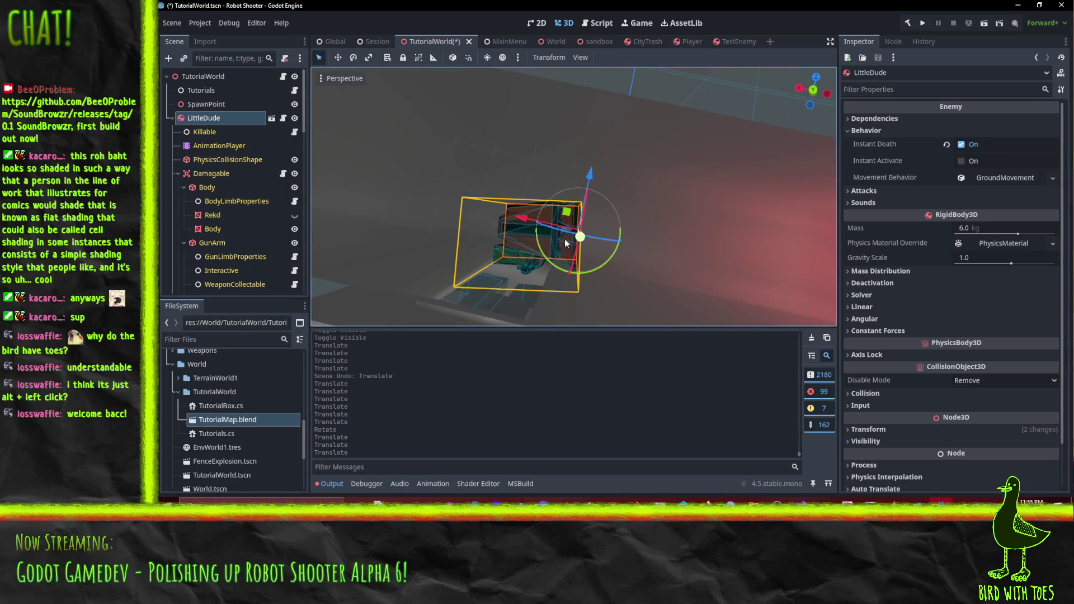
left_click(521, 219)
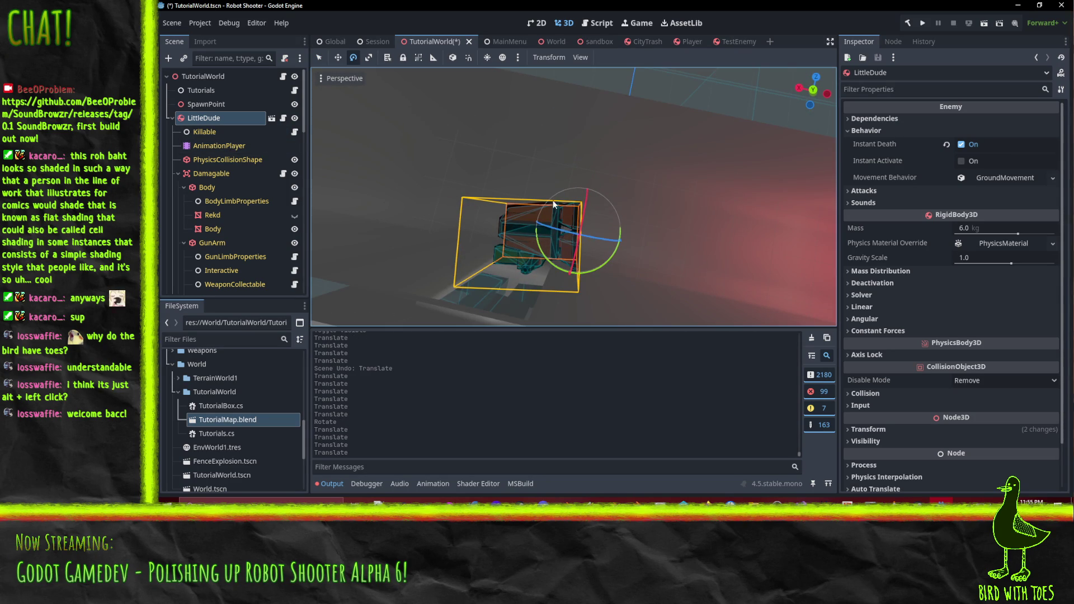
Rotate the robot -15° and slide it along its red and blue axes into the doorway.
mouse_move(607, 266)
left_mouse_down()
mouse_move(592, 270)
mouse_move(636, 250)
mouse_move(732, 241)
left_mouse_up()
mouse_move(663, 203)
left_mouse_down()
mouse_move(613, 206)
mouse_move(636, 217)
mouse_move(626, 222)
left_mouse_up()
left_click(337, 58)
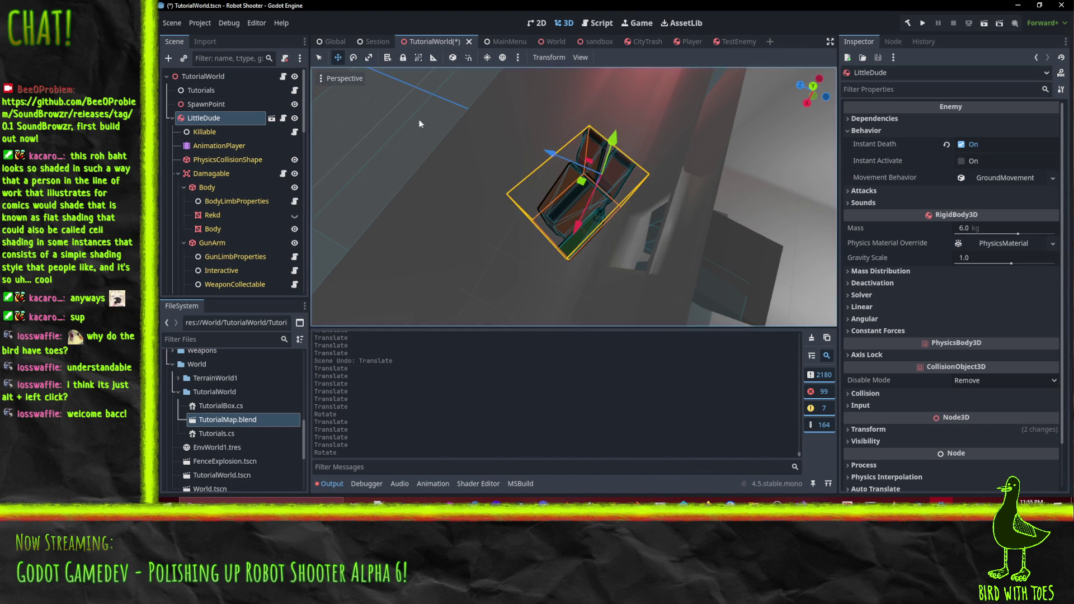
mouse_move(572, 232)
left_mouse_down()
mouse_move(559, 257)
mouse_move(523, 243)
mouse_move(441, 254)
mouse_move(472, 265)
mouse_move(456, 215)
mouse_move(539, 169)
mouse_move(522, 173)
mouse_move(547, 175)
mouse_move(512, 176)
left_mouse_up()
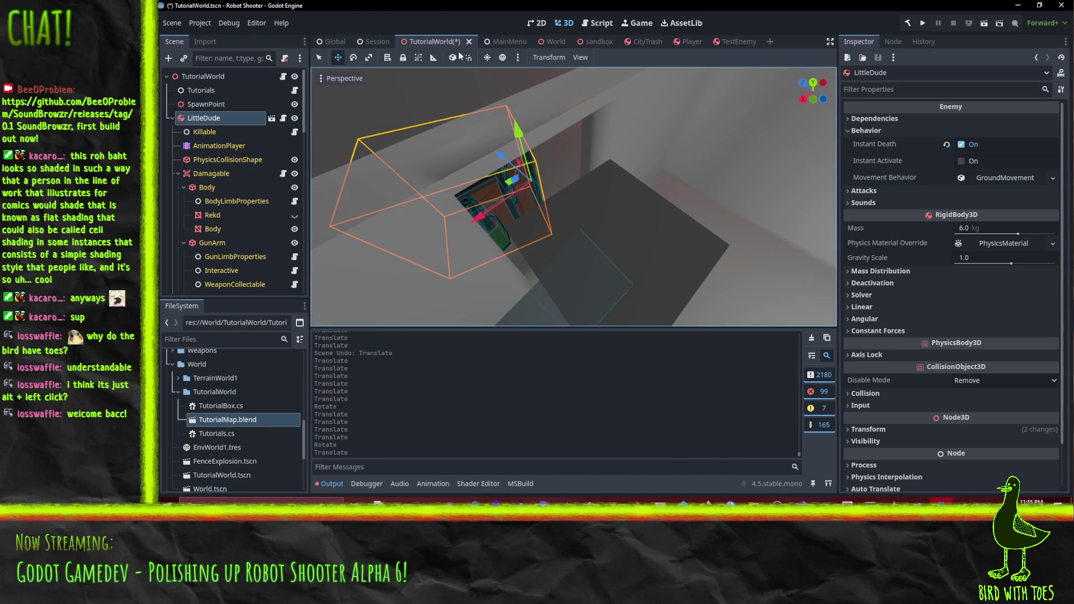
mouse_move(573, 241)
left_mouse_down()
mouse_move(489, 197)
mouse_move(566, 199)
mouse_move(588, 176)
mouse_move(576, 163)
left_mouse_up()
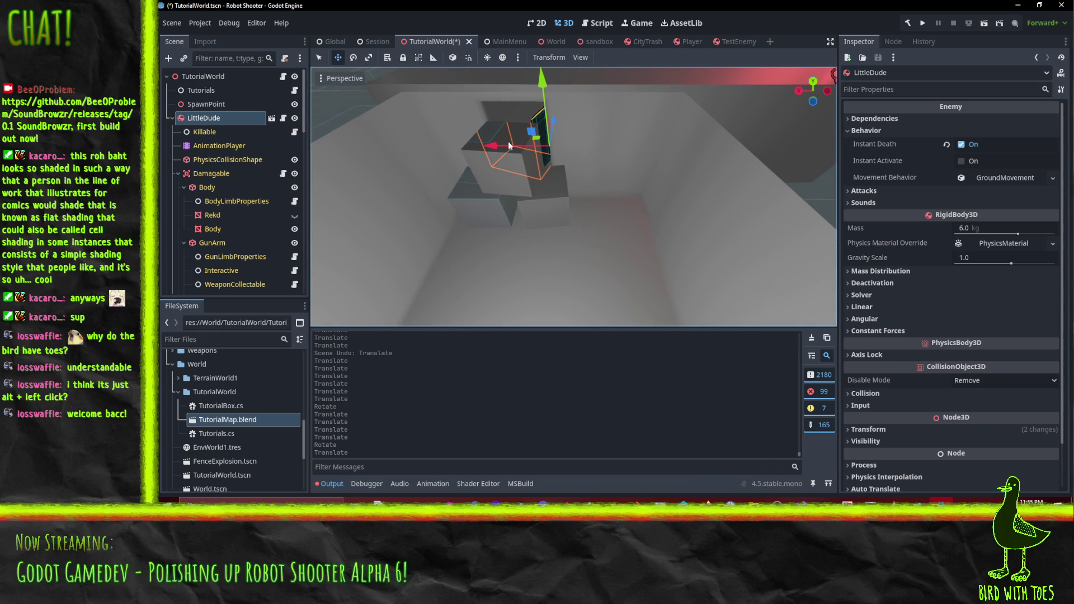
mouse_move(550, 192)
left_mouse_down()
mouse_move(538, 190)
mouse_move(528, 227)
mouse_move(460, 216)
left_mouse_up()
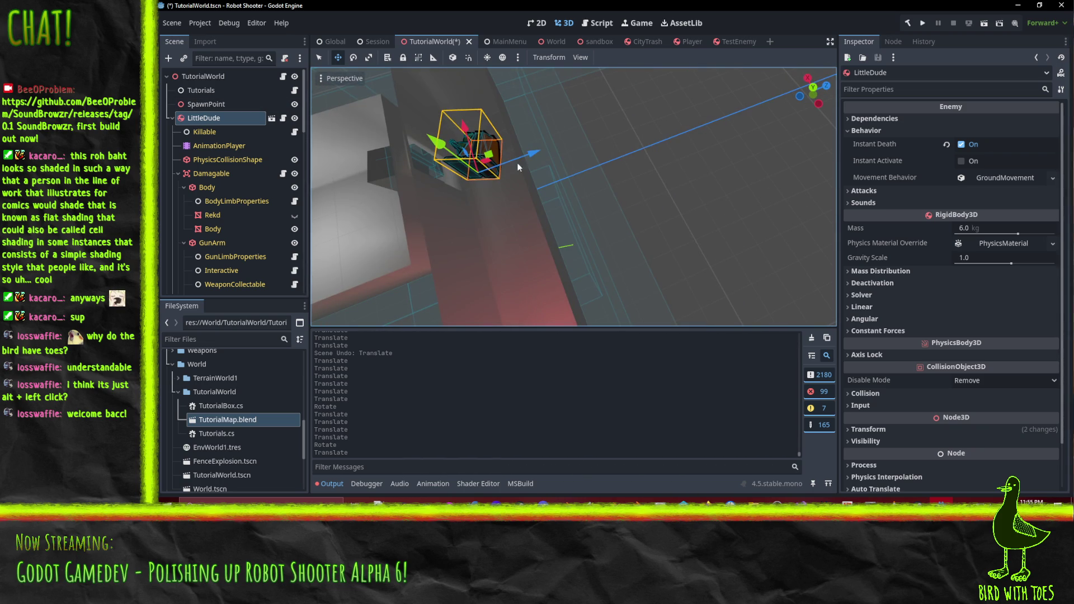
mouse_move(532, 150)
left_mouse_down()
mouse_move(486, 162)
mouse_move(559, 123)
mouse_move(612, 114)
left_mouse_up()
mouse_move(515, 190)
left_mouse_down()
mouse_move(538, 177)
mouse_move(475, 219)
mouse_move(641, 264)
mouse_move(691, 230)
mouse_move(642, 263)
left_mouse_up()
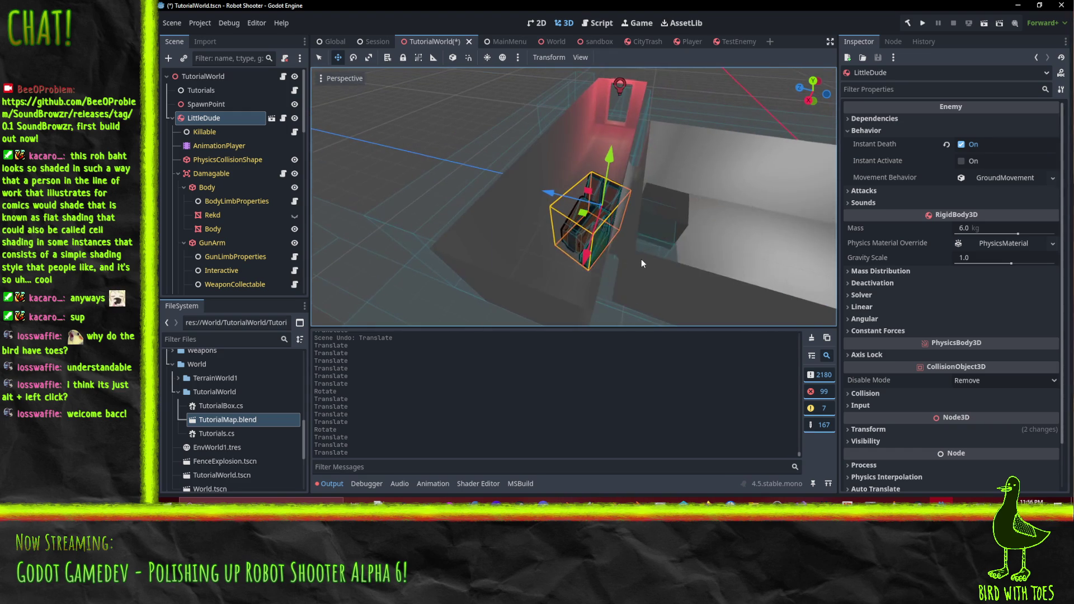
Save the TutorialWorld scene and run the game to playtest.
key("ctrl+s")
scroll(728, 232, "down", 3)
mouse_move(727, 233)
left_mouse_down()
mouse_move(609, 225)
mouse_move(643, 225)
left_mouse_up()
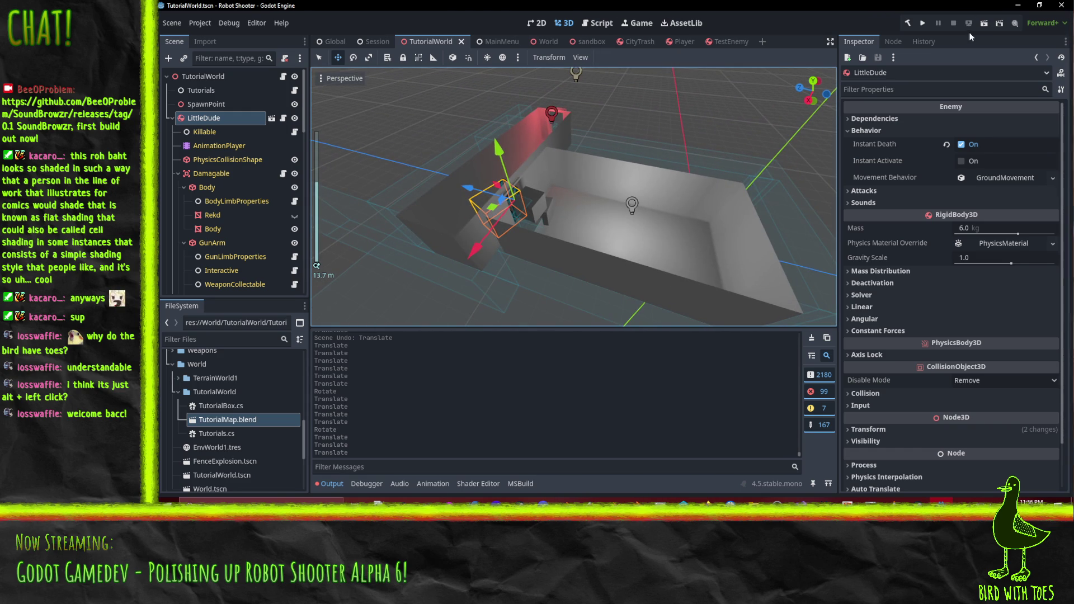
left_click(982, 24)
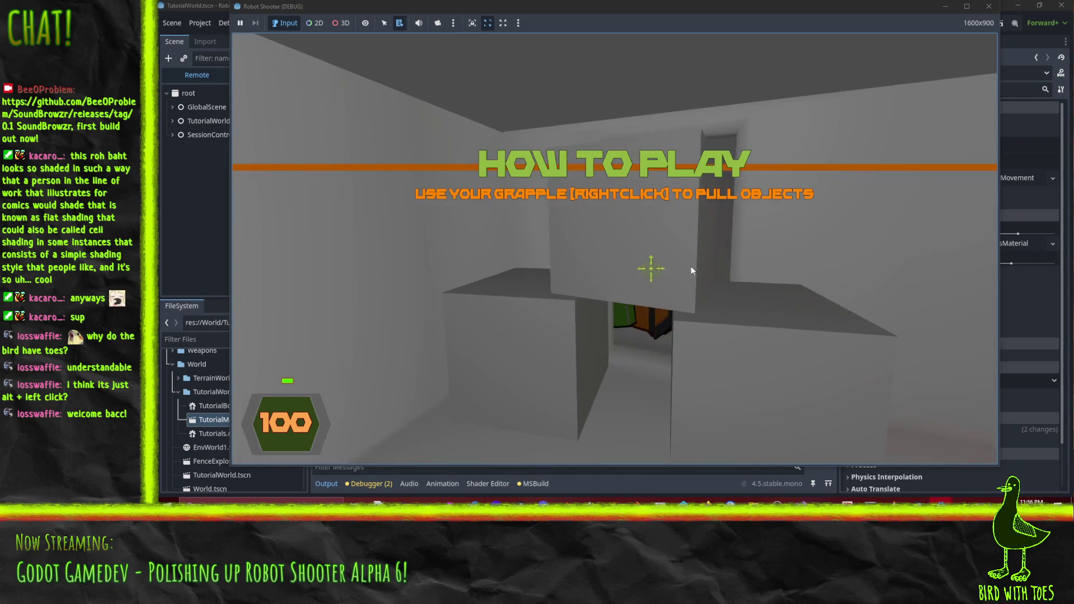
Grapple the crate closer, fire the gun at targets, and walk into the red exit room.
right_click(691, 266)
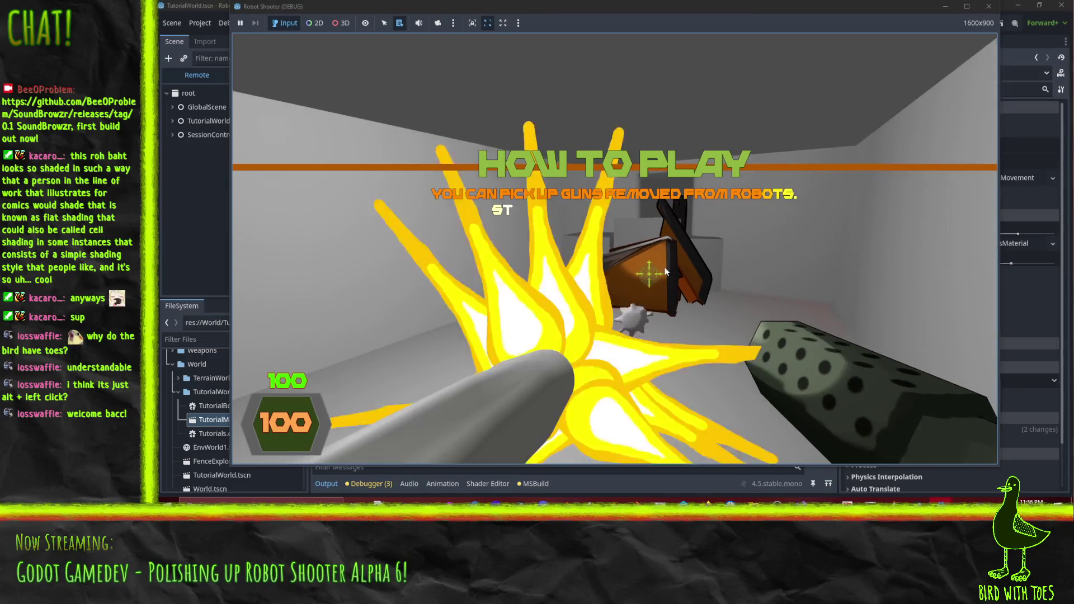
left_click(597, 263)
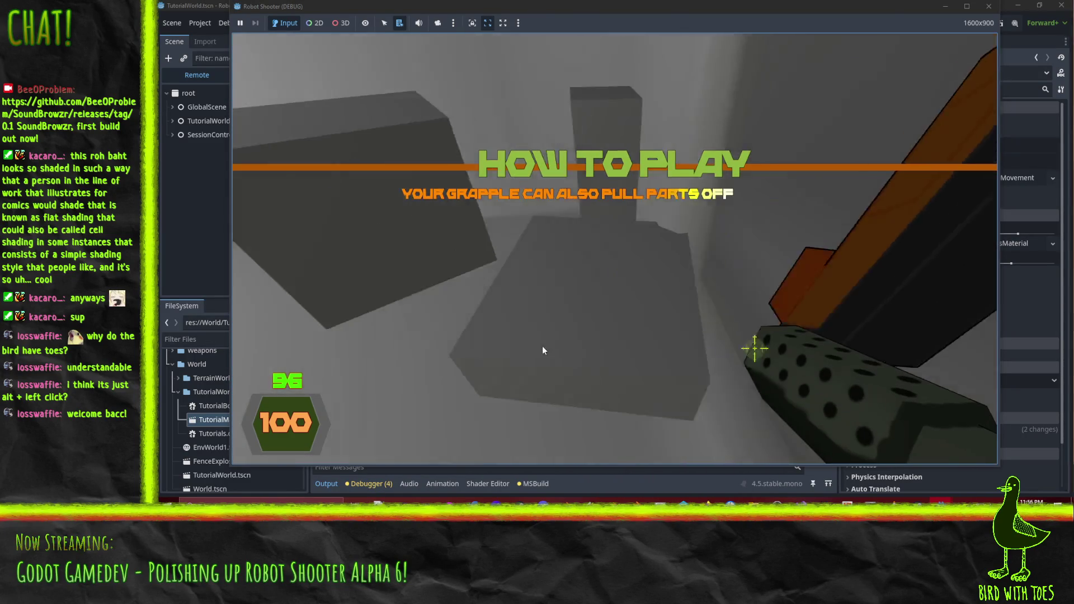
left_click(542, 350)
left_click(583, 308)
left_click(666, 307)
left_click(666, 306)
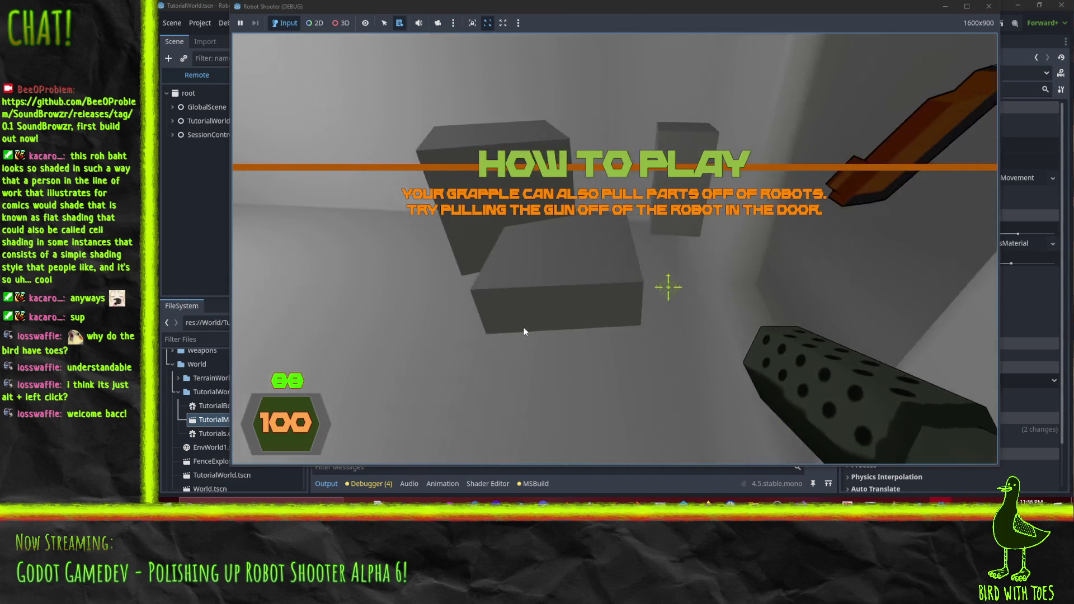
left_click(458, 289)
left_click(473, 299)
left_click(488, 311)
left_click(495, 309)
left_click(498, 308)
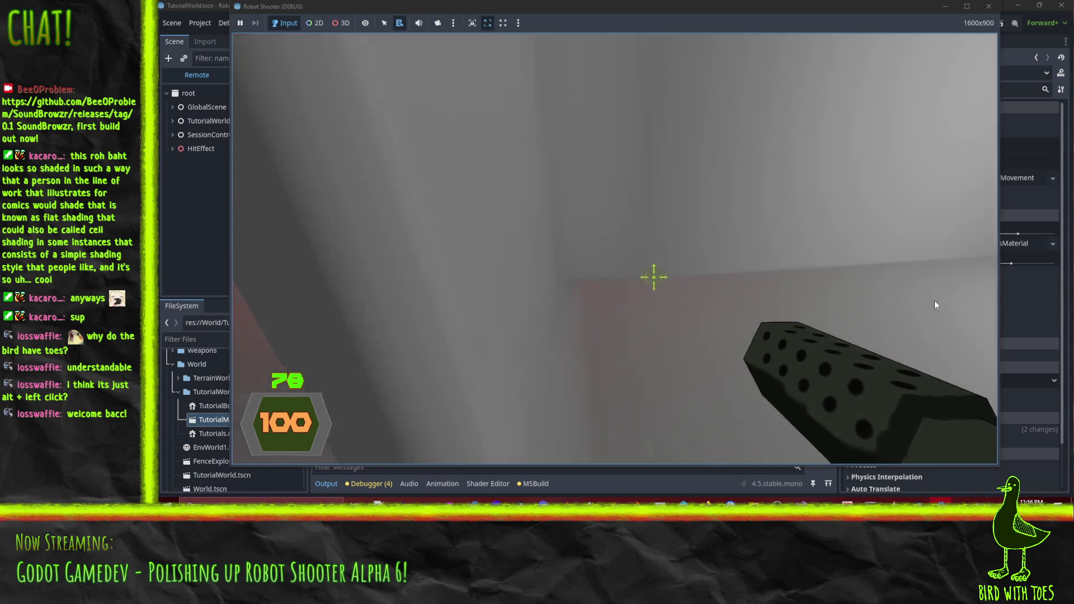
key("w")
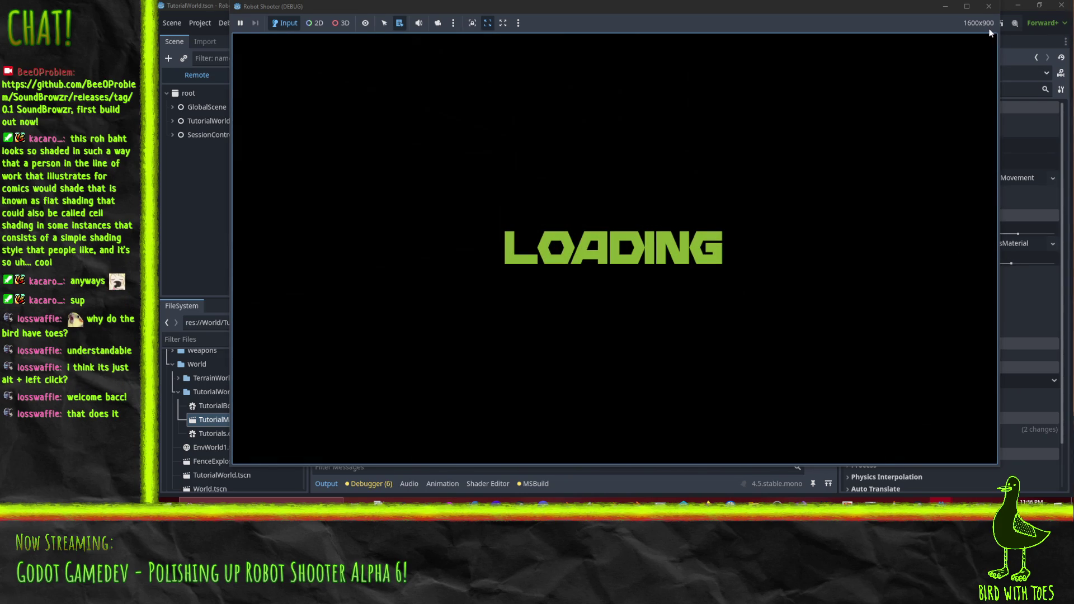
Pause the game, exit to desktop back to the editor, and orbit around the tutorial room.
key("Escape")
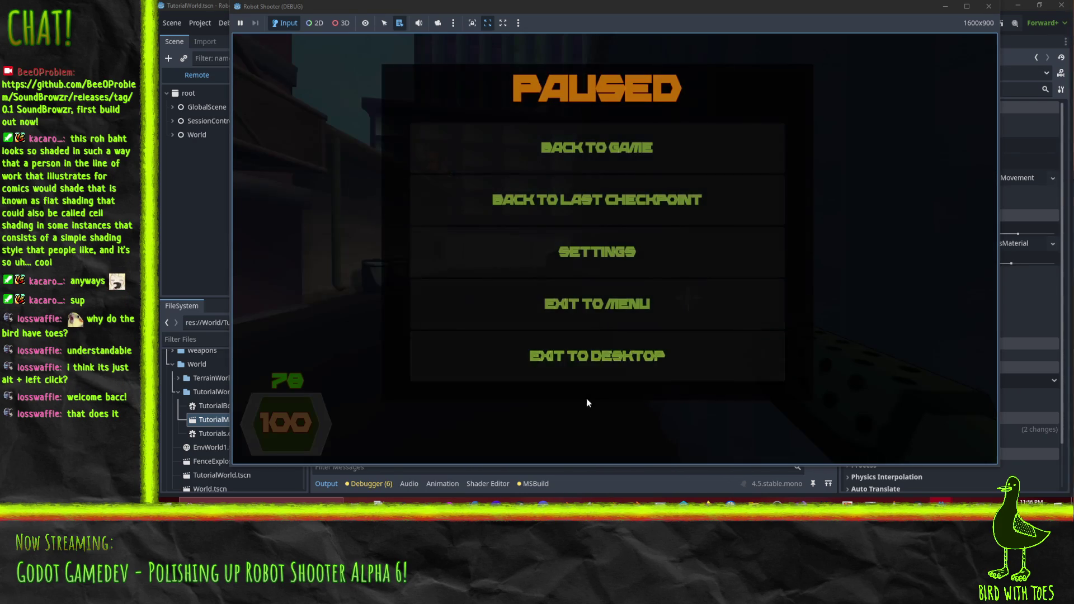
left_click(593, 358)
mouse_move(498, 232)
left_mouse_down()
mouse_move(451, 206)
mouse_move(449, 237)
left_mouse_up()
left_click_drag(612, 212, 549, 220)
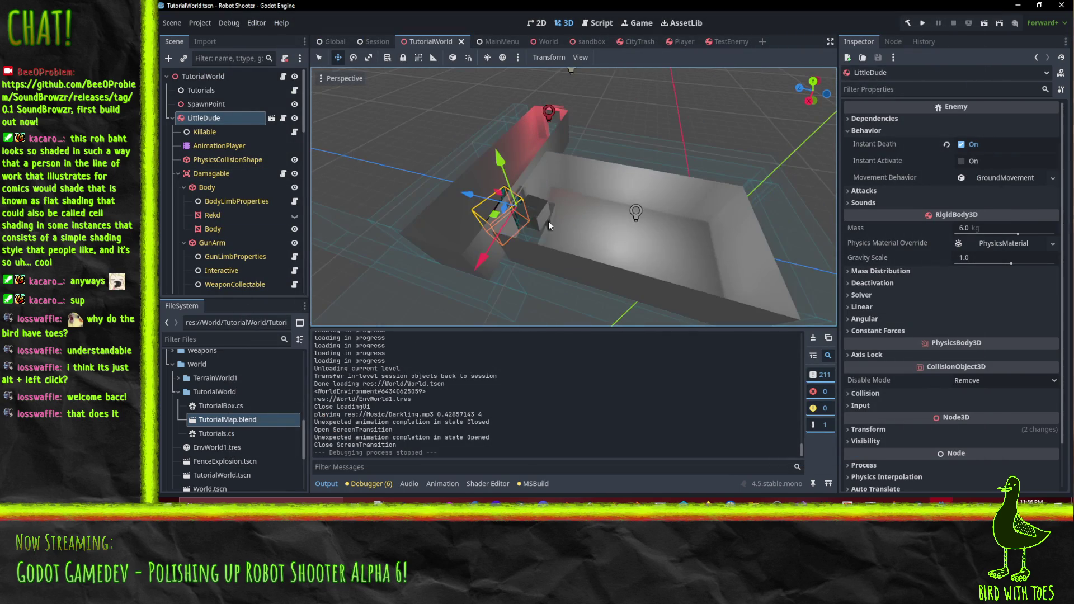
Shift Box's X position to 1.672 by absorbing BoxMehs' X offset.
left_click(527, 216)
scroll(223, 275, "down", 1)
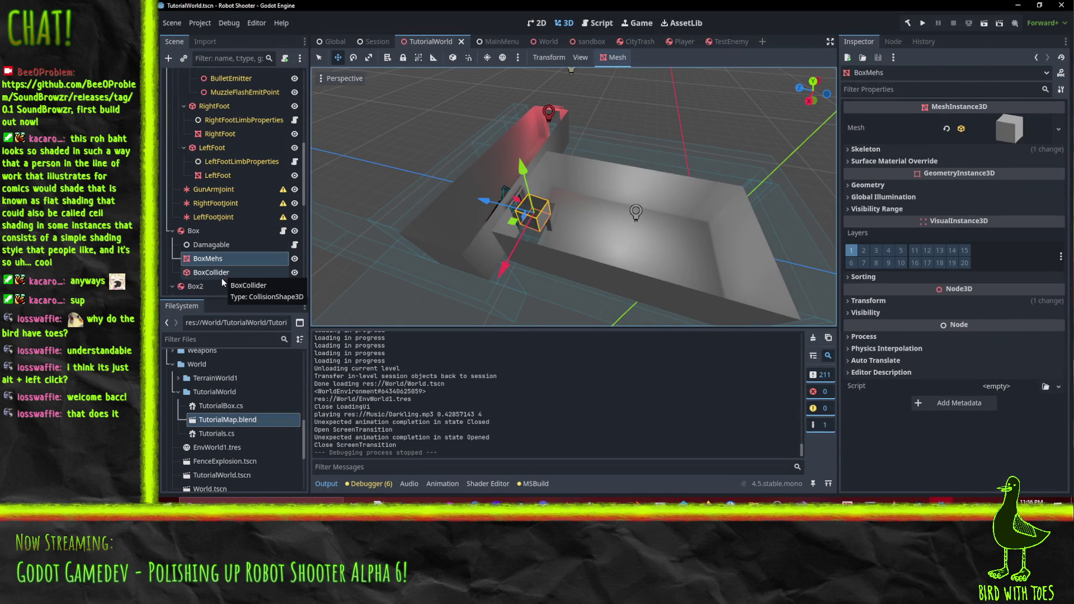
left_click(872, 301)
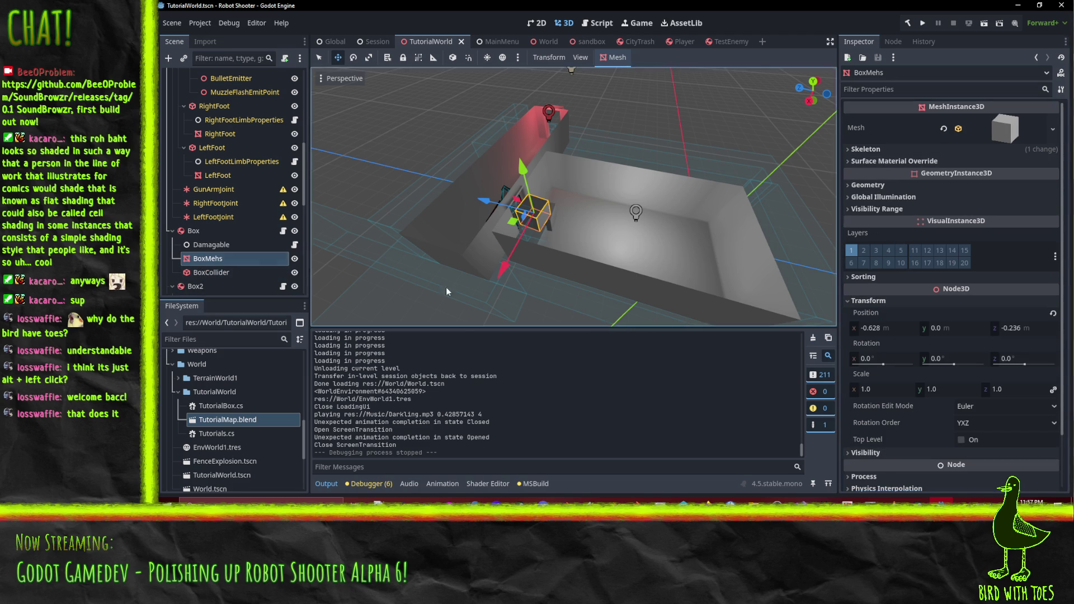
left_click(898, 330)
left_click(213, 232)
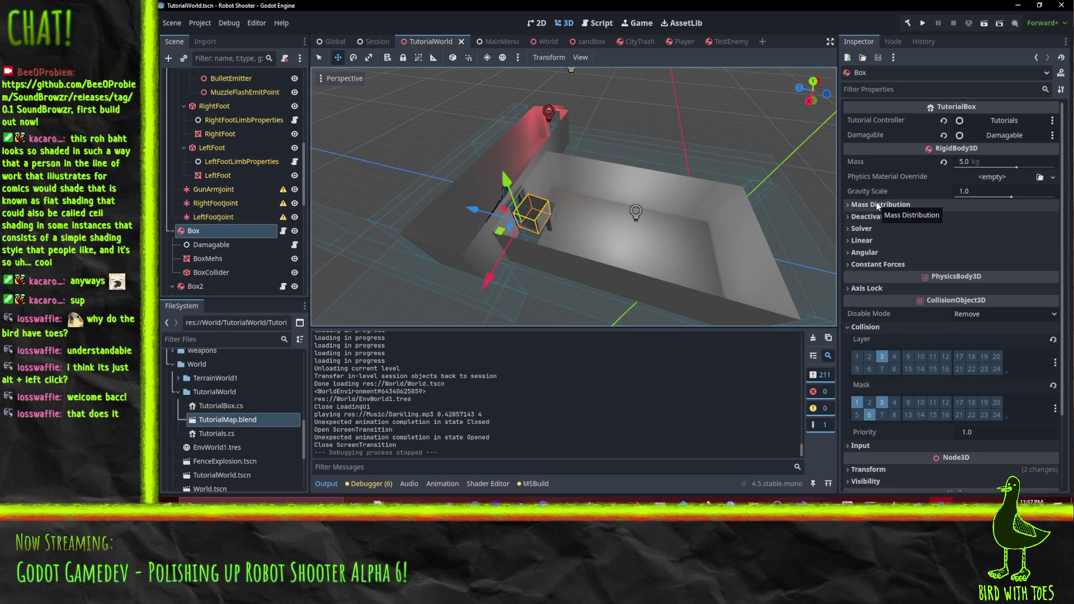
left_click(875, 473)
scroll(884, 392, "down", 4)
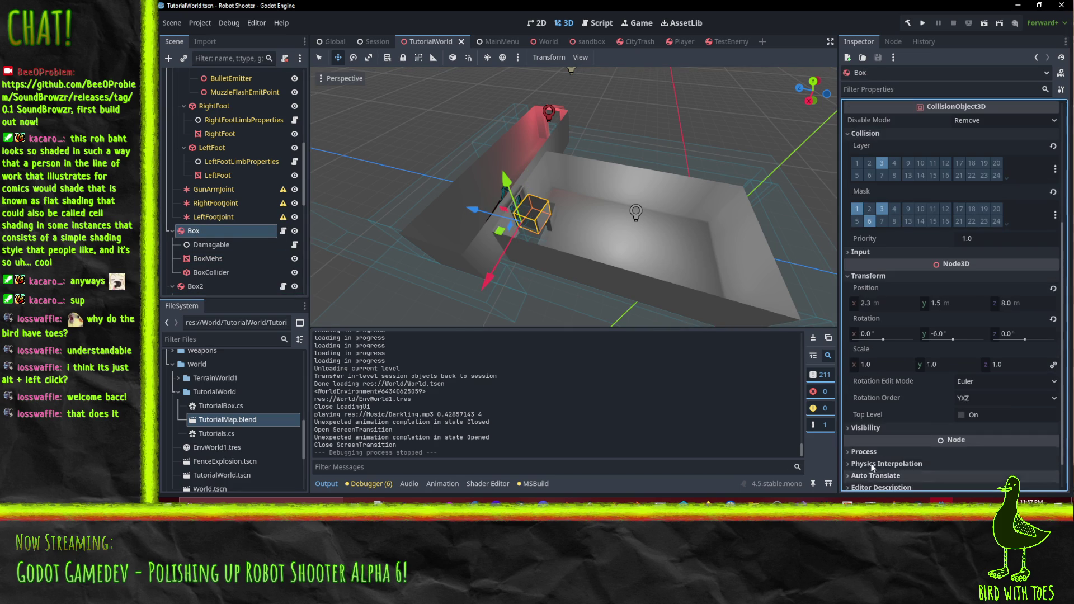
left_click(910, 305)
type("1.672")
key("Return")
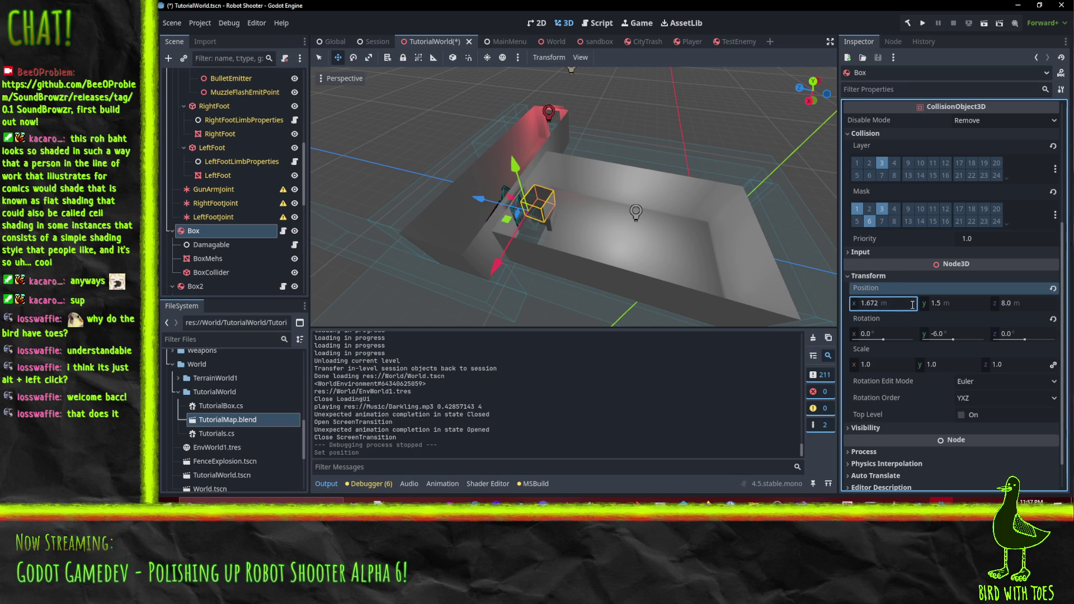
Shift Box's Z position to 7.764 using BoxMehs' Z offset.
left_click(222, 260)
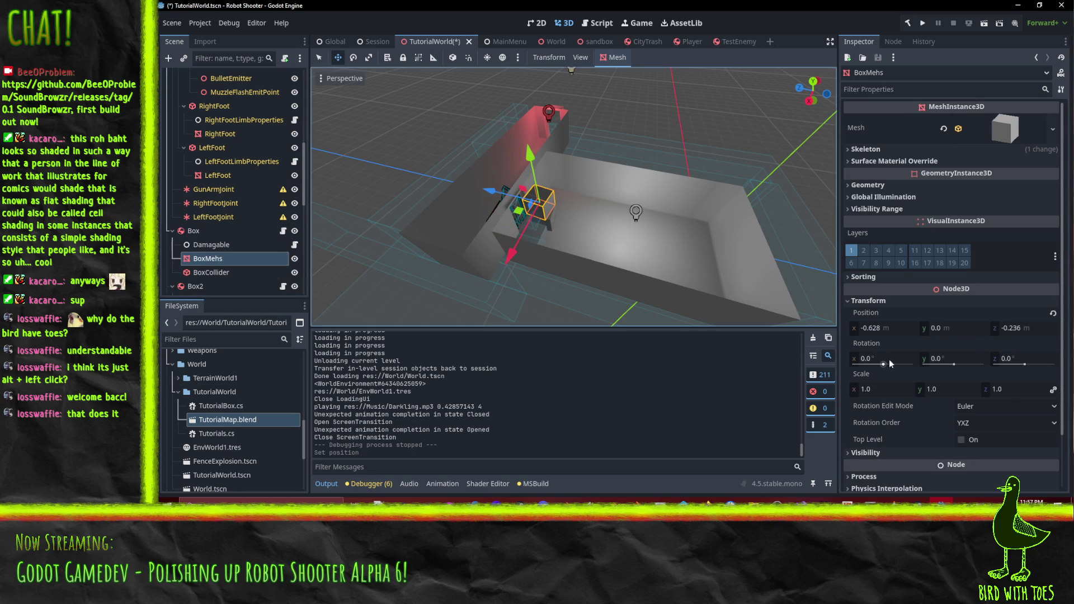
left_click(1032, 329)
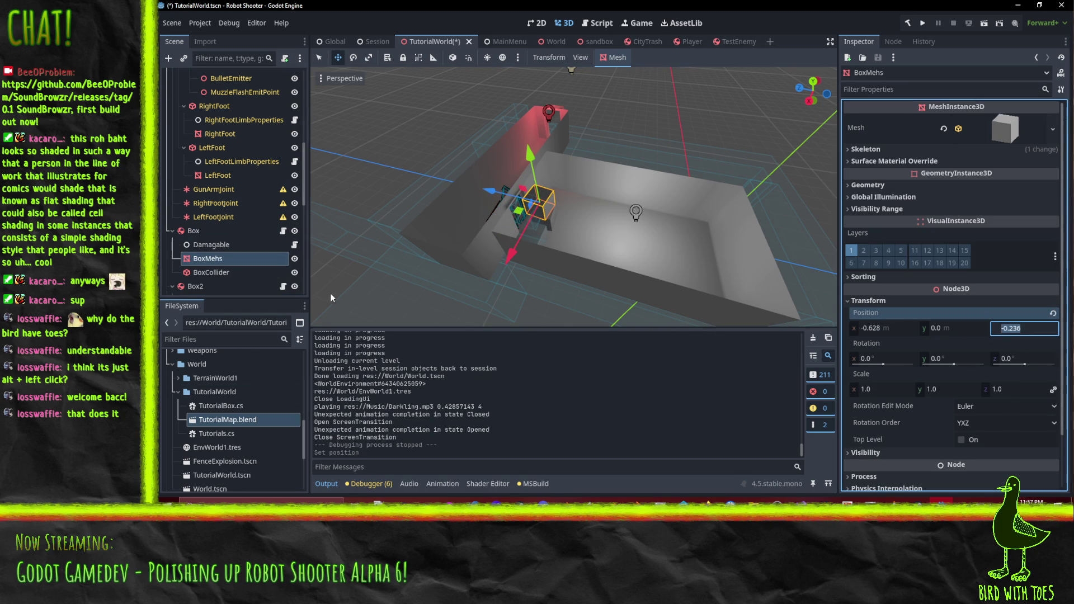
left_click(208, 234)
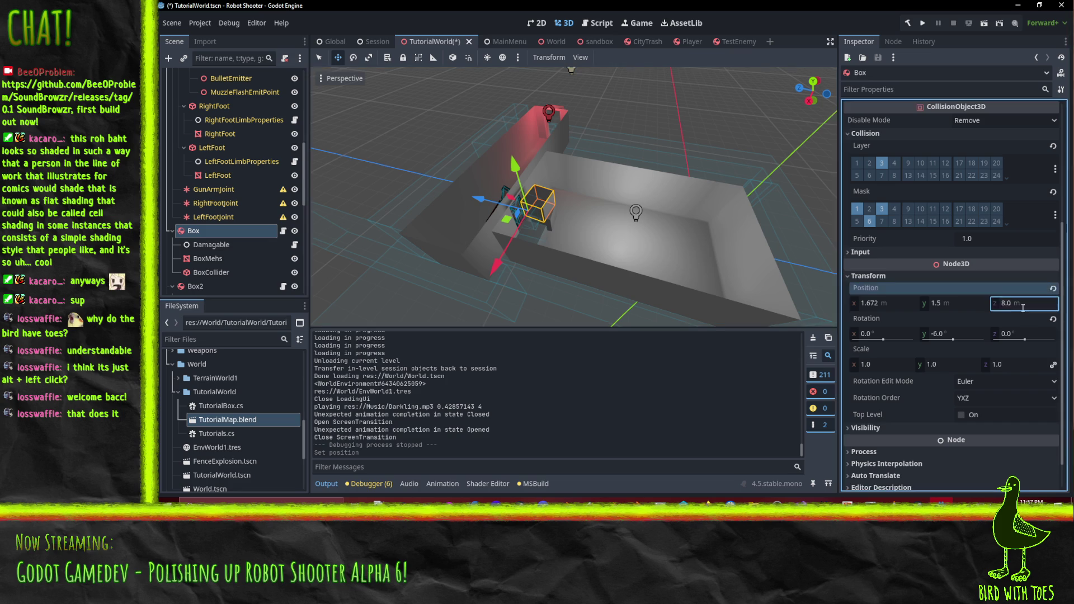
key("Return")
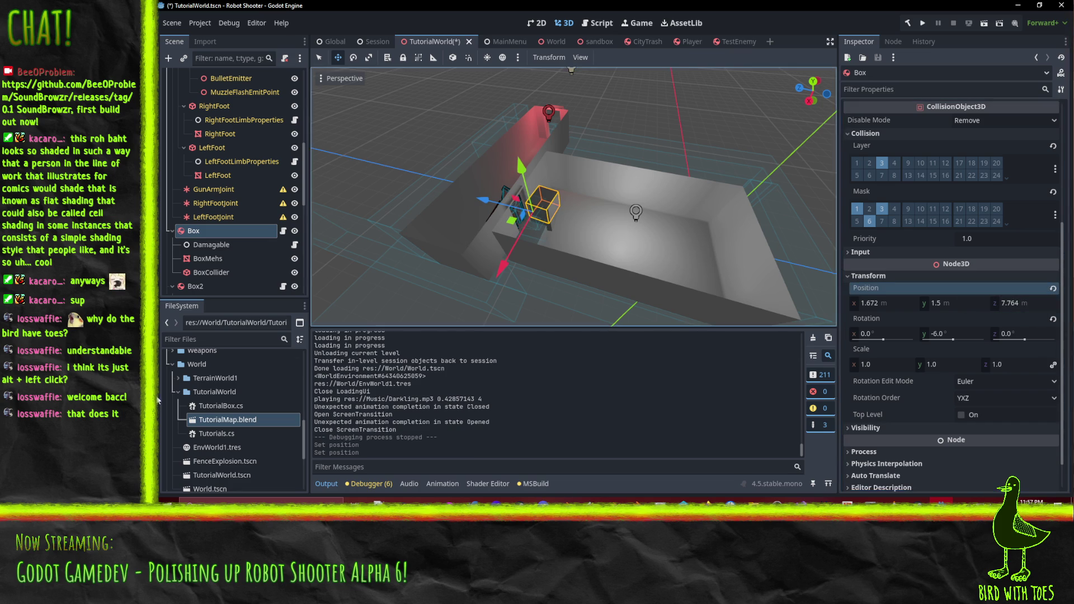
Reset the BoxMehs child's position to 0, 0, 0.
left_click(222, 263)
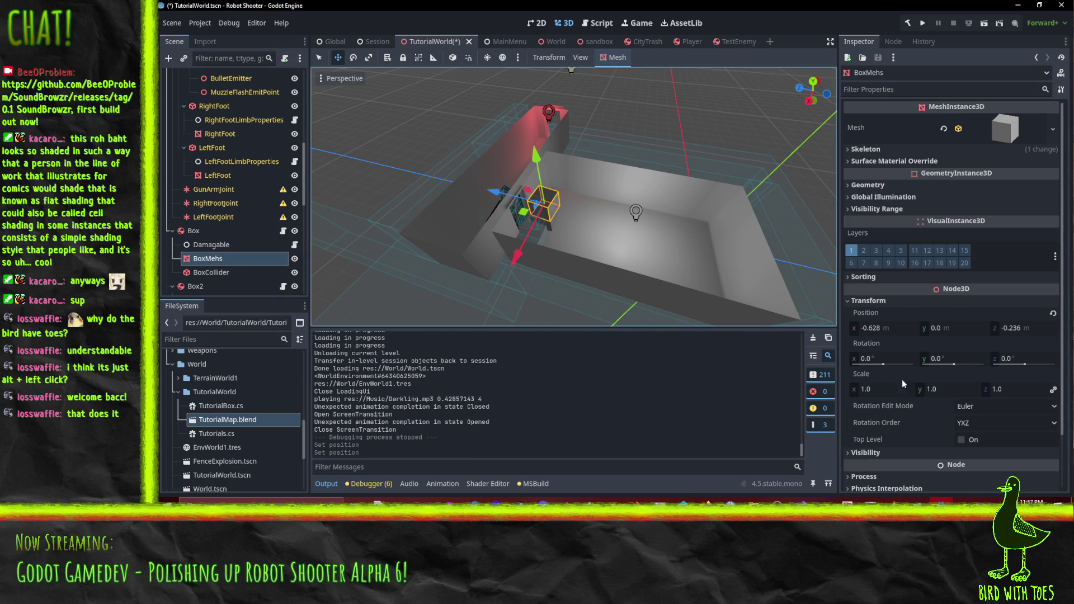
left_click(904, 327)
left_click(963, 327)
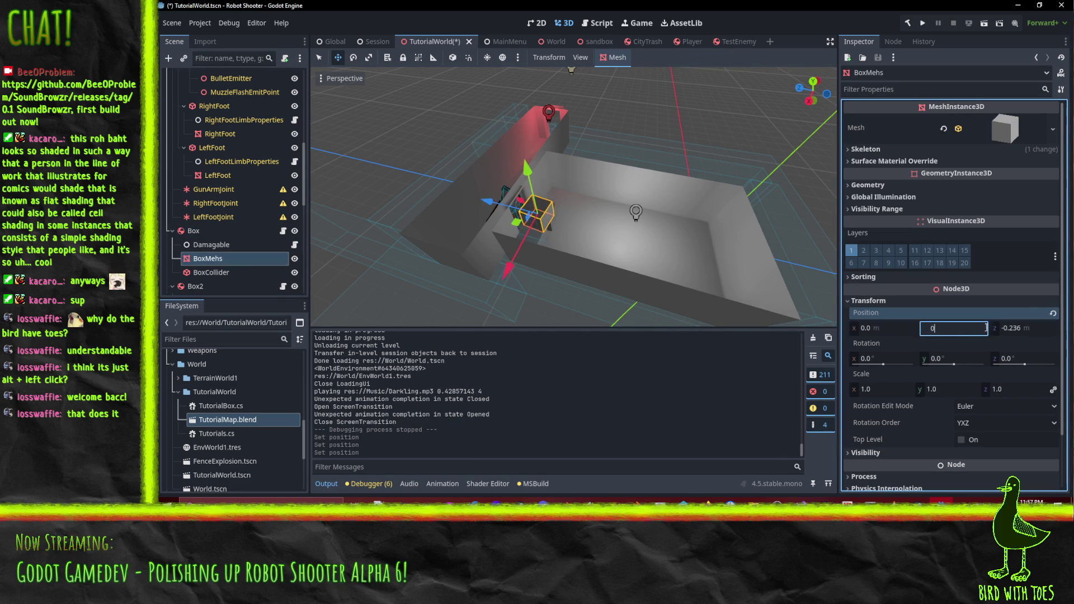
type("0")
key("Return")
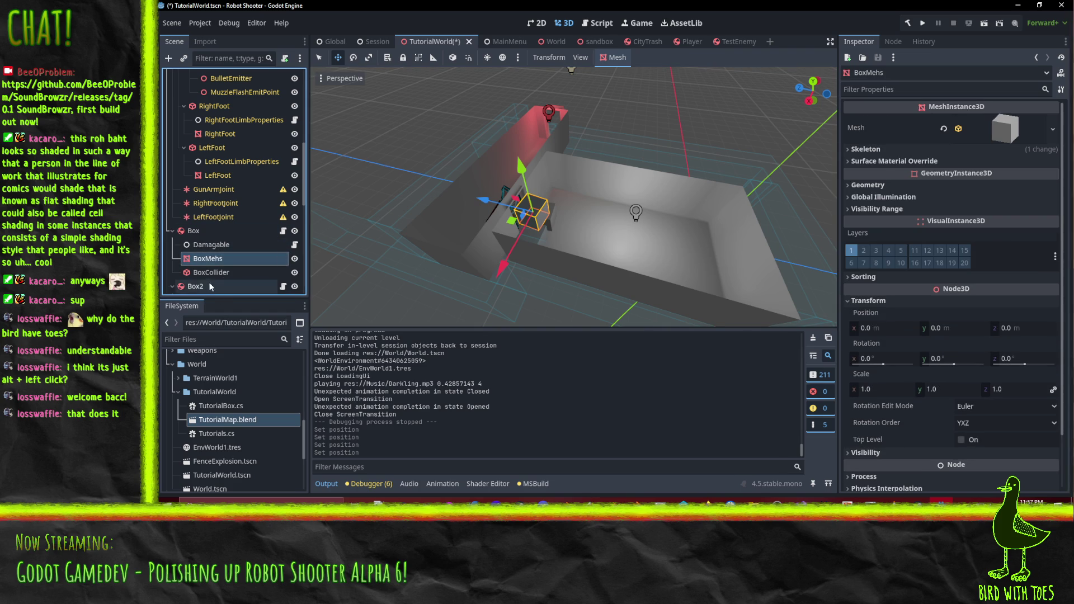
scroll(214, 272, "down", 1)
scroll(215, 272, "down", 2)
Inspect Box2's BoxMehs position values and orbit close to the boxes.
left_click(208, 230)
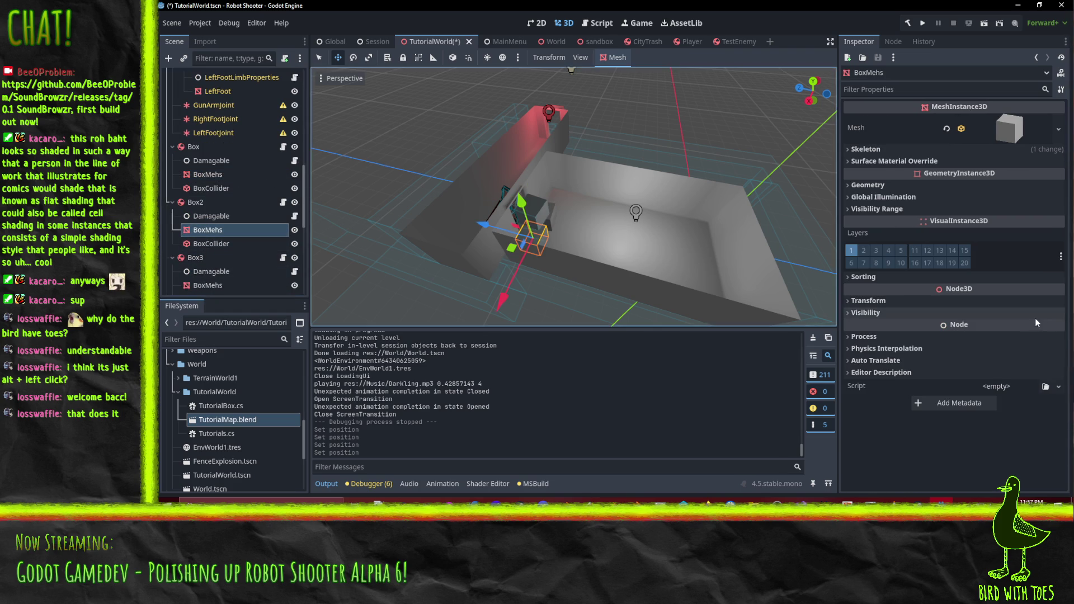
left_click(873, 302)
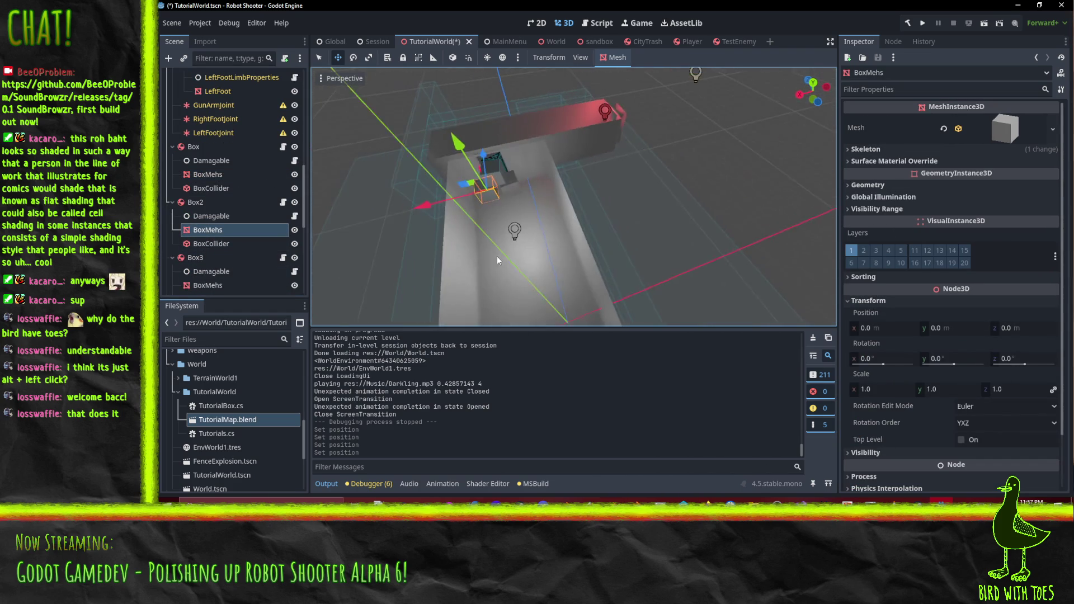
scroll(649, 202, "up", 4)
mouse_move(657, 207)
left_mouse_down()
mouse_move(667, 190)
mouse_move(585, 199)
left_mouse_up()
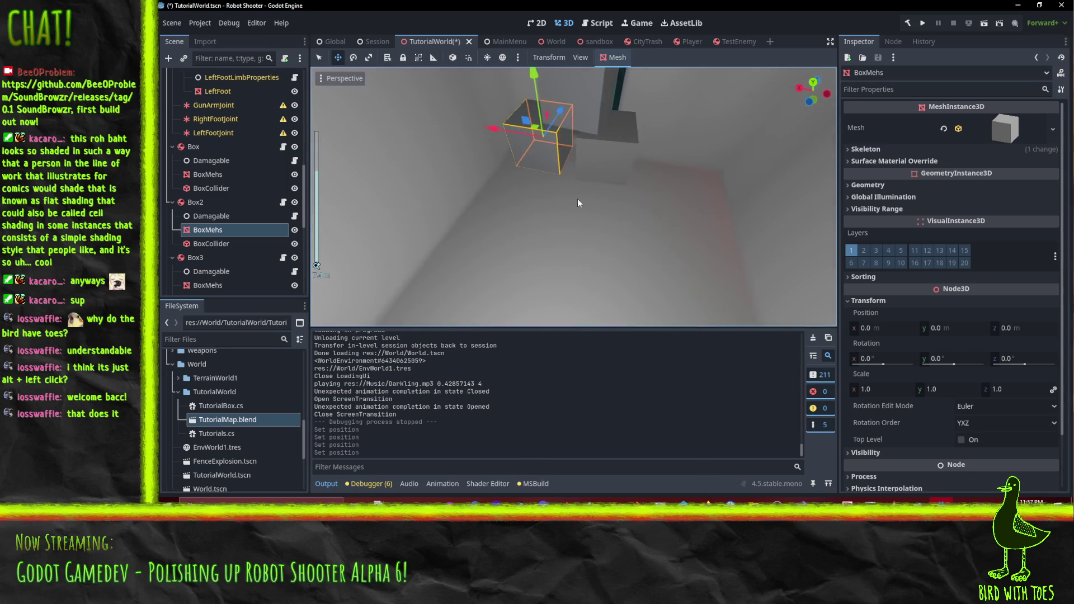
Set Box3's X position to 1.152 using its mesh's X offset, undoing an accidental reset.
left_click(209, 284)
left_click(880, 298)
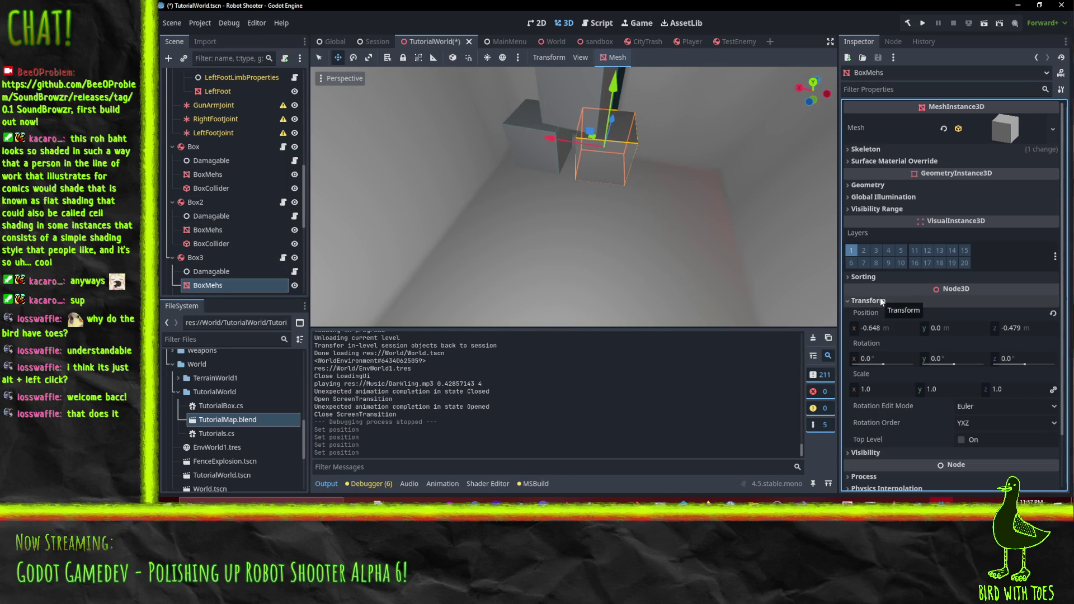
left_click(895, 330)
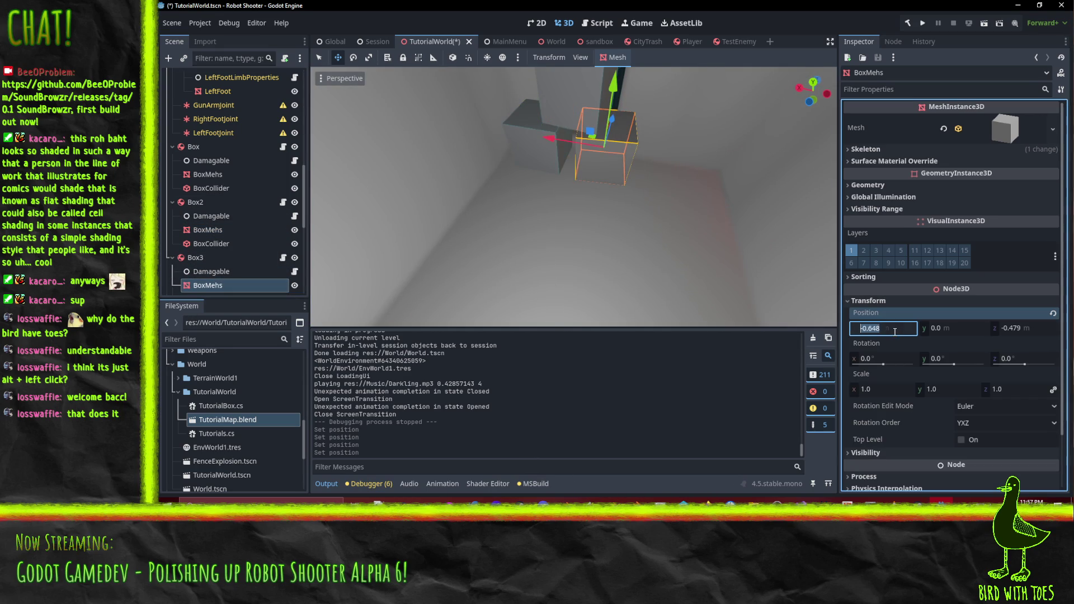
left_click(200, 254)
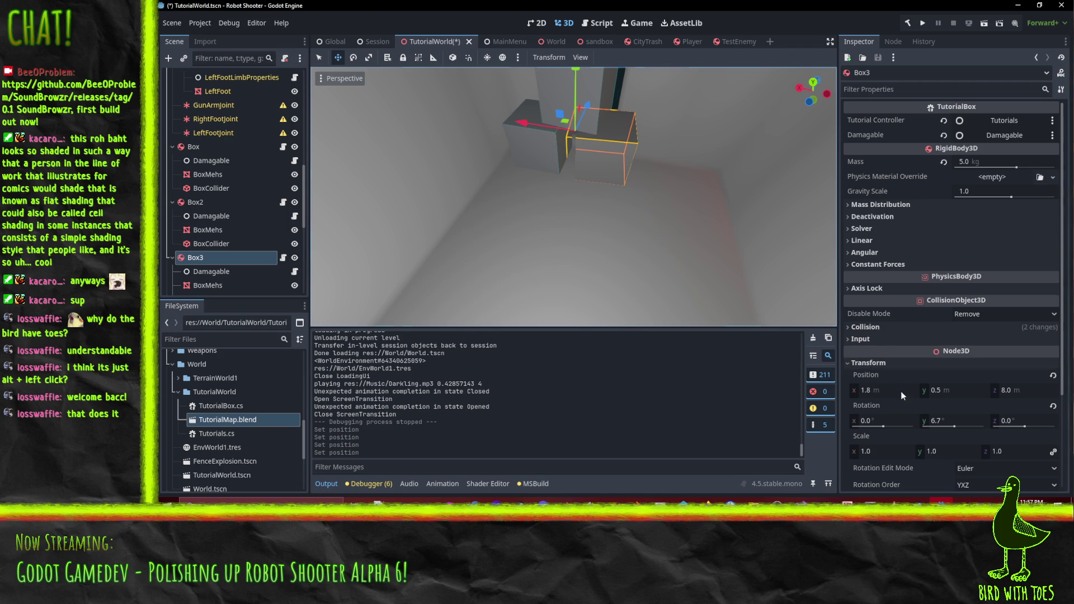
left_click(1053, 375)
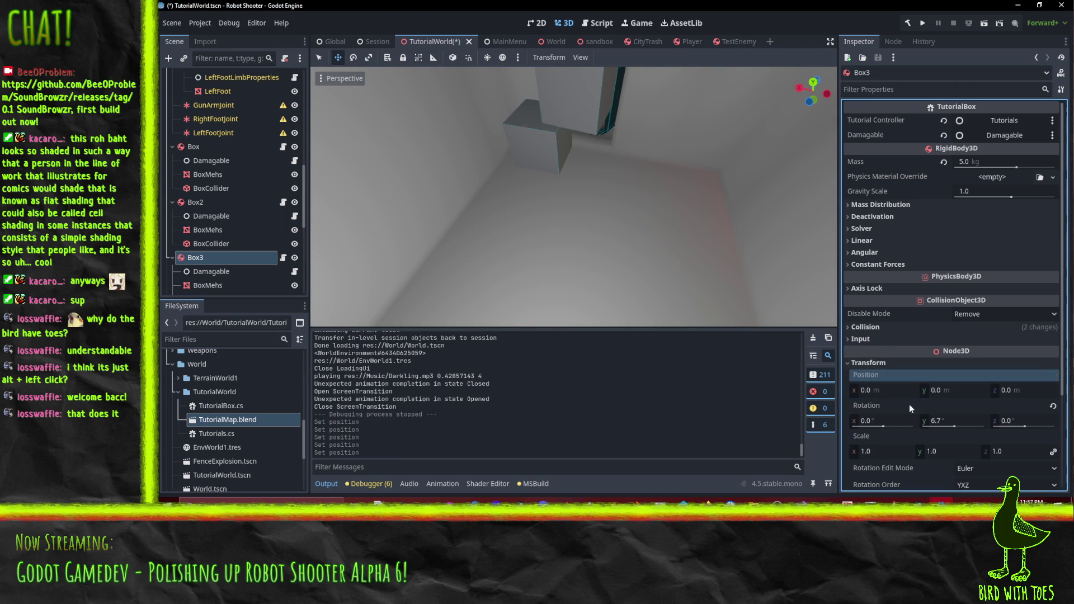
key("ctrl+z")
left_click(907, 392)
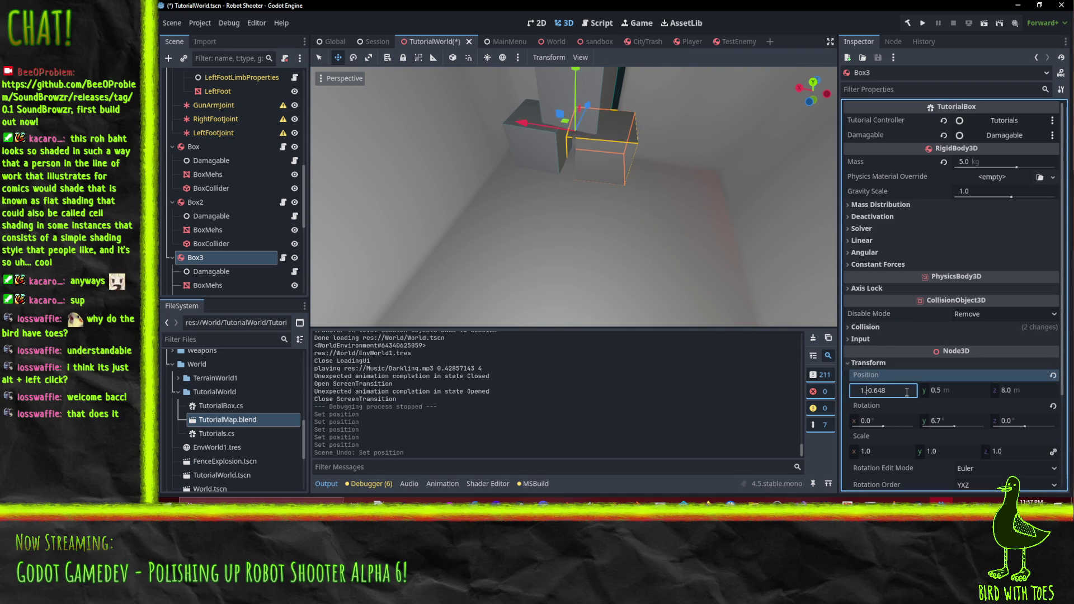
type(".8-")
key("Return")
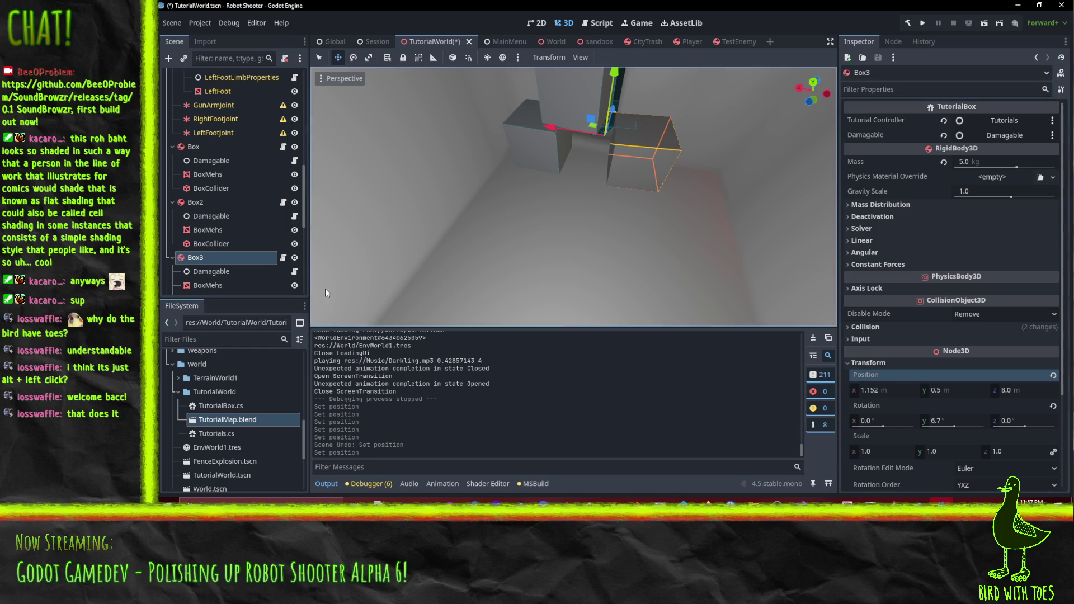
Set Box3's Z position to 7.521 using its mesh's Z offset.
left_click(251, 285)
left_click(1034, 331)
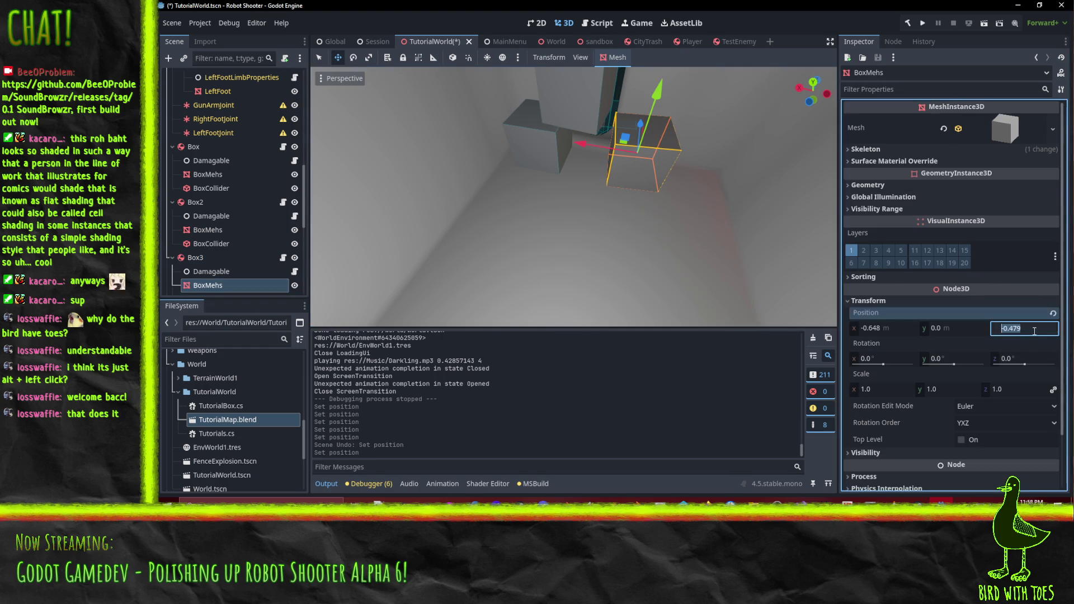
left_click(195, 257)
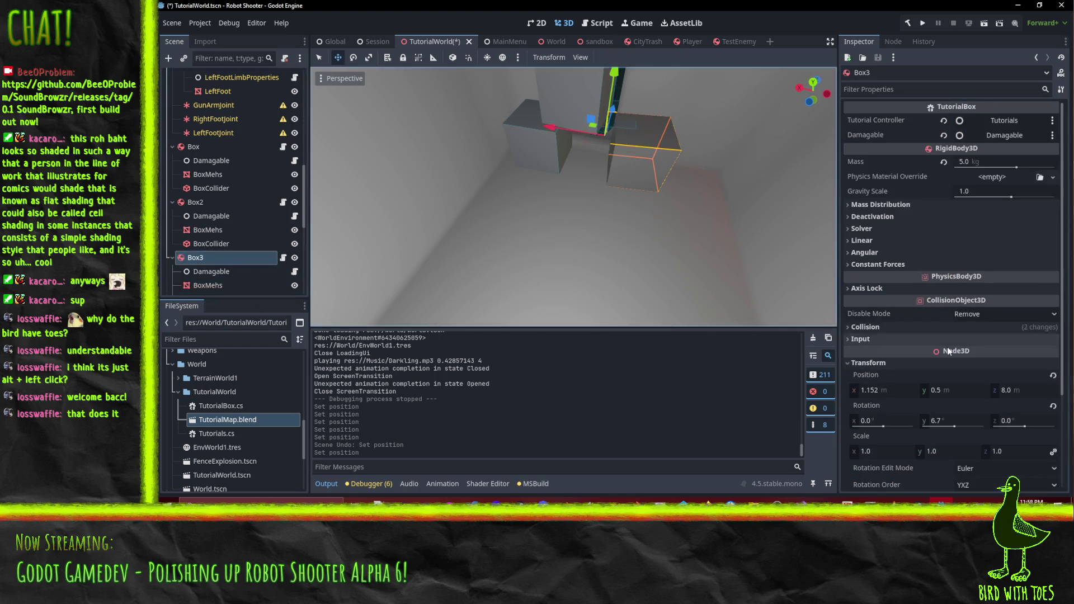
left_click(1024, 391)
type("-0.479")
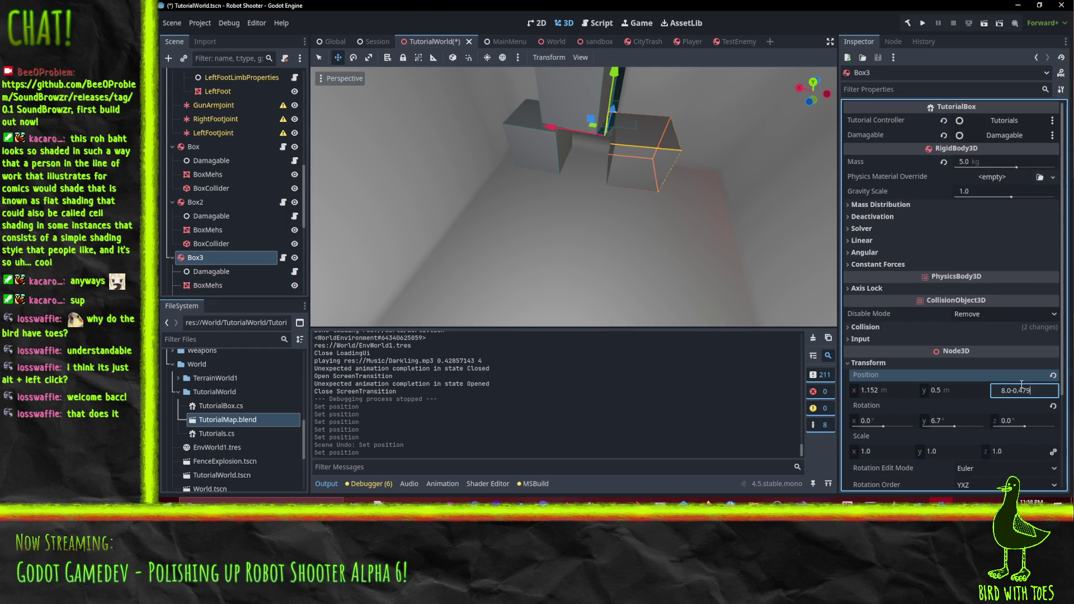
key("Return")
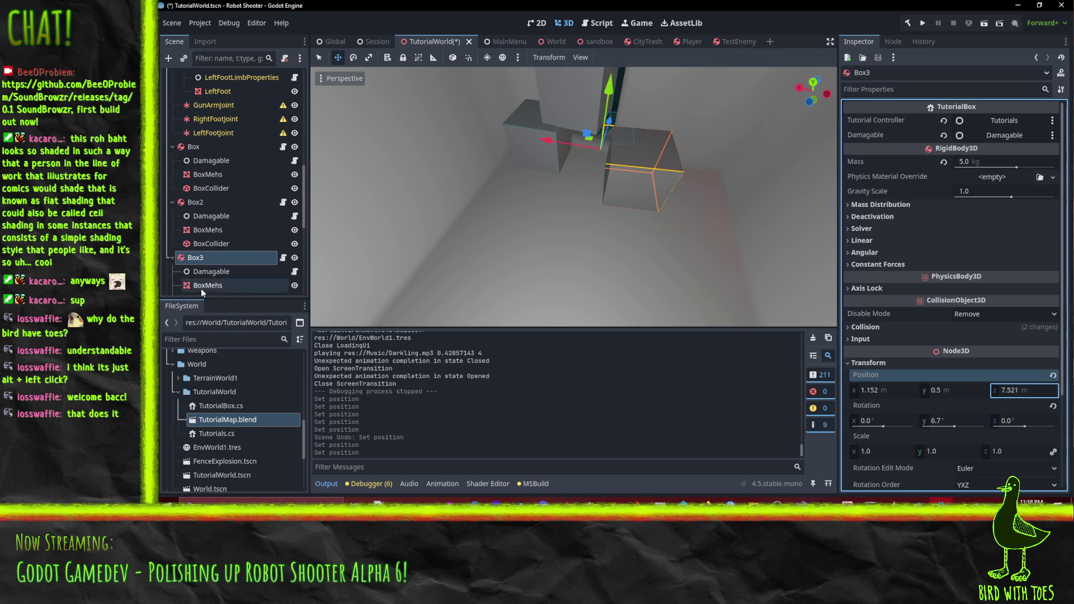
Zero out Box3's BoxMehs position offsets.
left_click(207, 286)
left_click(888, 333)
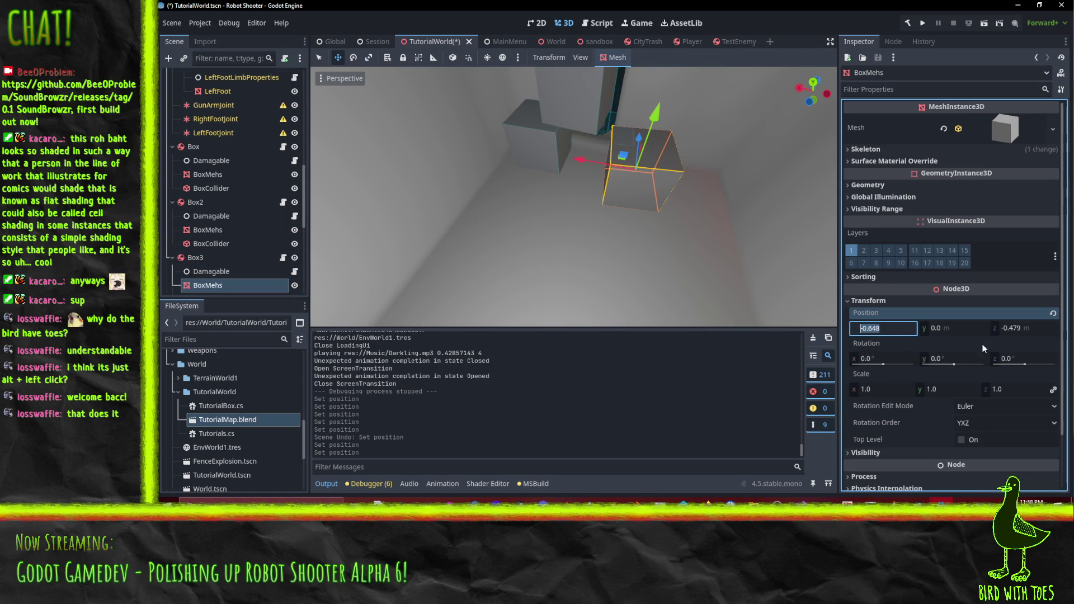
left_click(1010, 330)
type("0")
key("Return")
Select the Box3 body and save TutorialWorld.tscn.
mouse_move(623, 199)
left_mouse_down()
mouse_move(576, 207)
mouse_move(469, 264)
left_mouse_up()
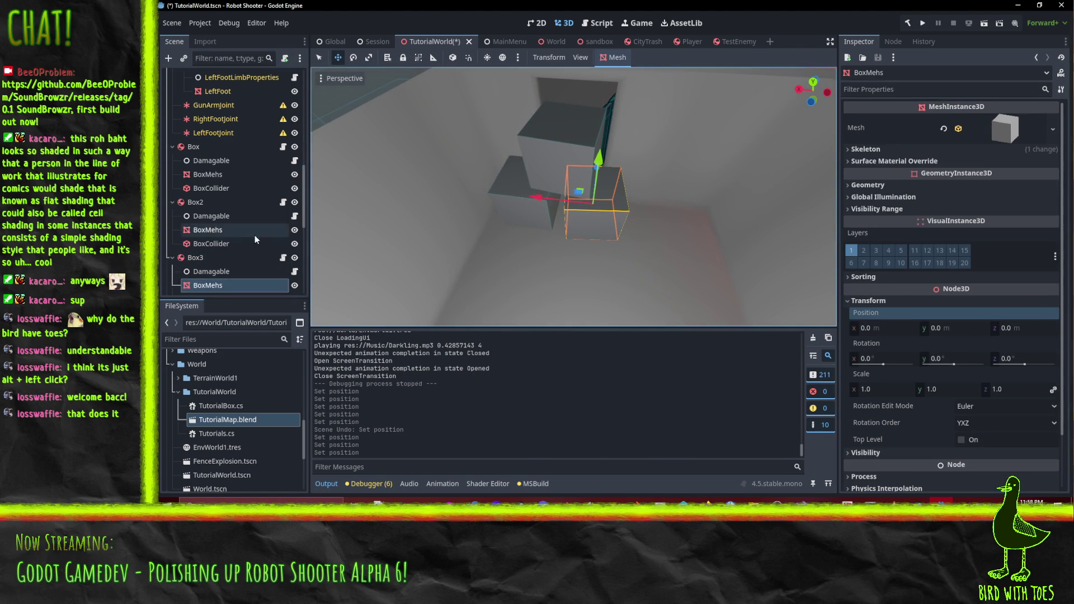
left_click(204, 258)
key("ctrl+s")
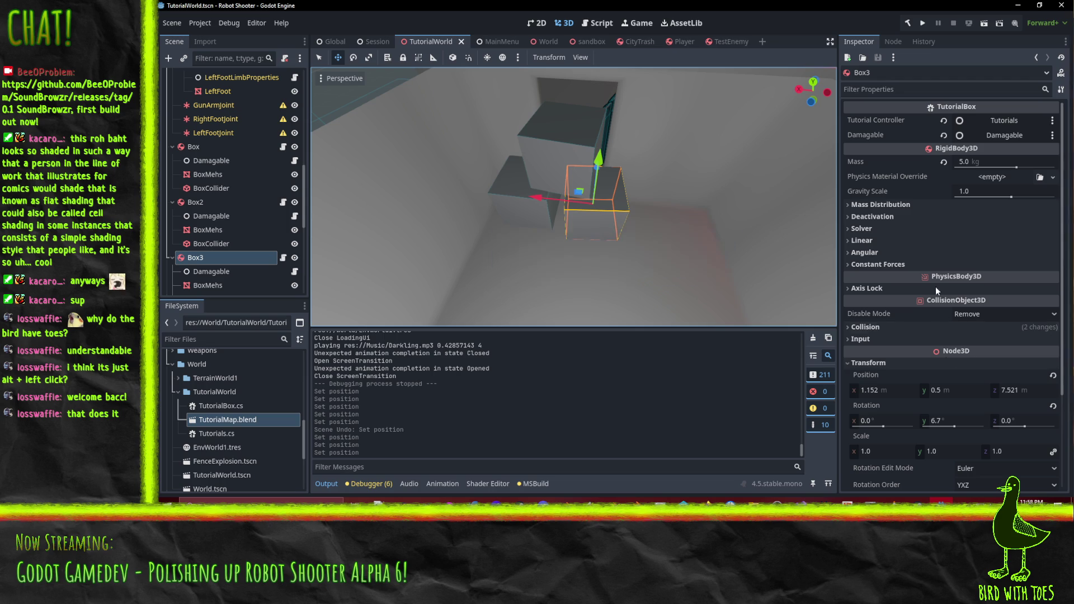
Expand Box3's Collision section to view its layer and mask settings.
left_click(881, 327)
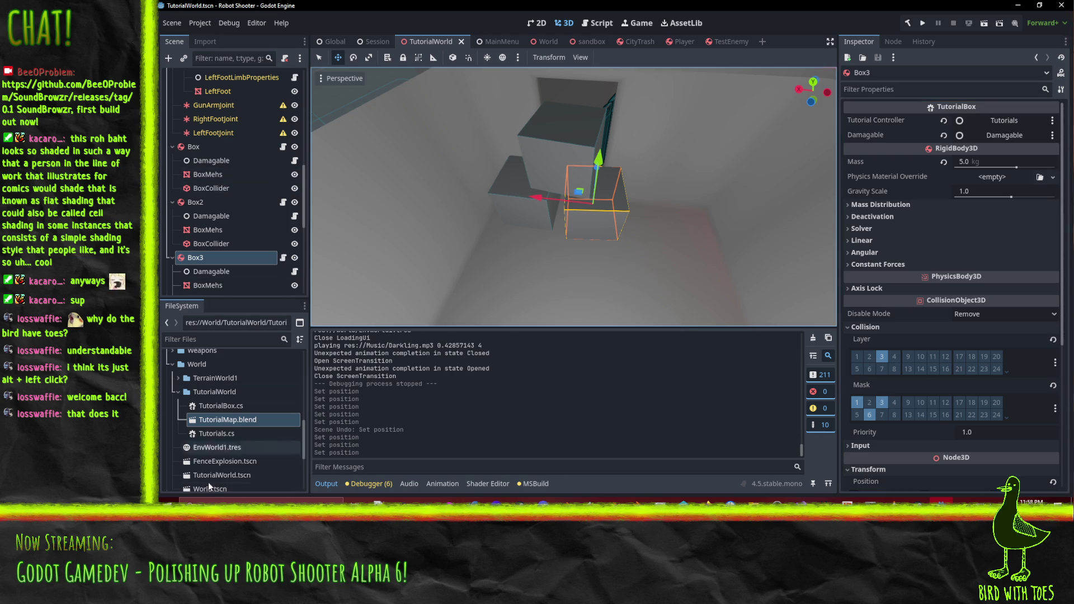
scroll(210, 447, "up", 10)
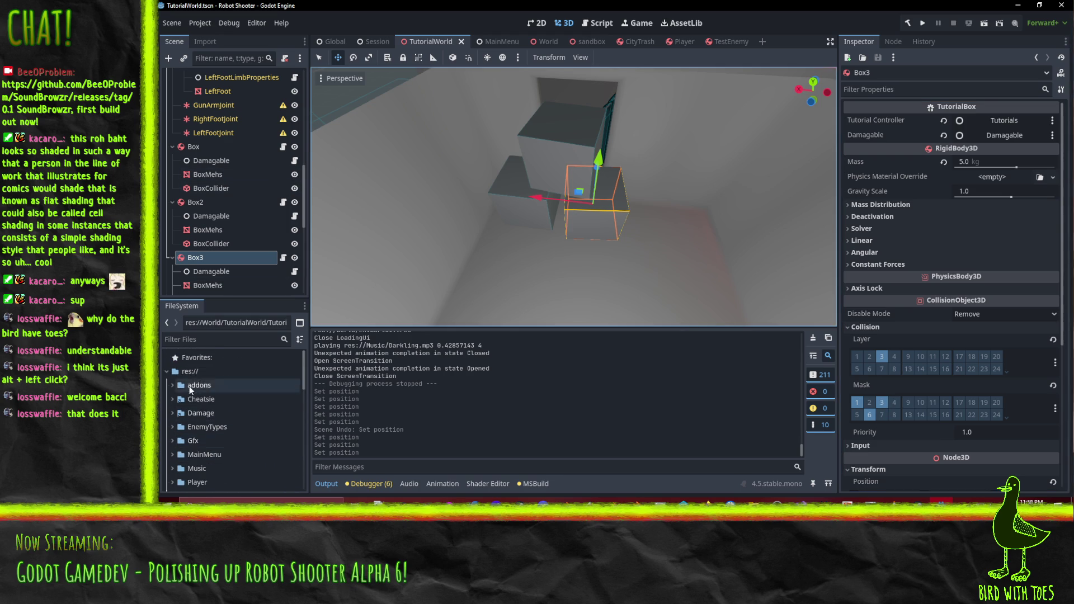
scroll(191, 390, "down", 2)
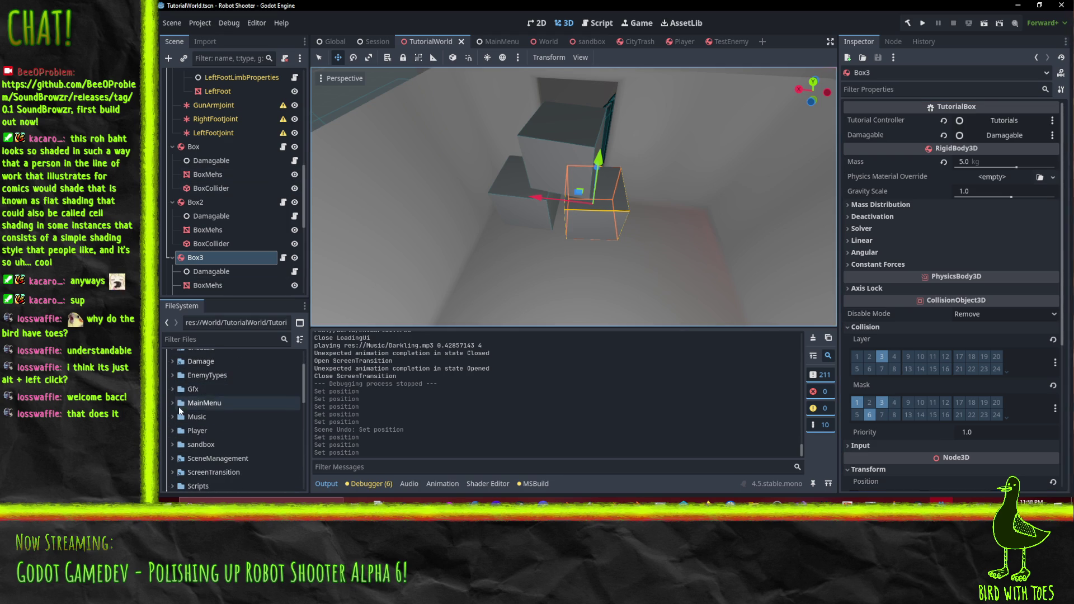
Open Stool.tscn from Gfx/Props/Cafe to check its collision layers 1 and 4.
left_click(173, 389)
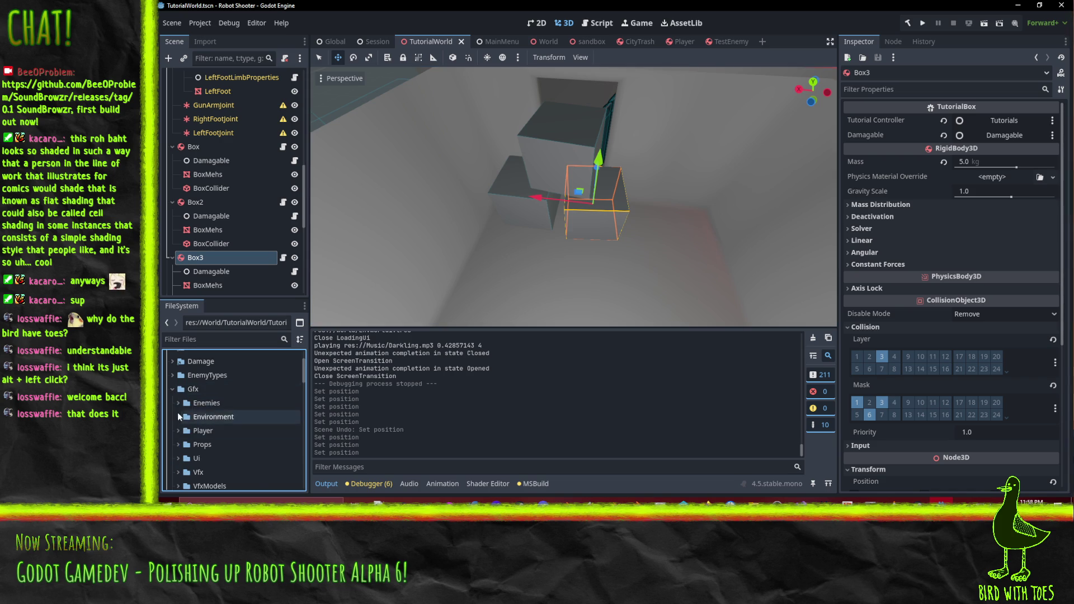
left_click(176, 415)
scroll(191, 438, "down", 3)
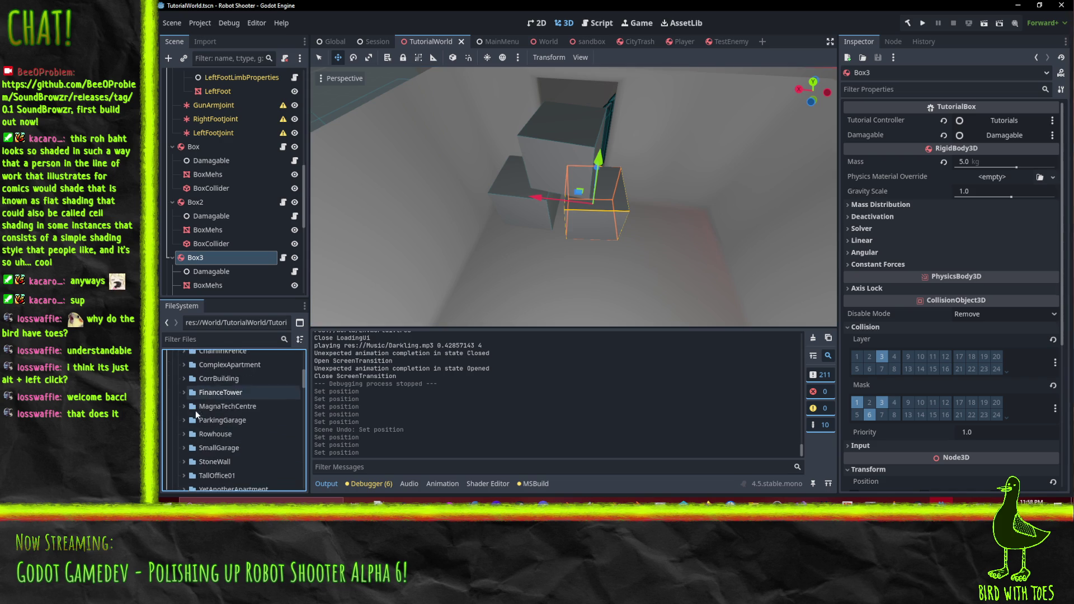
scroll(196, 414, "down", 3)
scroll(188, 423, "up", 10)
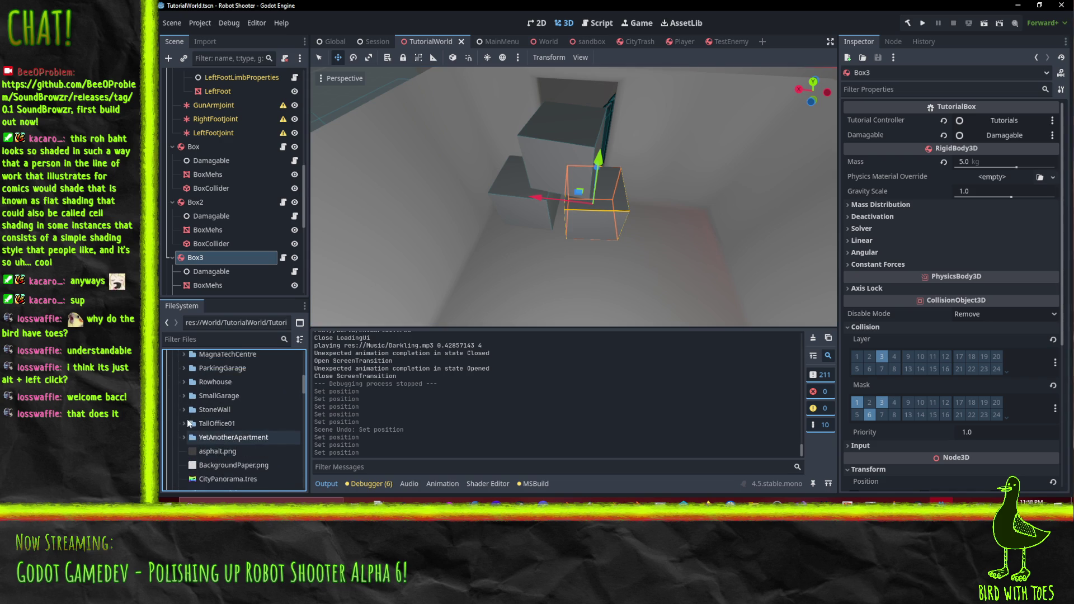
left_click(178, 462)
scroll(188, 425, "down", 2)
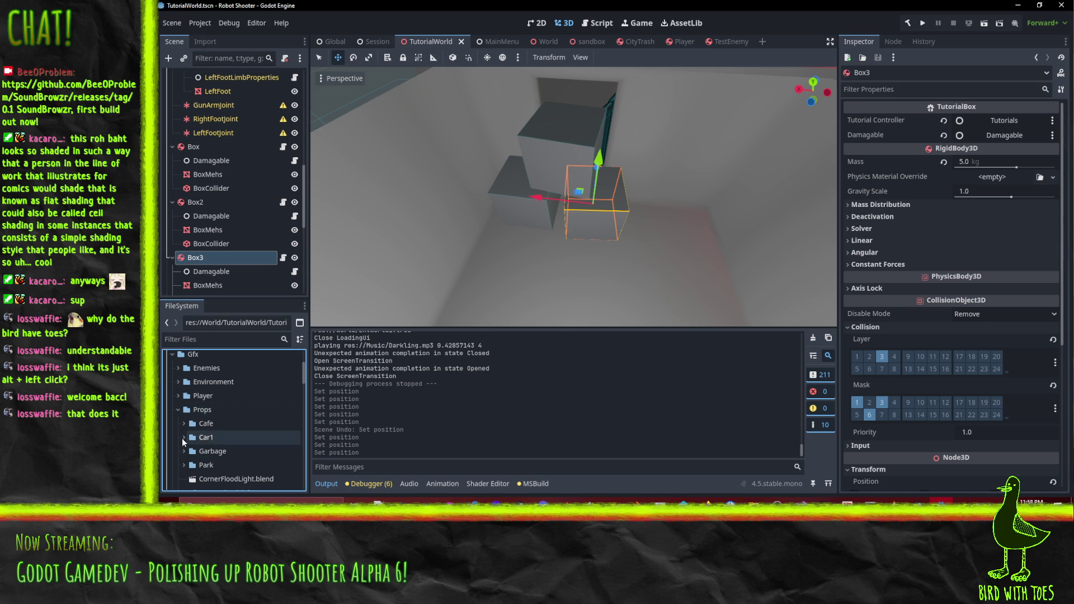
left_click(185, 423)
scroll(185, 425, "down", 1)
scroll(185, 423, "down", 2)
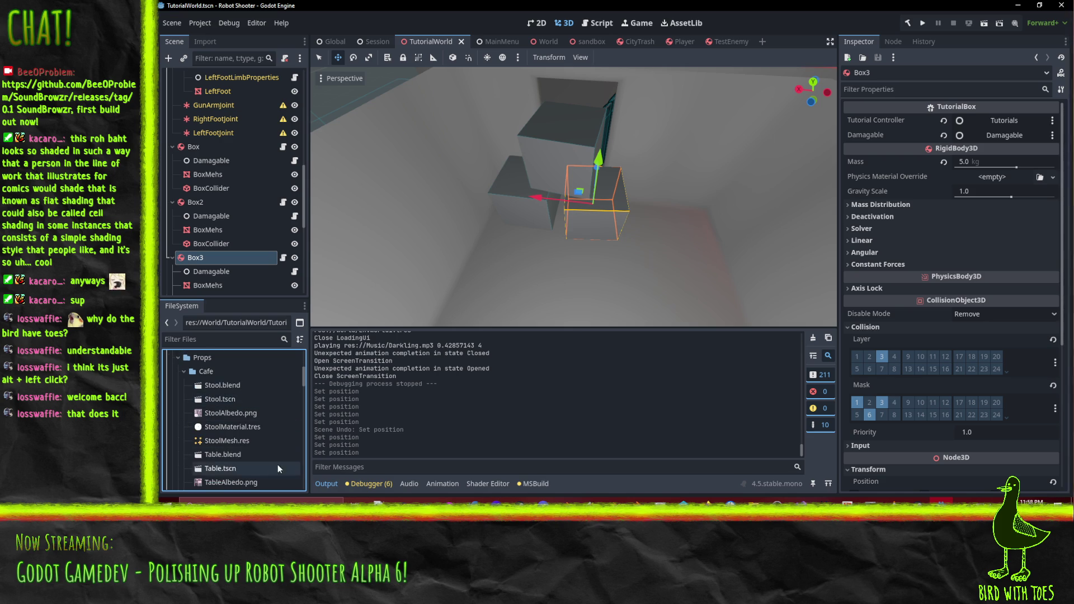
double_click(224, 402)
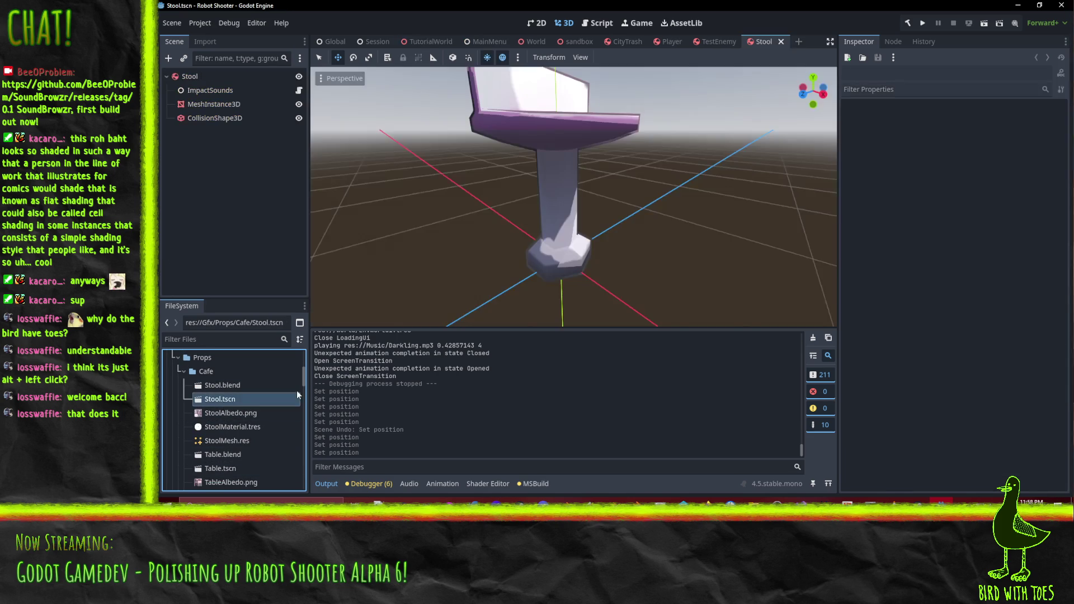
scroll(858, 418, "down", 5)
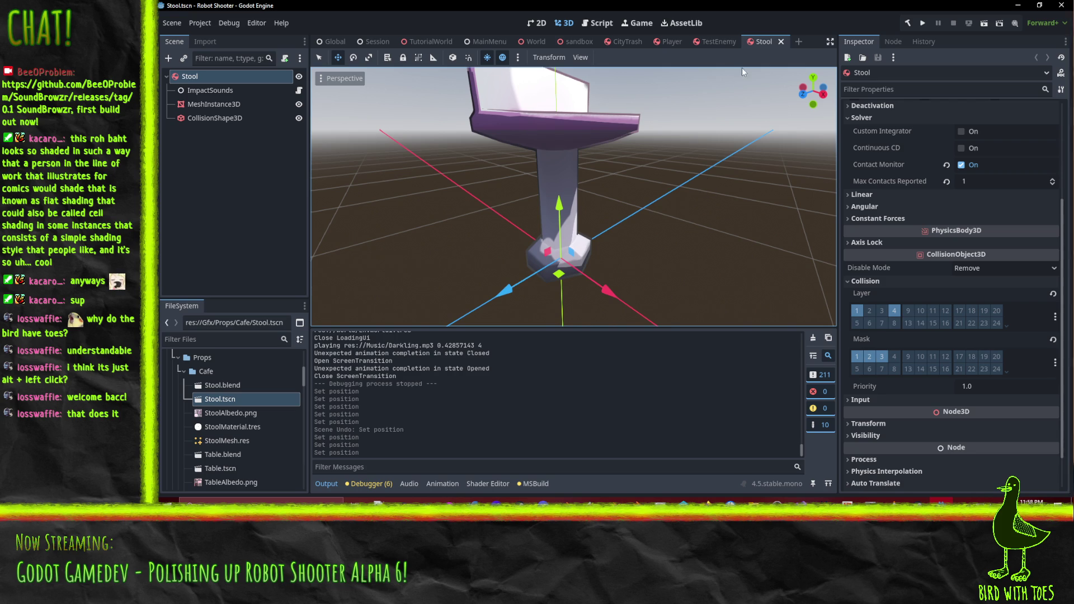
left_click(437, 45)
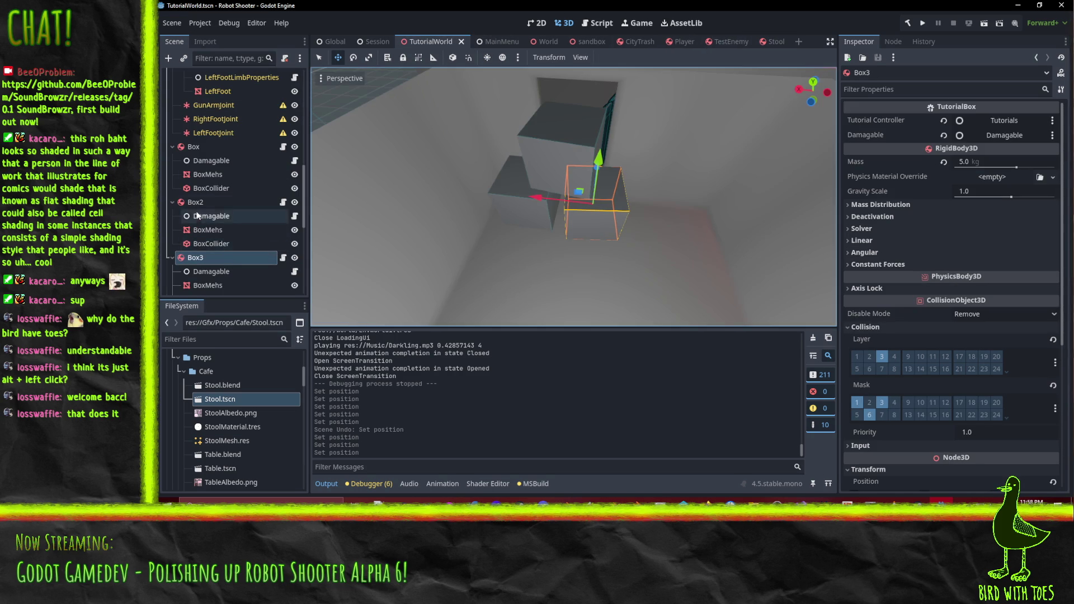
Give Box, Box2 and Box3 collision layers 1 and 4 with layer 3 off, and save.
left_click(191, 202, "ctrl")
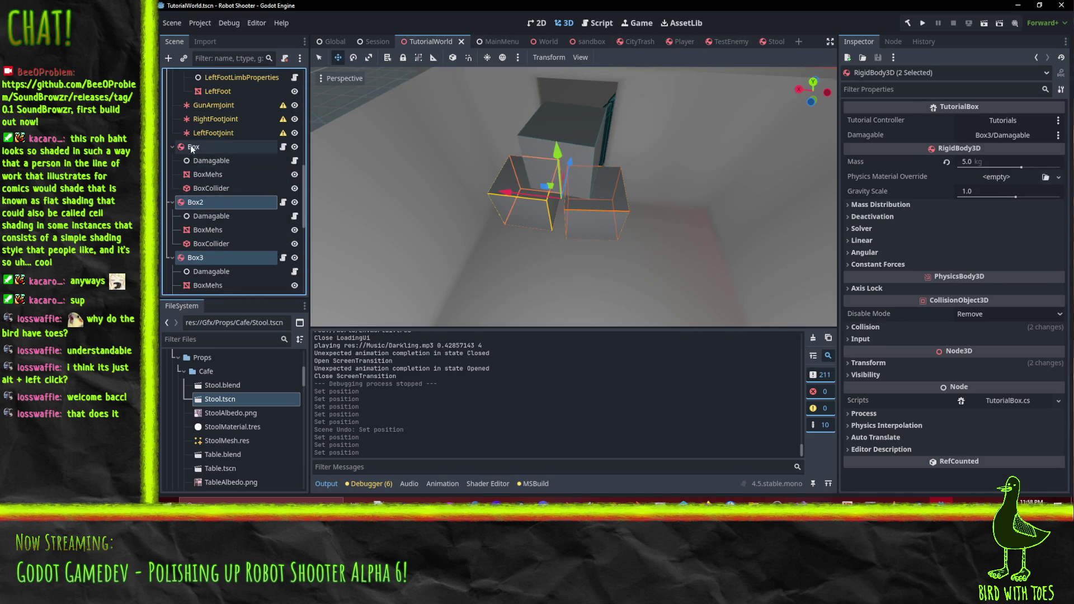
left_click(865, 329)
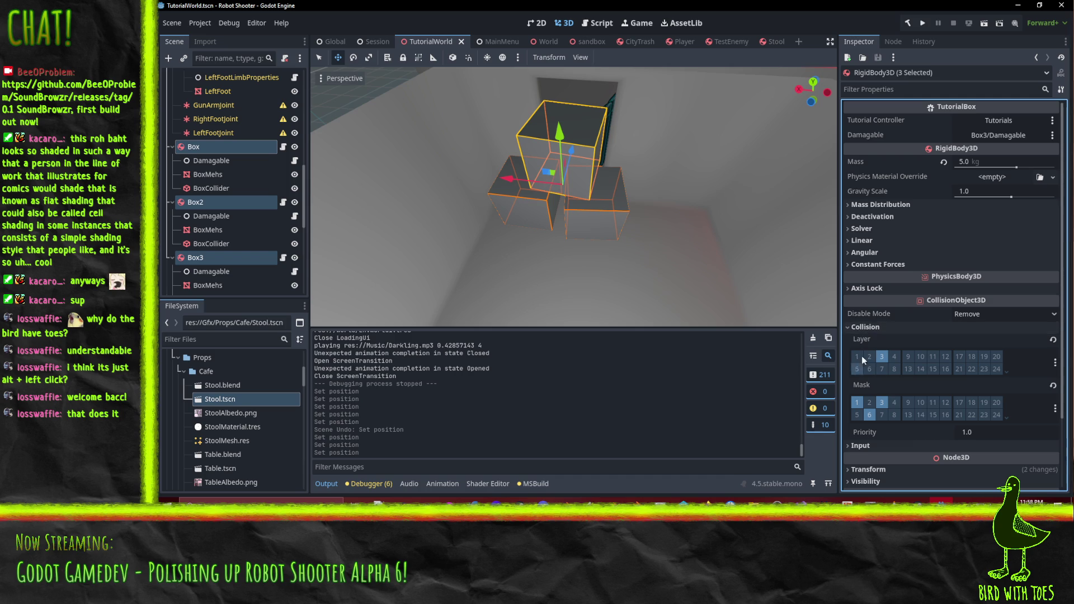
left_click(858, 357)
left_click(882, 356)
left_click(894, 356)
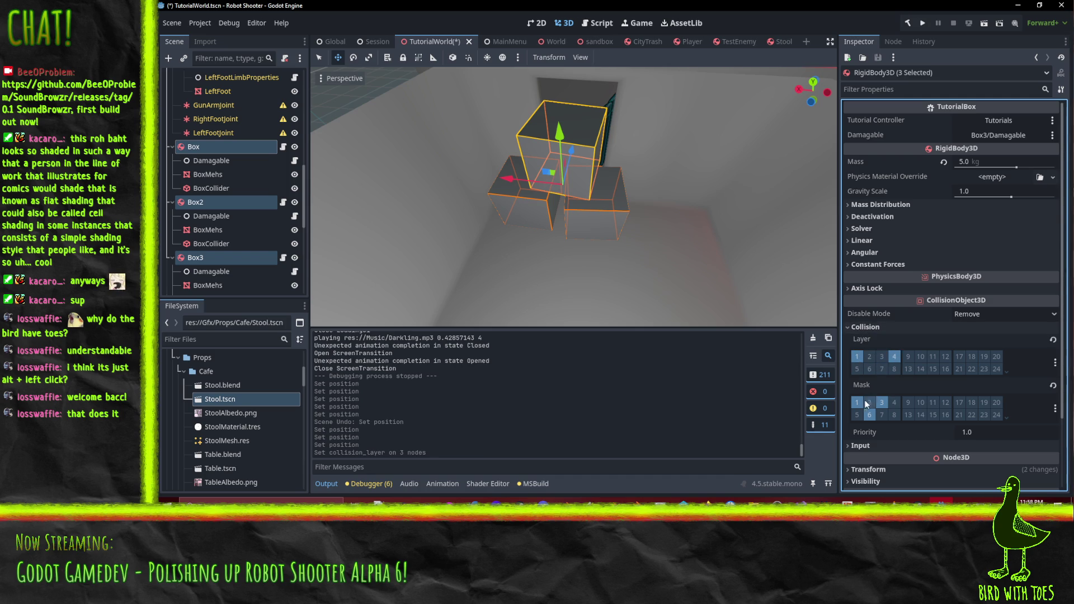
key("ctrl+s")
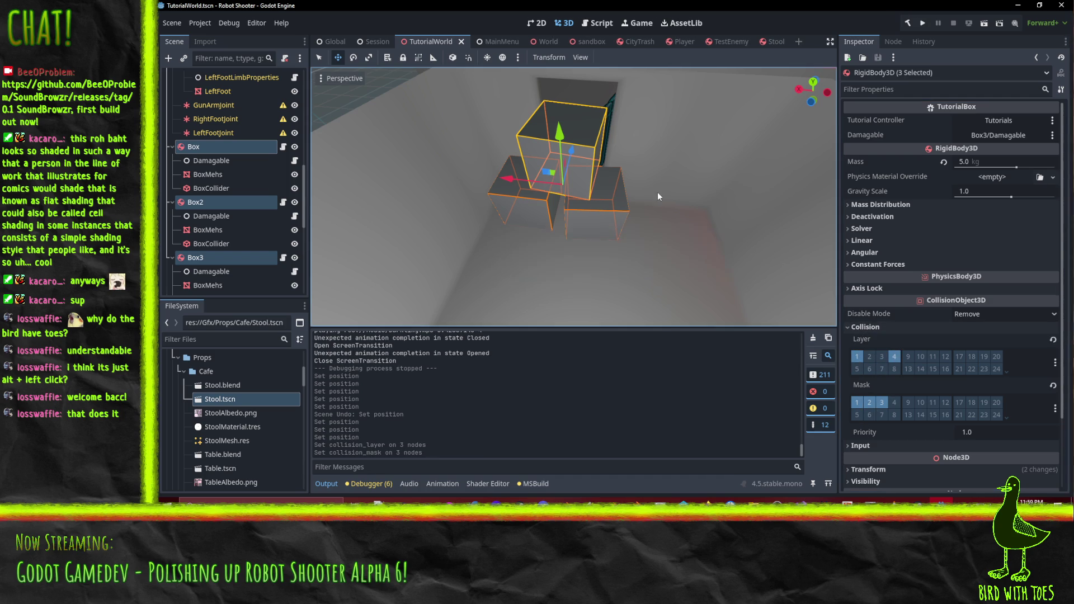
left_click_drag(668, 204, 688, 219)
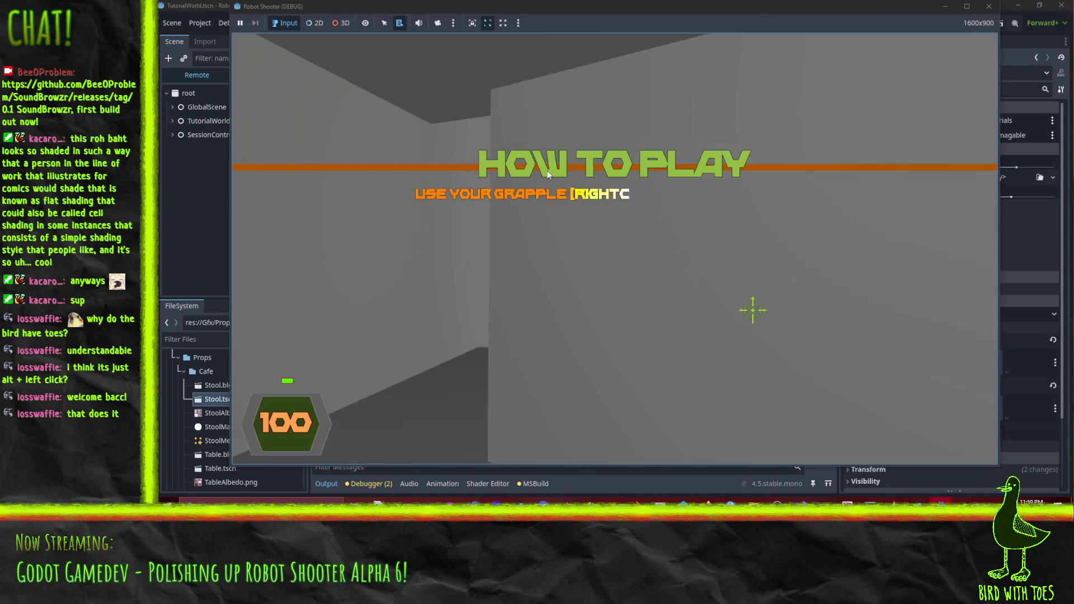
Resume the game, grapple the stacked boxes, and walk up to the doorway robot.
key("Escape")
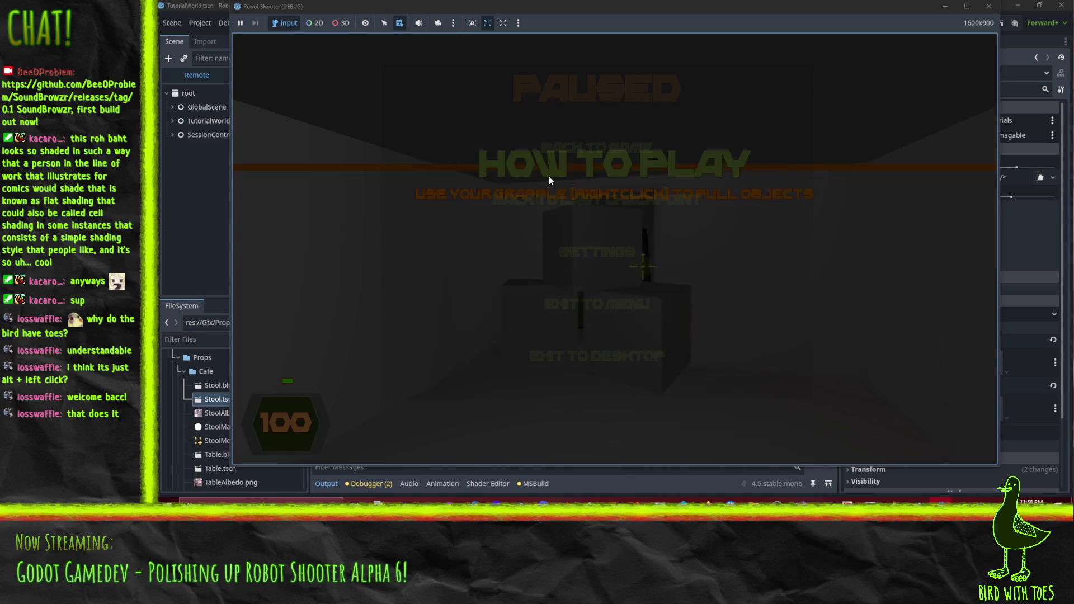
left_click(624, 149)
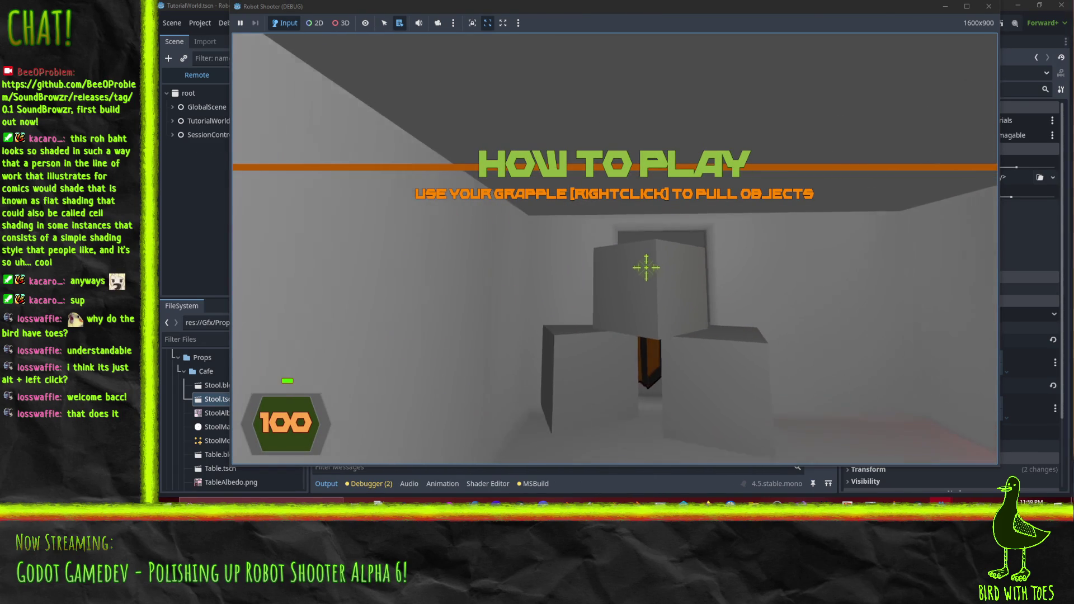
left_click(647, 268)
key("s")
key("w")
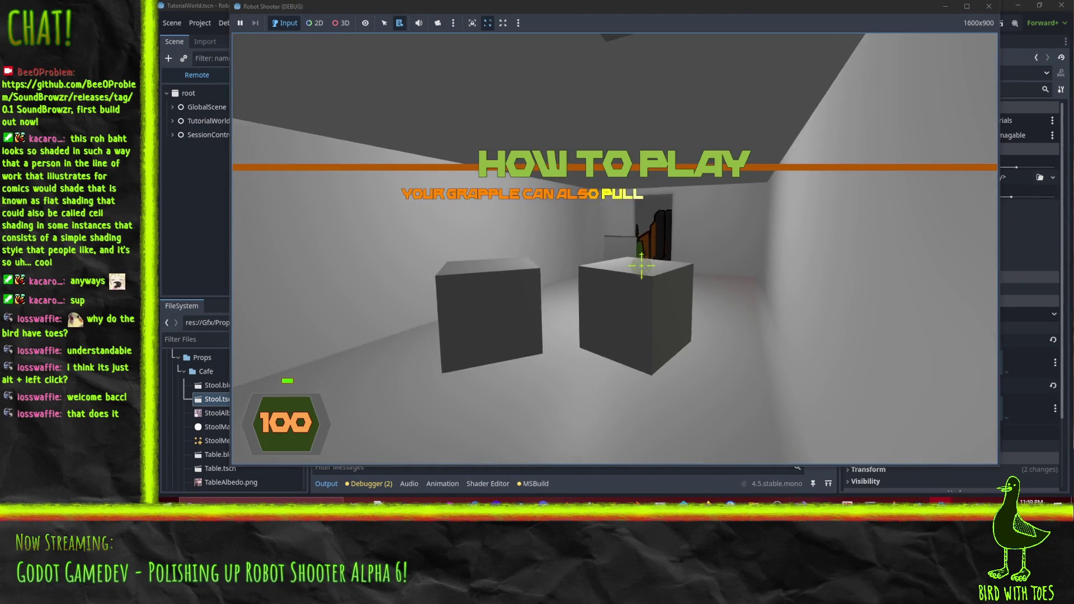
left_click(632, 261)
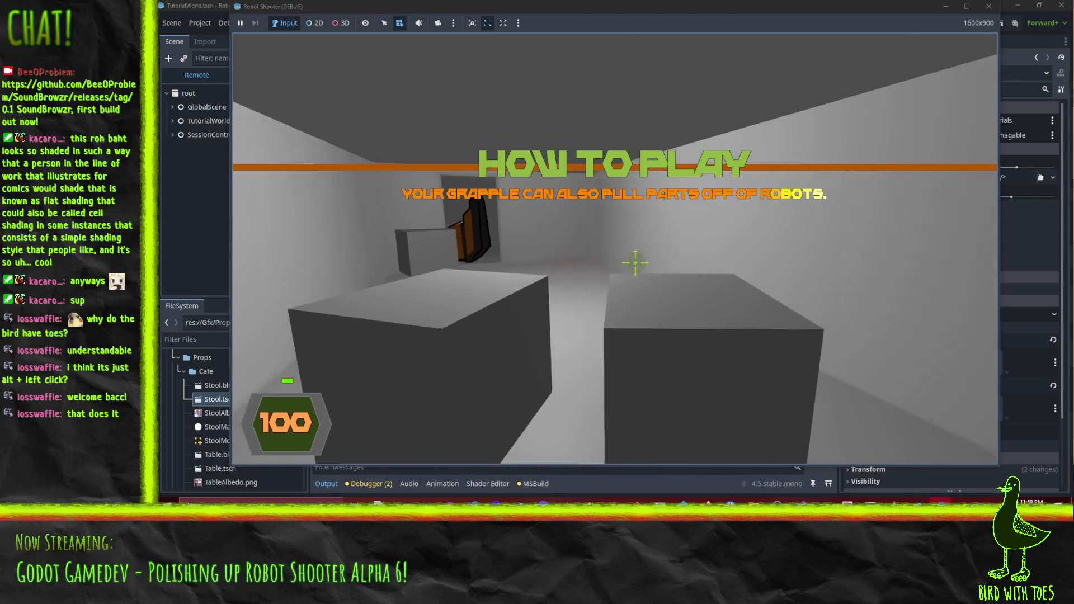
key("w")
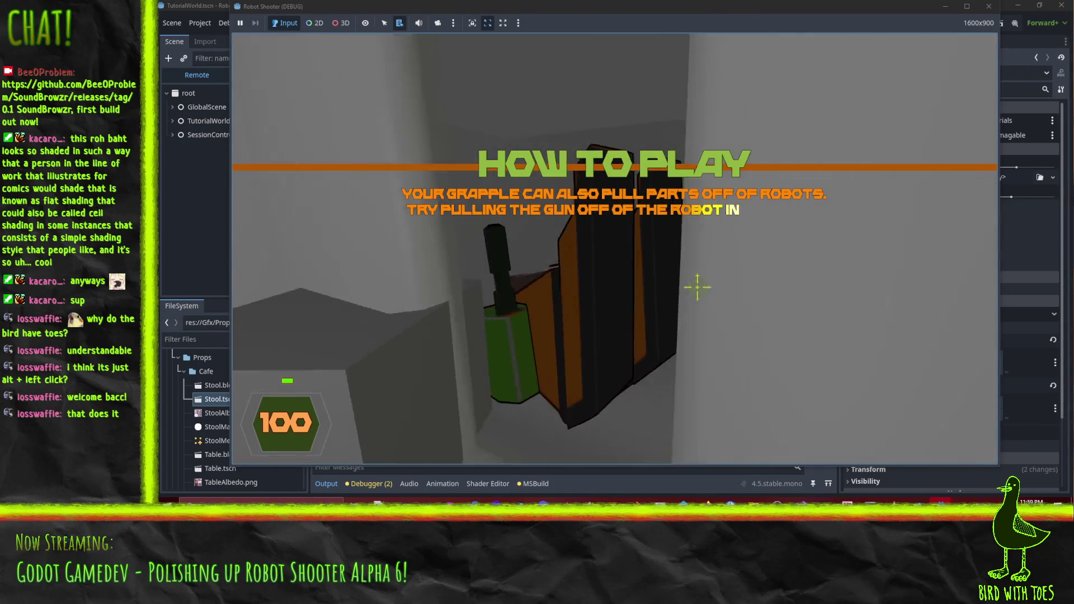
key("s")
Grapple the gun off the robot and shoot the orange robot up close.
left_click(640, 263)
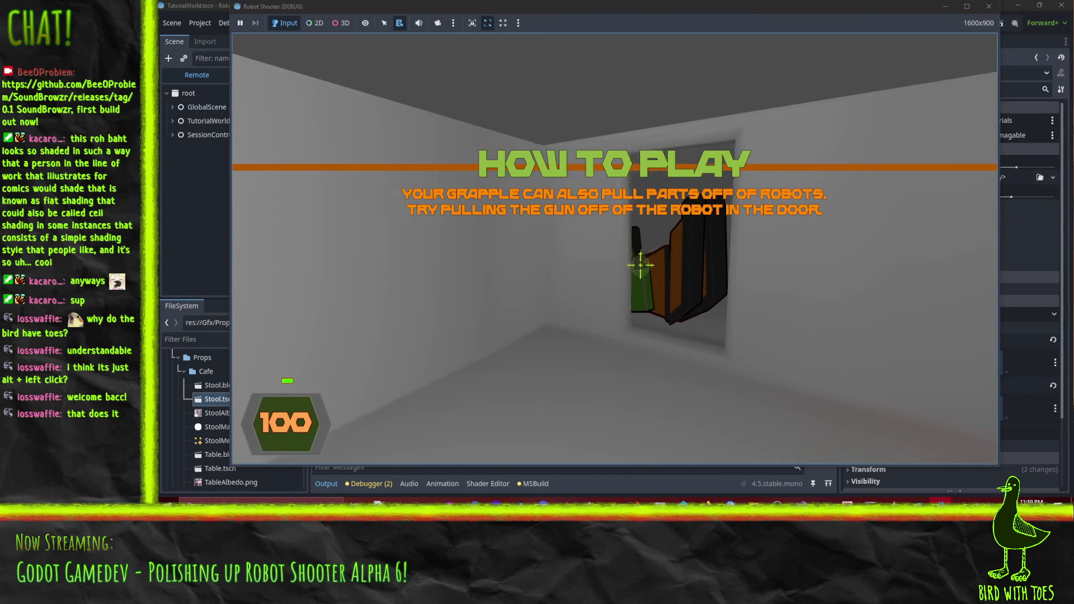
left_click(640, 265)
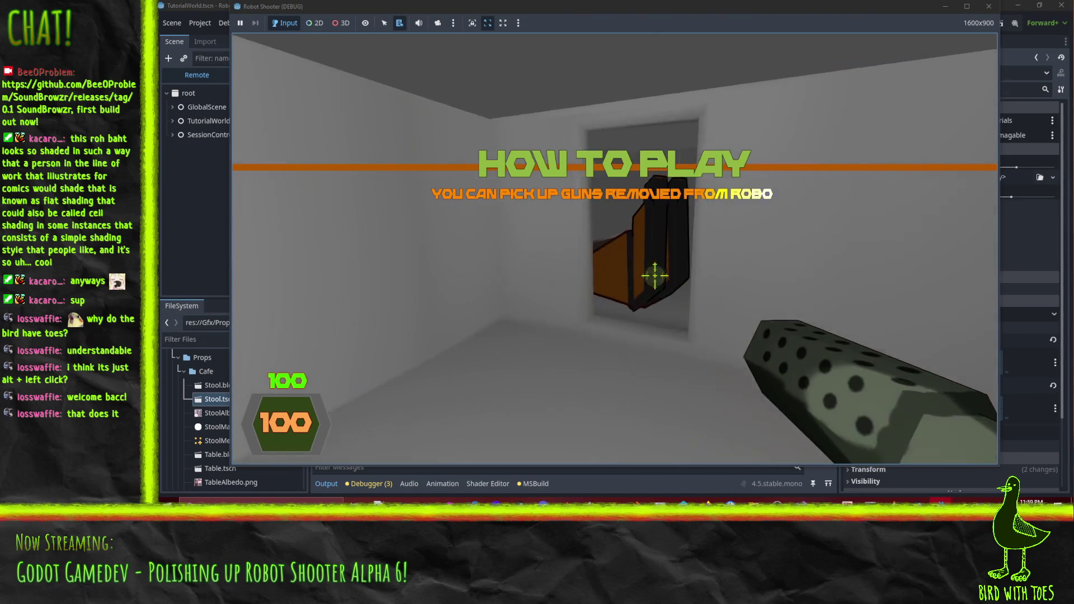
left_click(650, 275)
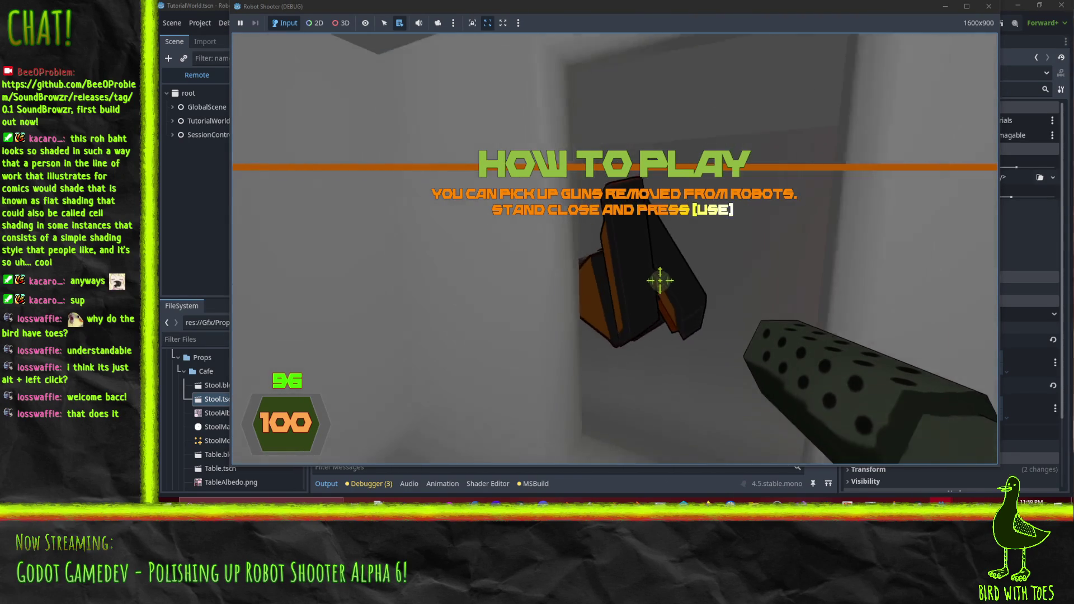
mouse_move(634, 267)
left_mouse_down()
mouse_move(643, 316)
mouse_move(739, 327)
mouse_move(671, 288)
left_mouse_up()
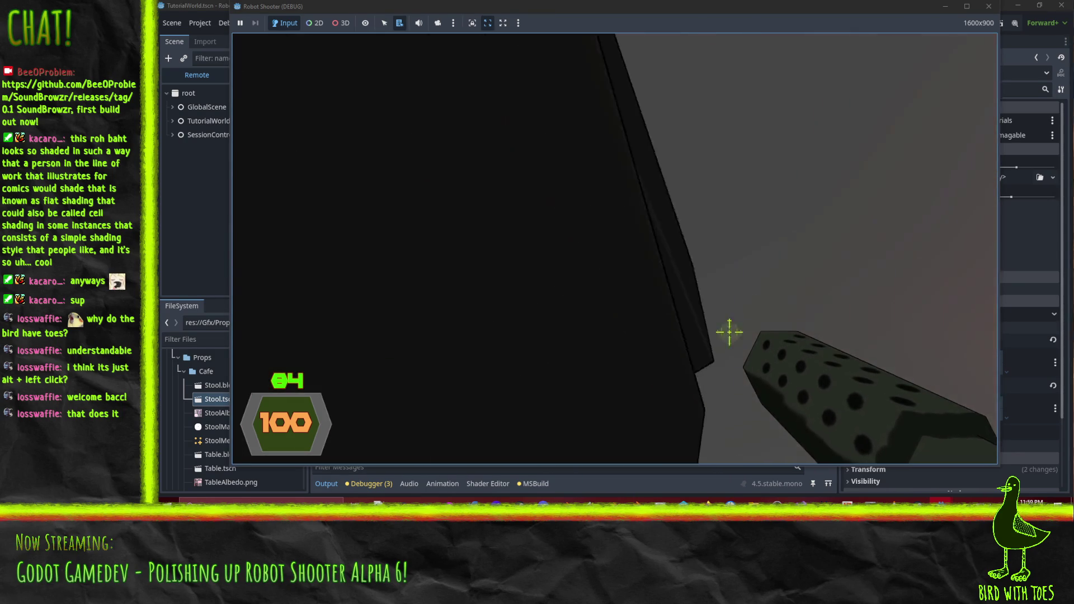
left_click_drag(727, 333, 754, 344)
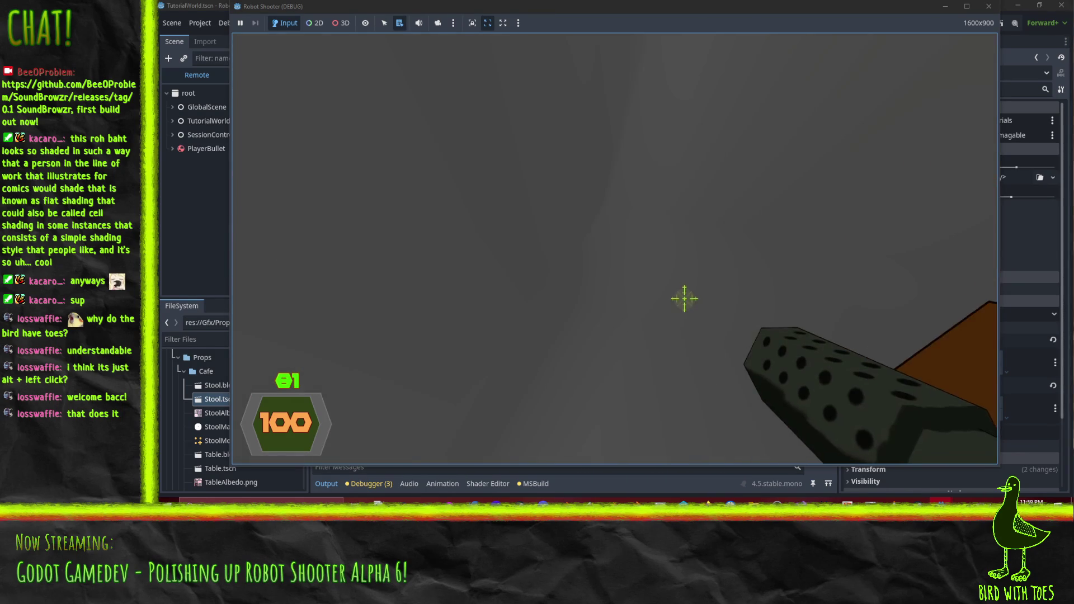
right_click(633, 246)
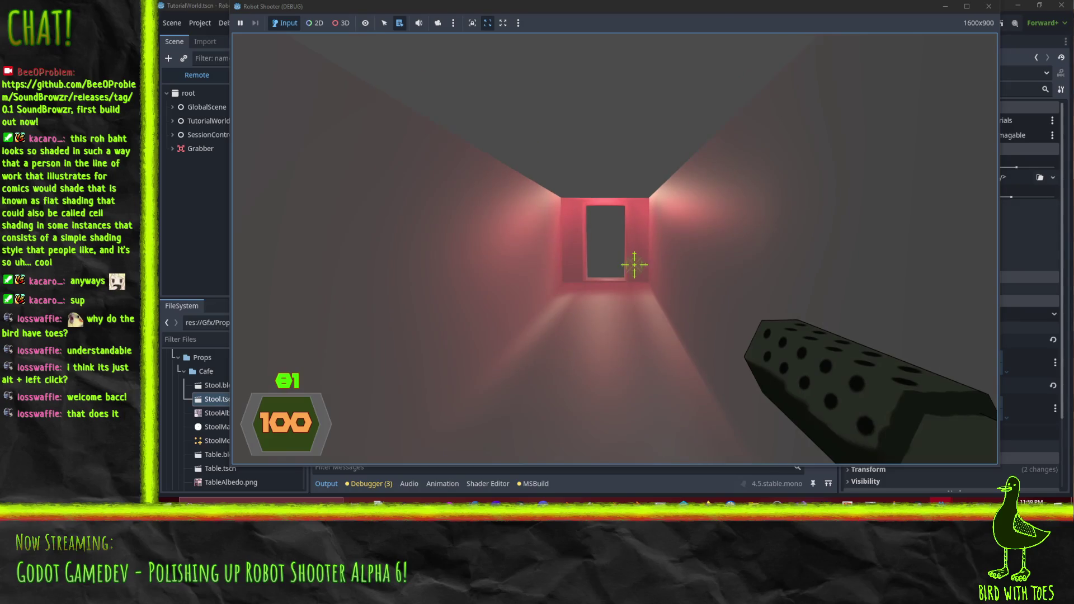
Pause the game and move its window over the editor.
key("Escape")
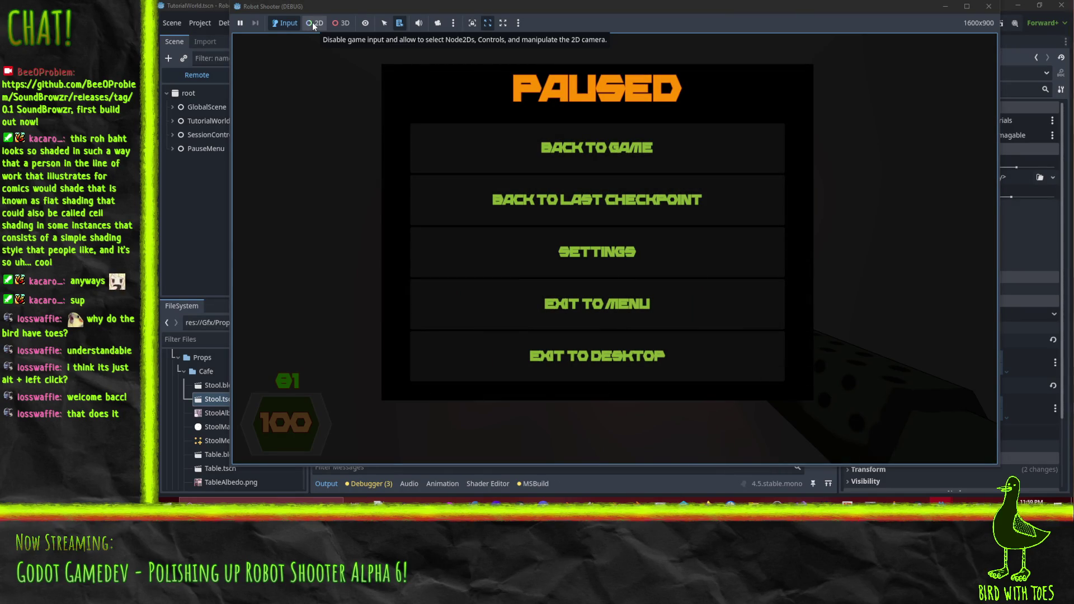
left_click(313, 23)
left_click_drag(394, 11, 470, 47)
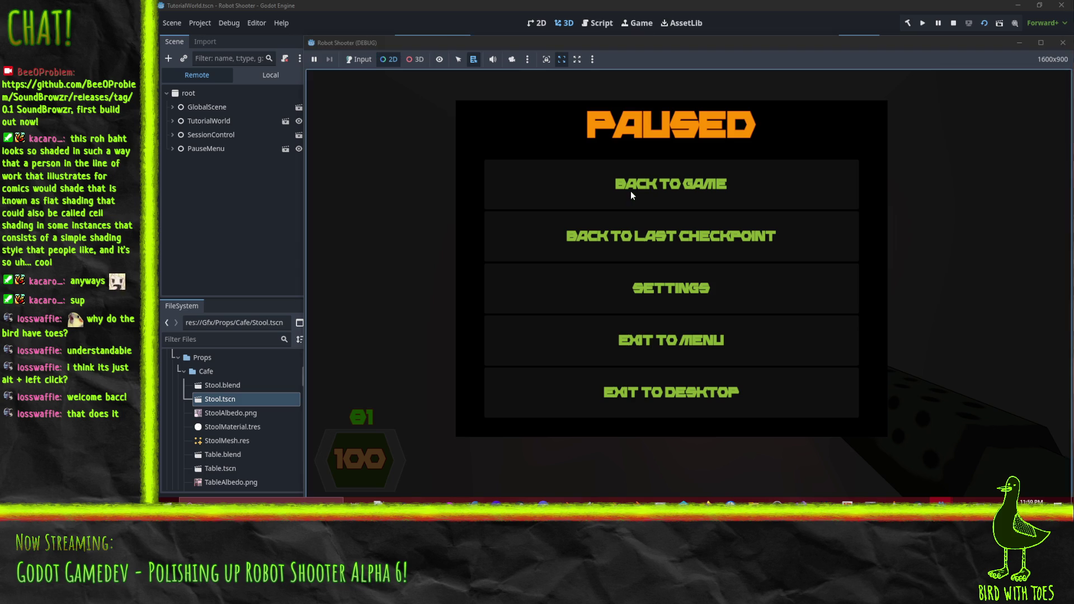
Turn on Debug > Visible Collision Shapes in the editor.
left_click(928, 303)
key("alt+Tab")
mouse_move(454, 219)
left_mouse_down()
mouse_move(630, 258)
mouse_move(666, 247)
mouse_move(639, 244)
left_mouse_up()
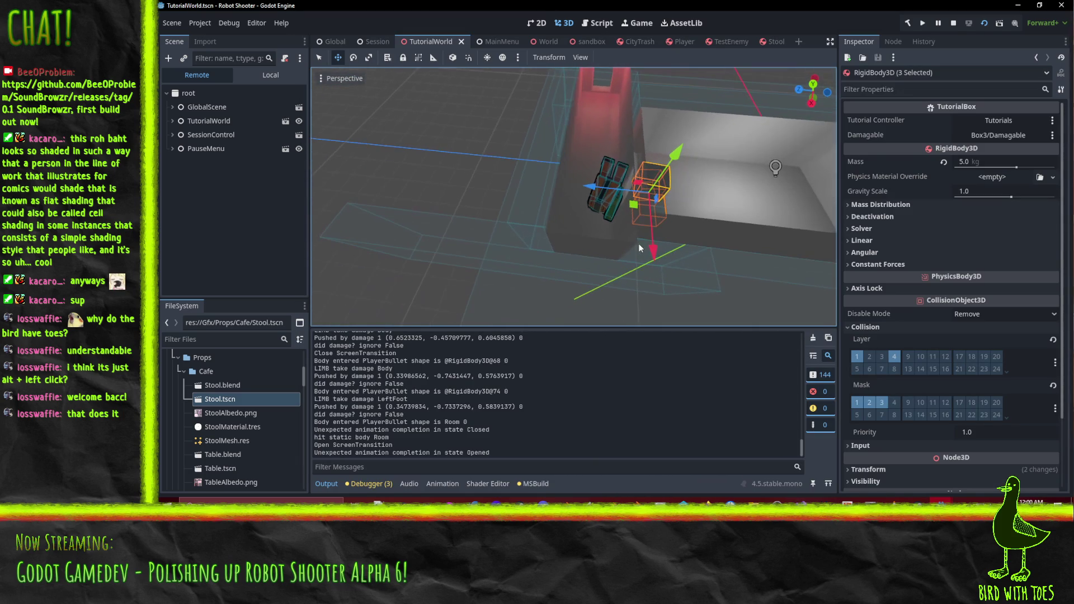
left_click(229, 23)
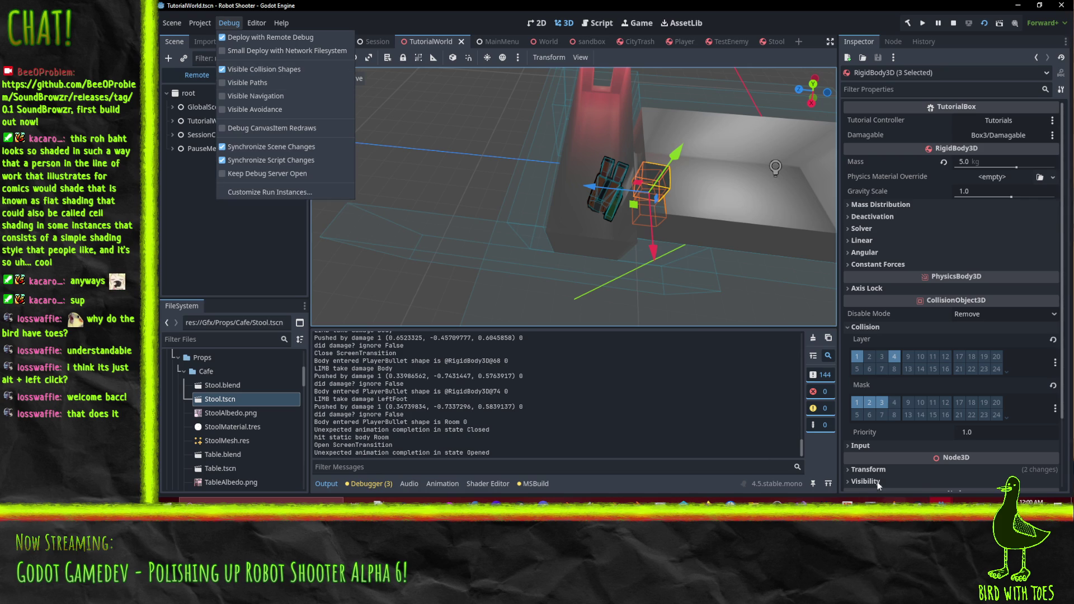
left_click(951, 503)
Exit the running game to desktop and relaunch it for another playtest.
left_click(962, 479)
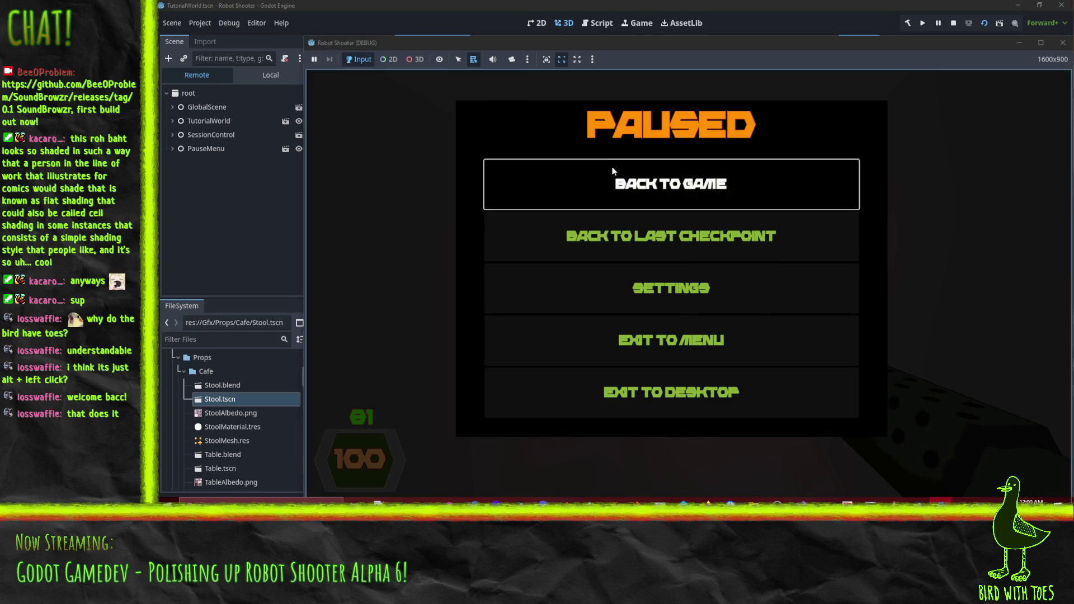
left_click(671, 184)
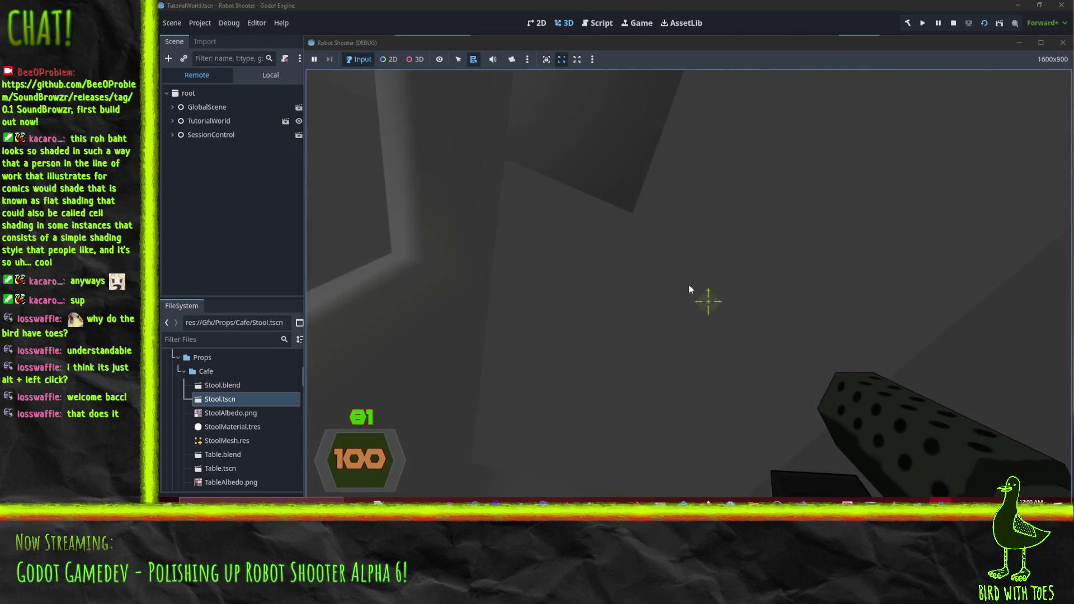
key("Escape")
left_click(690, 395)
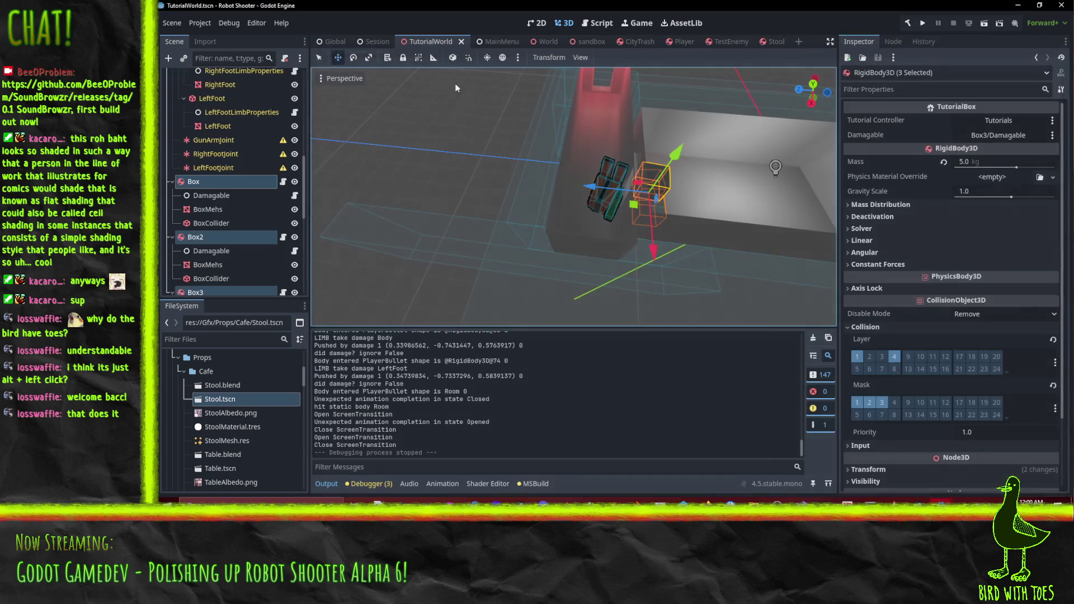
left_click(986, 25)
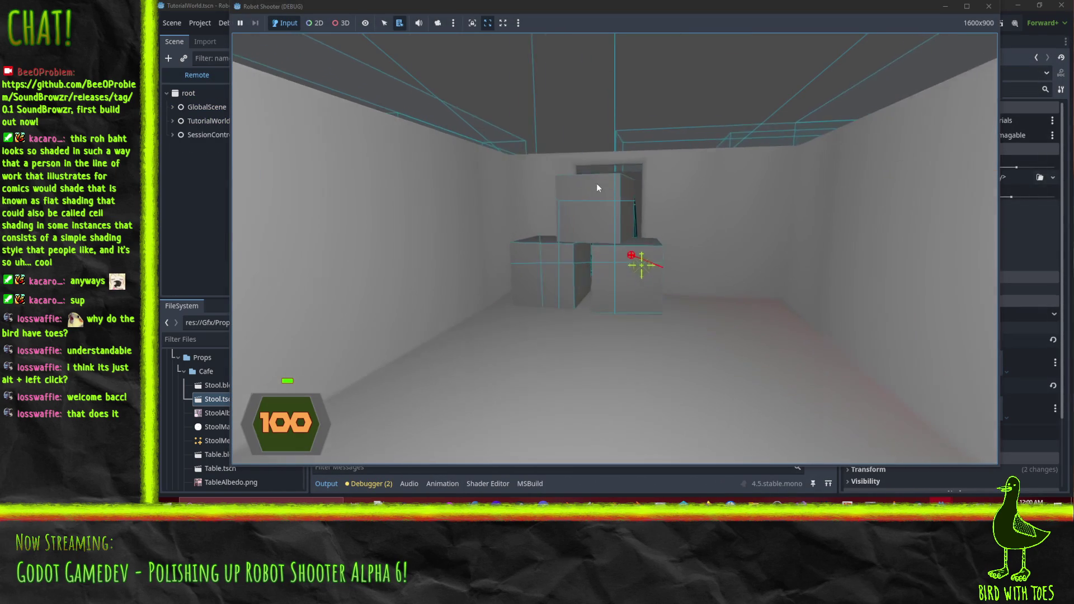
Grapple the box and the robot's gun, then fire the gun around the level.
left_click(596, 183)
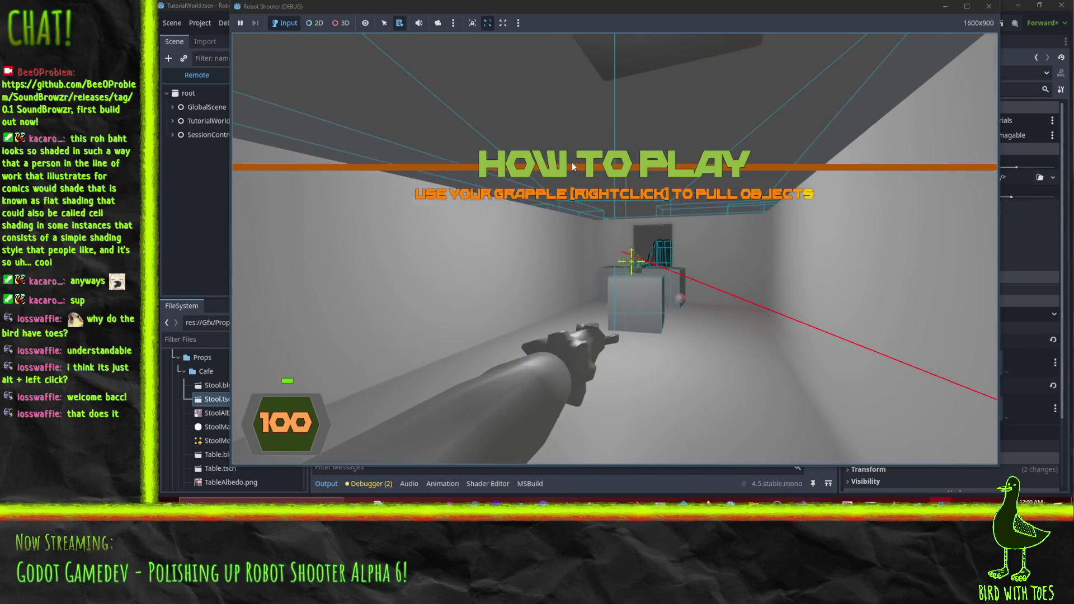
right_click(572, 163)
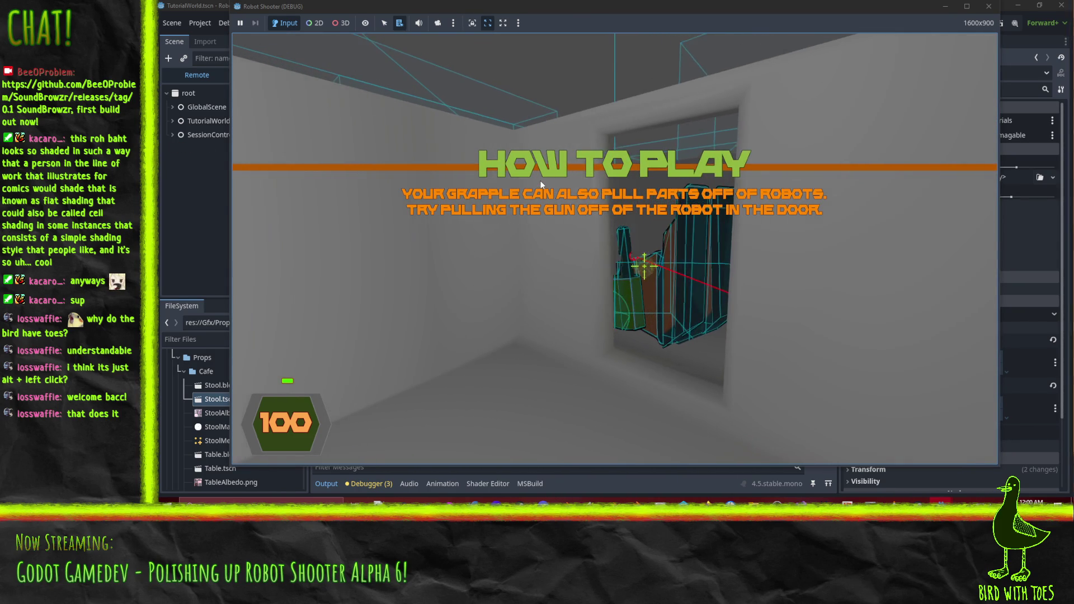
right_click(539, 180)
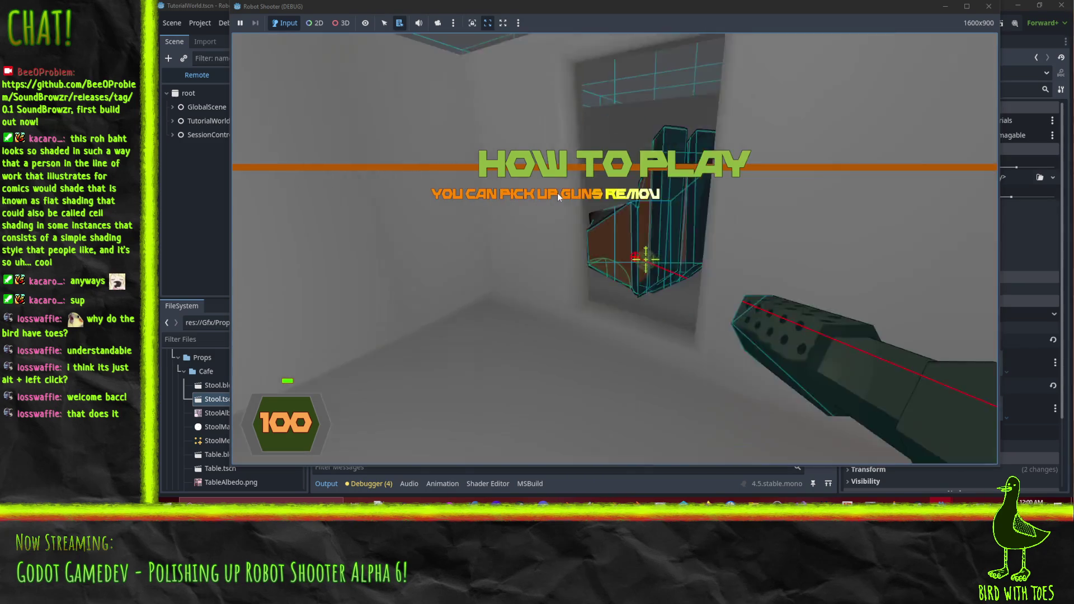
left_click(557, 193)
left_click(560, 194)
left_click(629, 196)
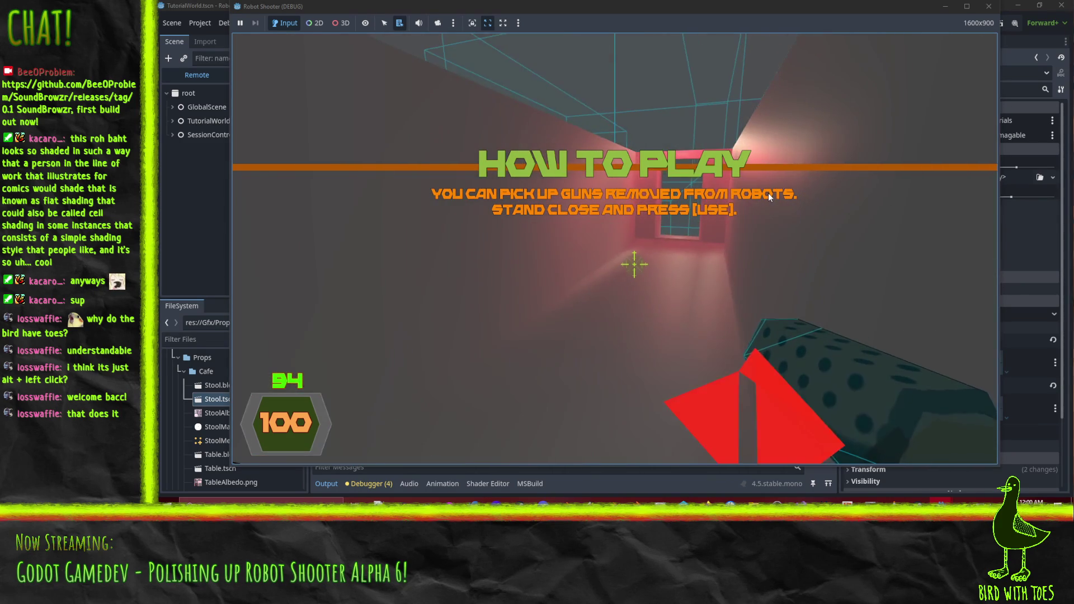
mouse_move(768, 194)
left_mouse_down()
mouse_move(584, 203)
mouse_move(478, 223)
mouse_move(646, 229)
mouse_move(673, 197)
mouse_move(626, 232)
mouse_move(656, 224)
mouse_move(624, 220)
mouse_move(652, 218)
left_mouse_up()
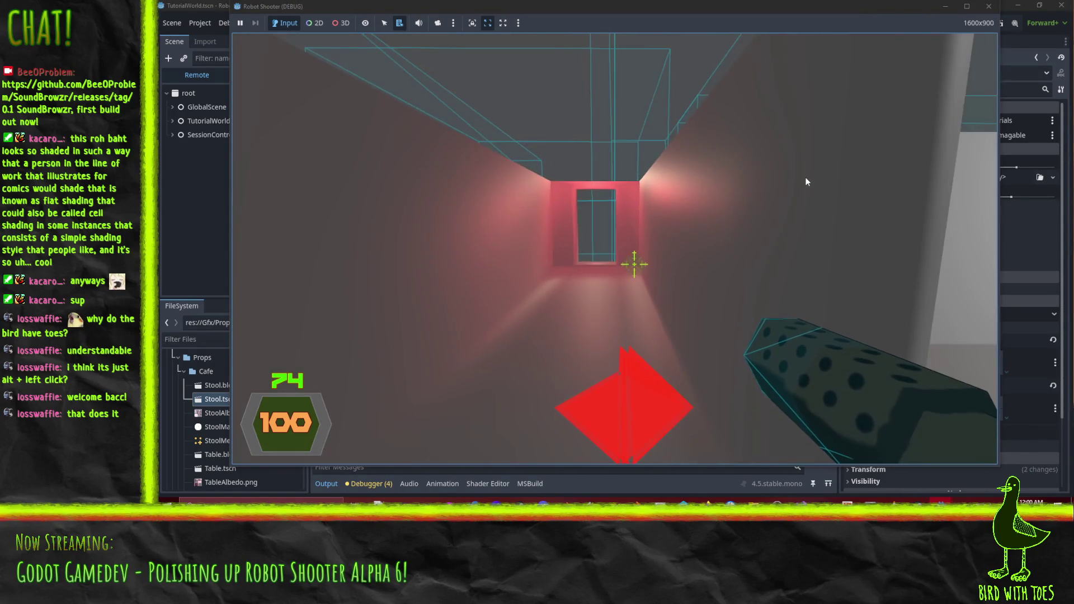
Pause, exit the game back to the editor, and orbit above the boxes.
key("Escape")
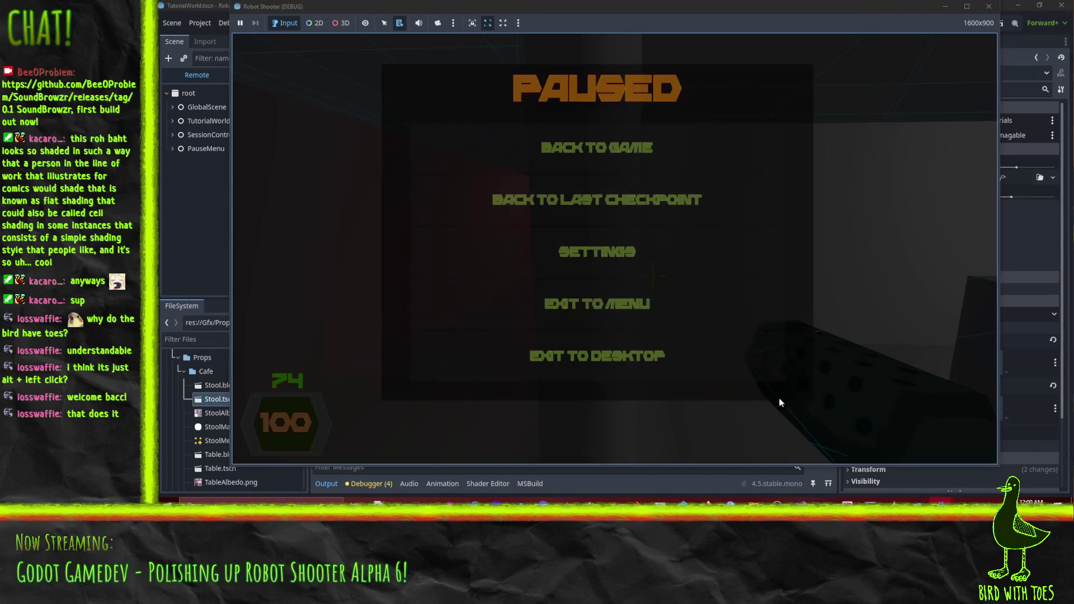
left_click(678, 367)
mouse_move(611, 203)
left_mouse_down()
mouse_move(690, 203)
mouse_move(671, 252)
mouse_move(637, 288)
mouse_move(587, 256)
mouse_move(646, 243)
mouse_move(531, 238)
mouse_move(522, 201)
mouse_move(646, 235)
mouse_move(643, 207)
mouse_move(740, 186)
mouse_move(409, 190)
mouse_move(446, 152)
mouse_move(409, 163)
mouse_move(373, 250)
mouse_move(409, 253)
mouse_move(549, 208)
mouse_move(447, 239)
left_mouse_up()
Select CollisionShape3D4 in the room and drag it along an axis.
left_click(522, 201)
left_click(586, 193)
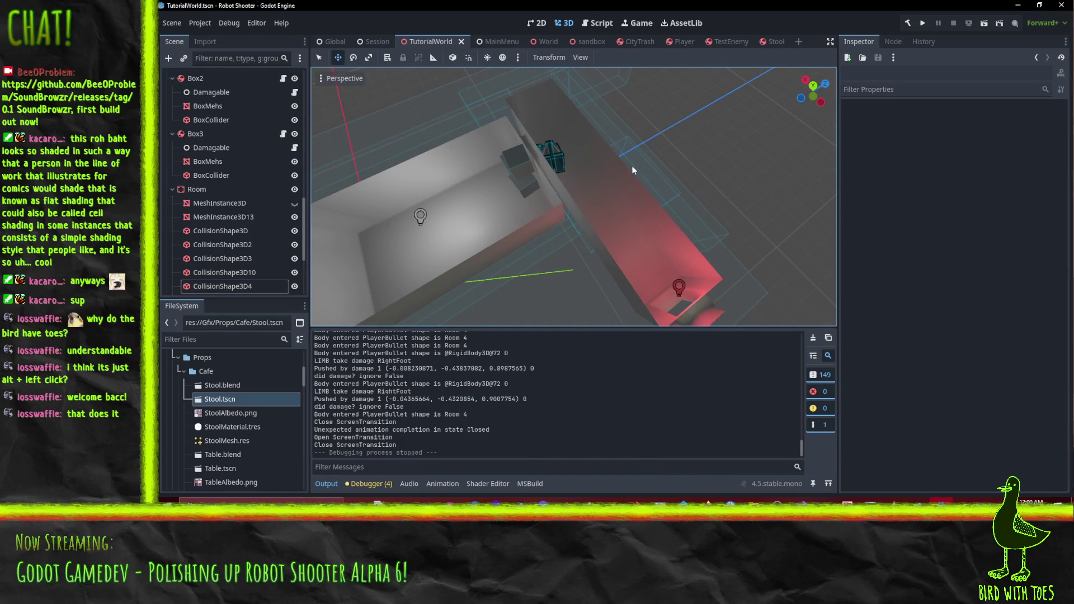
left_click(582, 238)
left_click(589, 240)
left_click(578, 247)
left_click(583, 243)
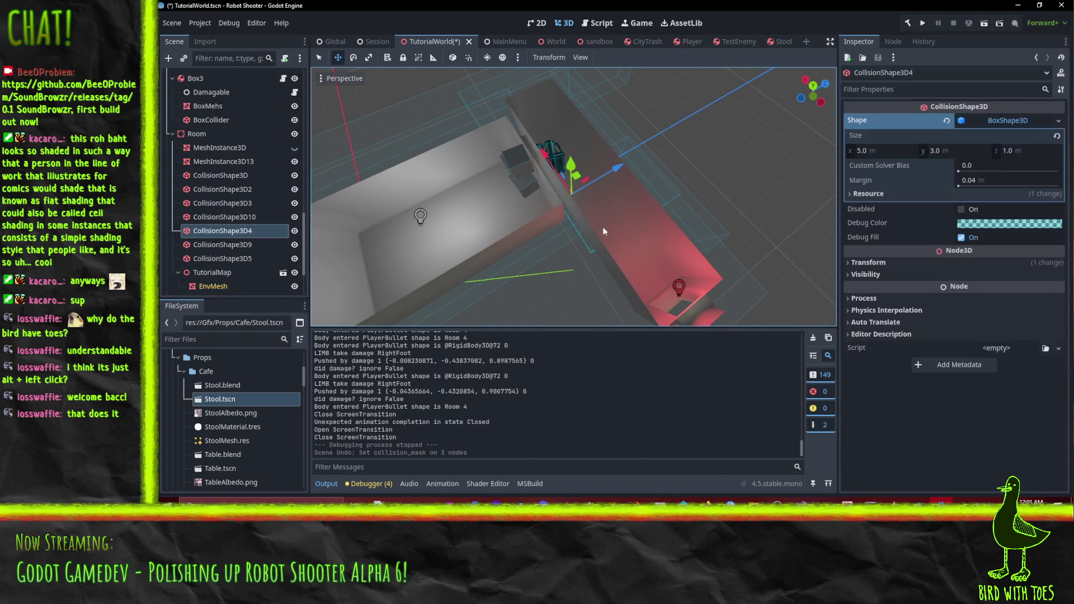
mouse_move(724, 123)
left_mouse_down()
mouse_move(603, 169)
mouse_move(717, 123)
mouse_move(649, 164)
left_mouse_up()
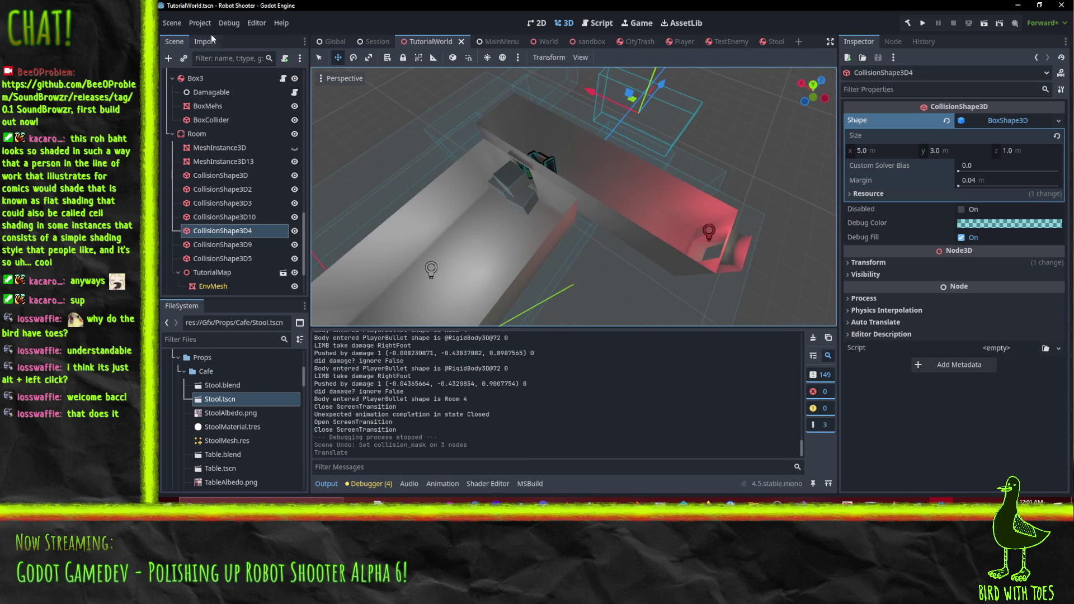
Browse the Project and Debug menus, then close them.
left_click(200, 23)
key("Right")
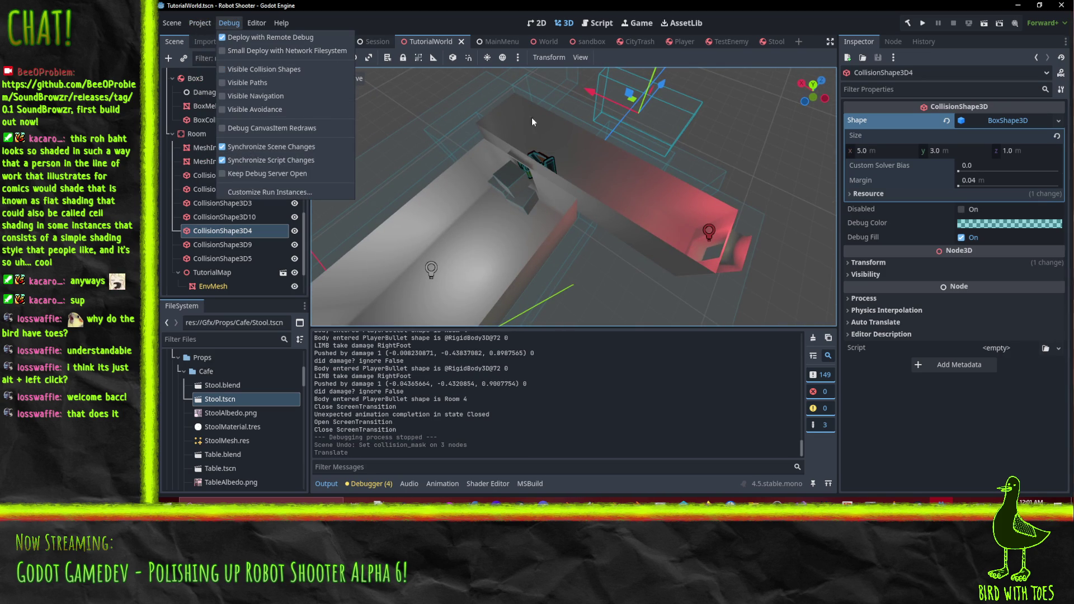
left_click(552, 4)
Switch to Top view and nudge CollisionShape3D4 along the corridor.
mouse_move(636, 146)
left_mouse_down()
mouse_move(539, 193)
mouse_move(614, 146)
mouse_move(679, 145)
left_mouse_up()
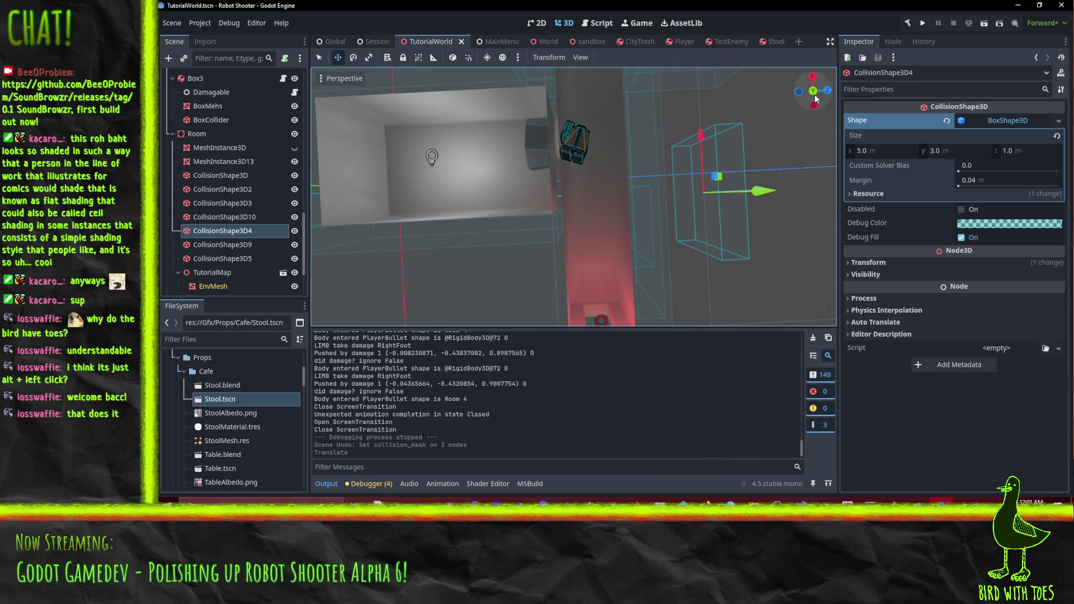
left_click(815, 95)
scroll(659, 193, "up", 2)
scroll(605, 140, "down", 2)
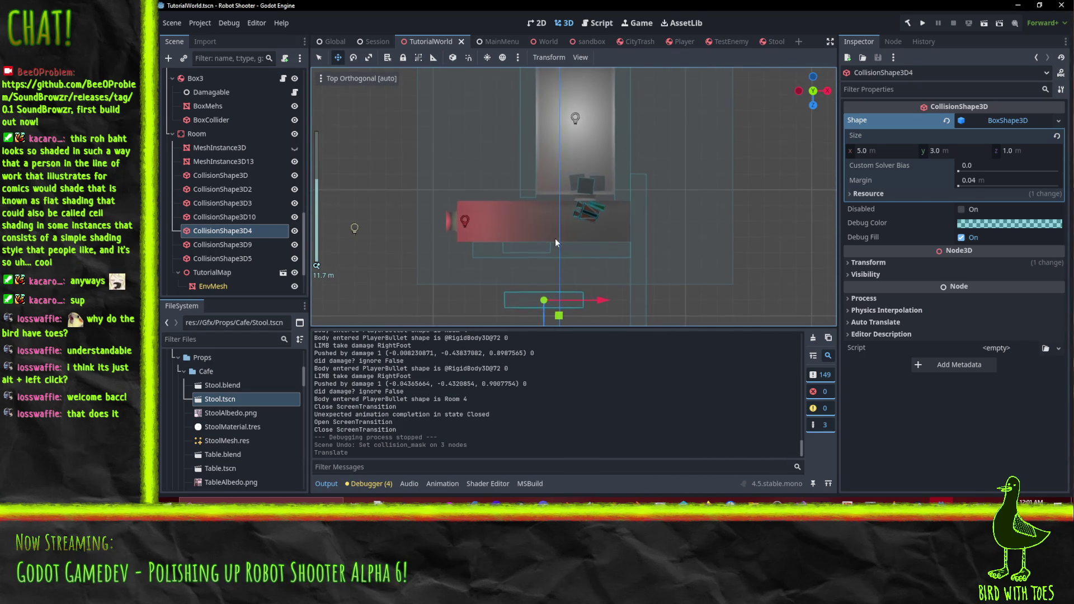
scroll(556, 253, "down", 2)
left_click_drag(544, 205, 545, 205)
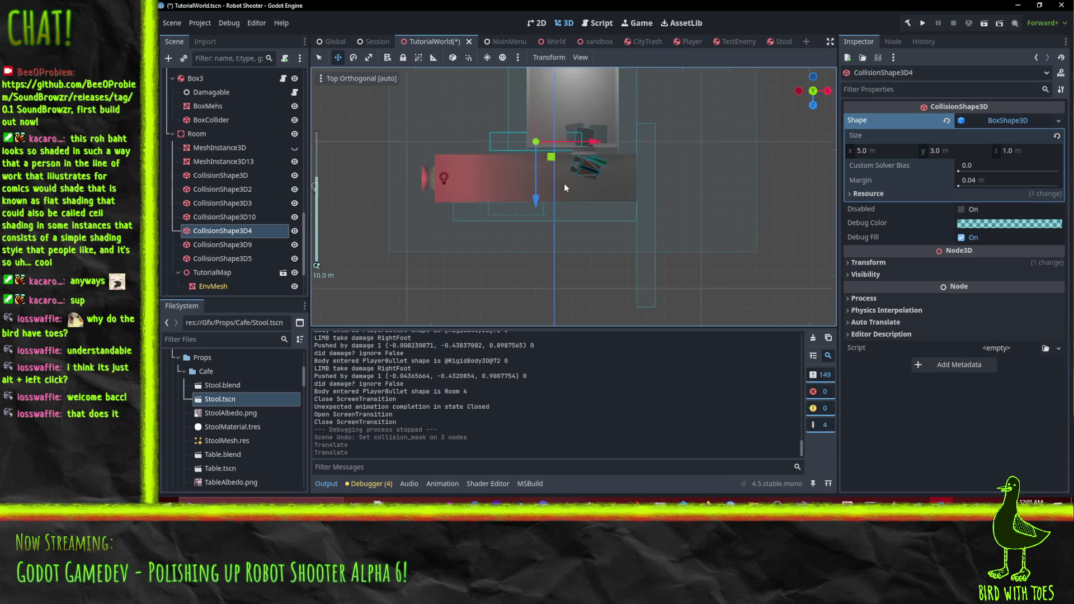
scroll(564, 183, "up", 10)
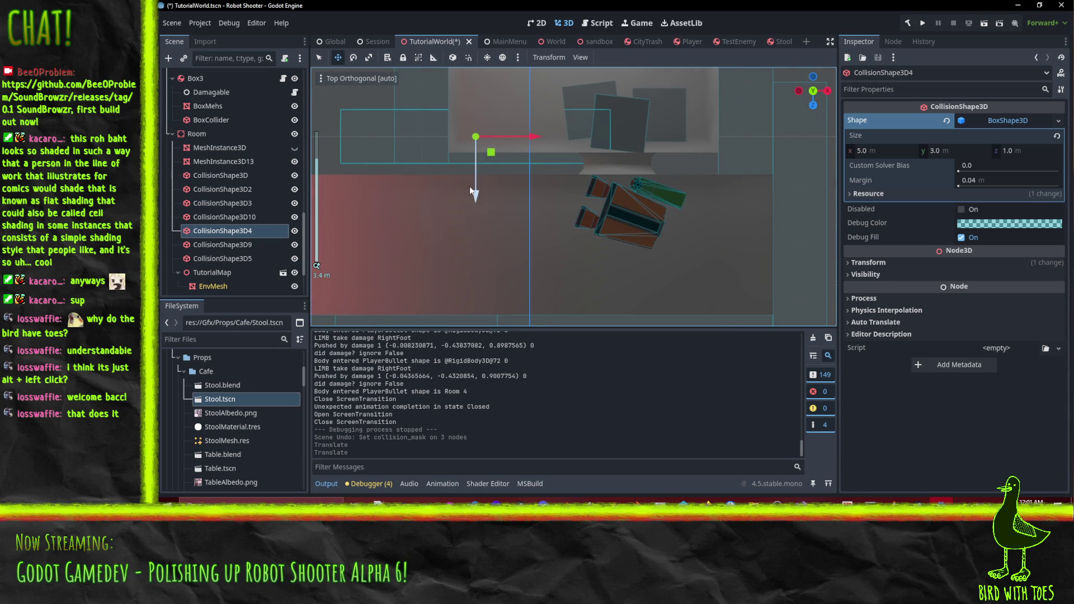
left_click_drag(465, 224, 464, 220)
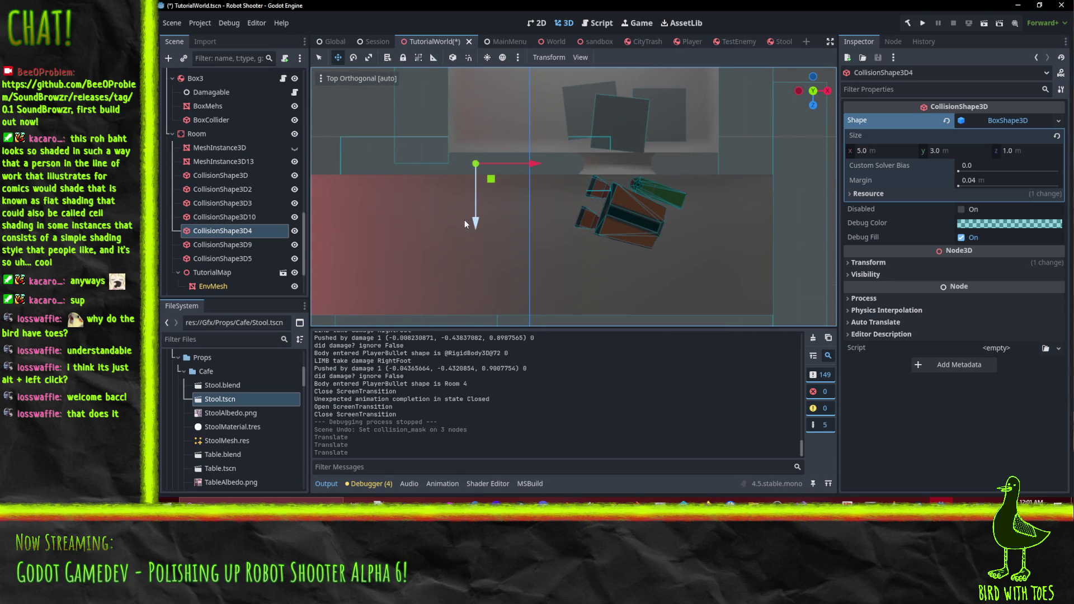
Set CollisionShape3D4's Size z to 0.5 m and slide it about 0.4 m along X.
left_click(1025, 149)
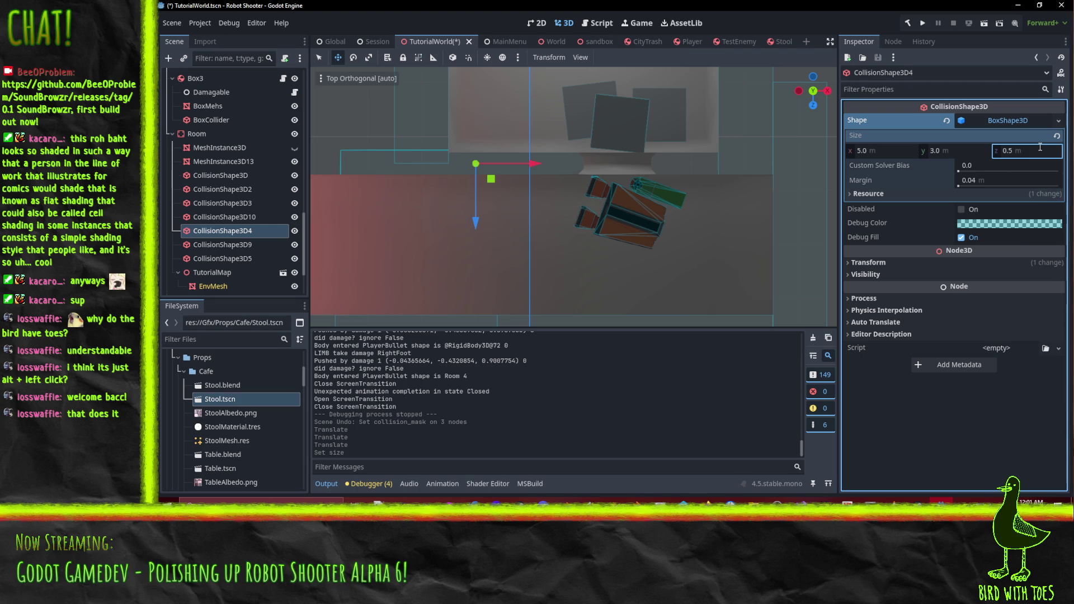
left_click_drag(659, 199, 580, 228)
left_click_drag(484, 188, 454, 181)
scroll(534, 176, "down", 2)
scroll(625, 200, "down", 3)
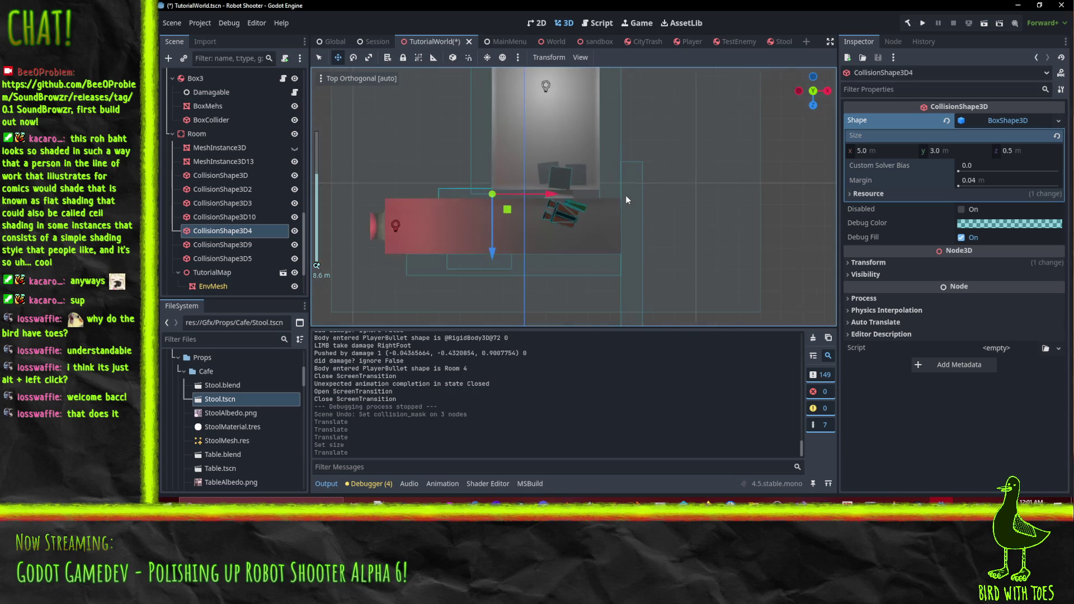
right_click(210, 231)
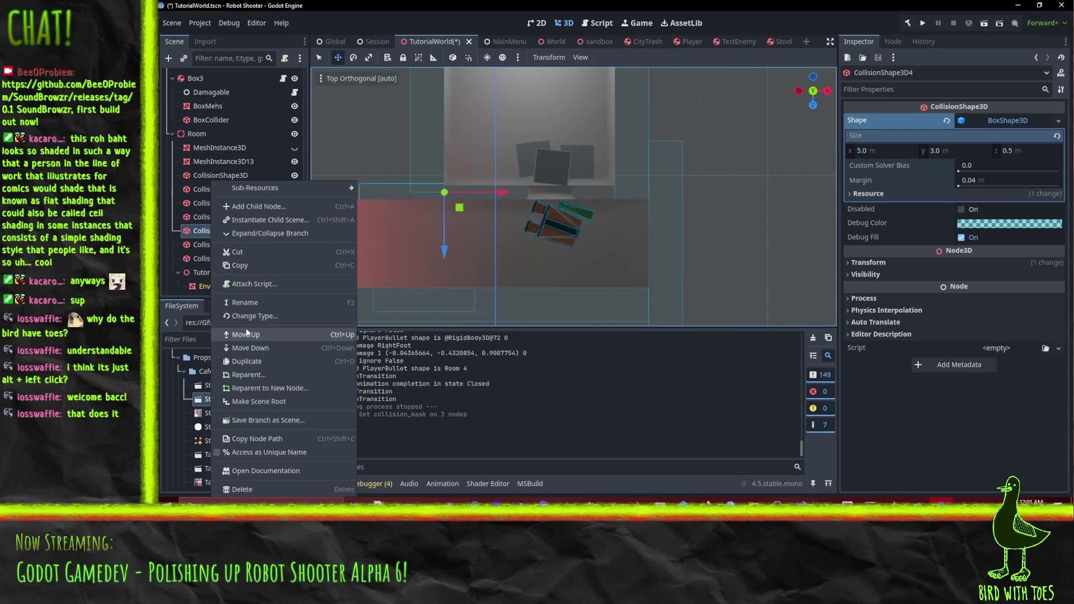
Duplicate CollisionShape3D4 into CollisionShape3D6 and slide the copy along X.
left_click(268, 351)
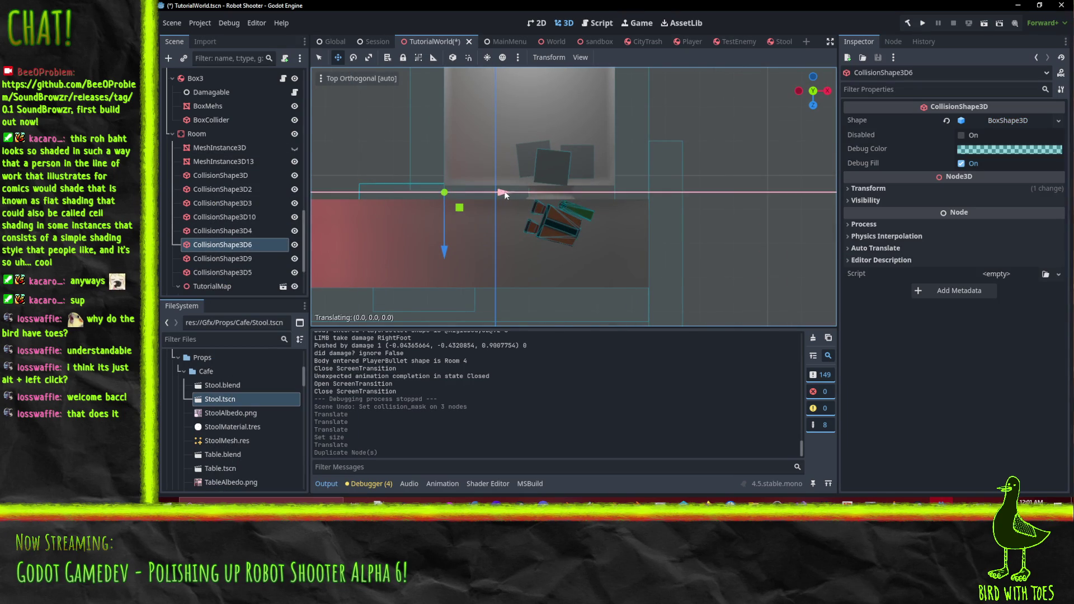
left_click_drag(718, 177, 710, 166)
scroll(555, 190, "up", 3)
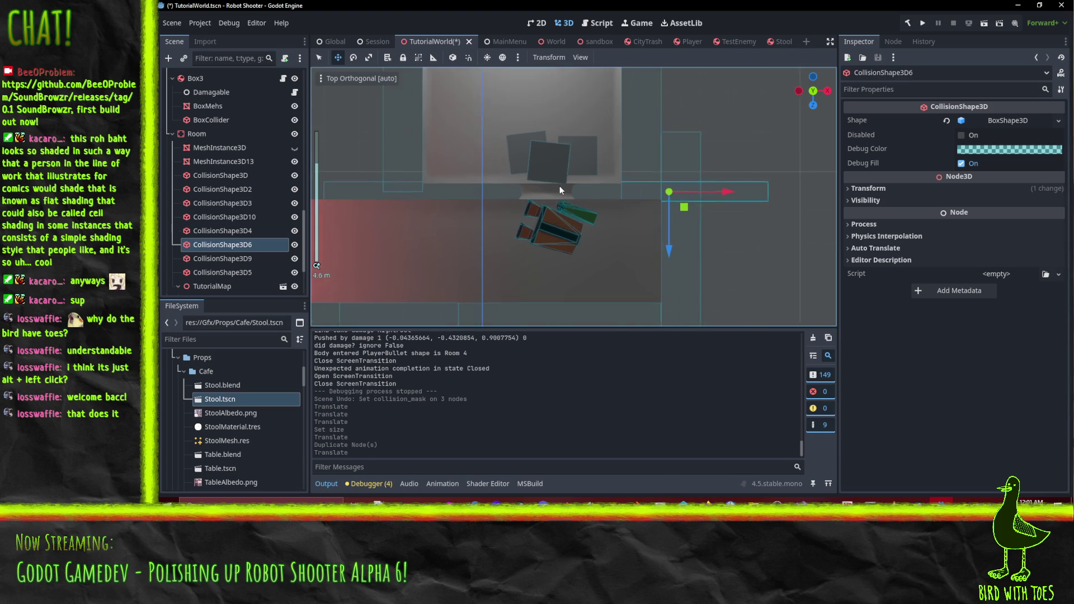
mouse_move(528, 198)
left_mouse_down()
mouse_move(677, 170)
mouse_move(606, 112)
mouse_move(540, 103)
mouse_move(671, 149)
mouse_move(666, 203)
mouse_move(587, 210)
mouse_move(714, 170)
mouse_move(576, 146)
mouse_move(525, 217)
left_mouse_up()
scroll(639, 149, "down", 2)
scroll(714, 169, "down", 1)
scroll(714, 169, "down", 10)
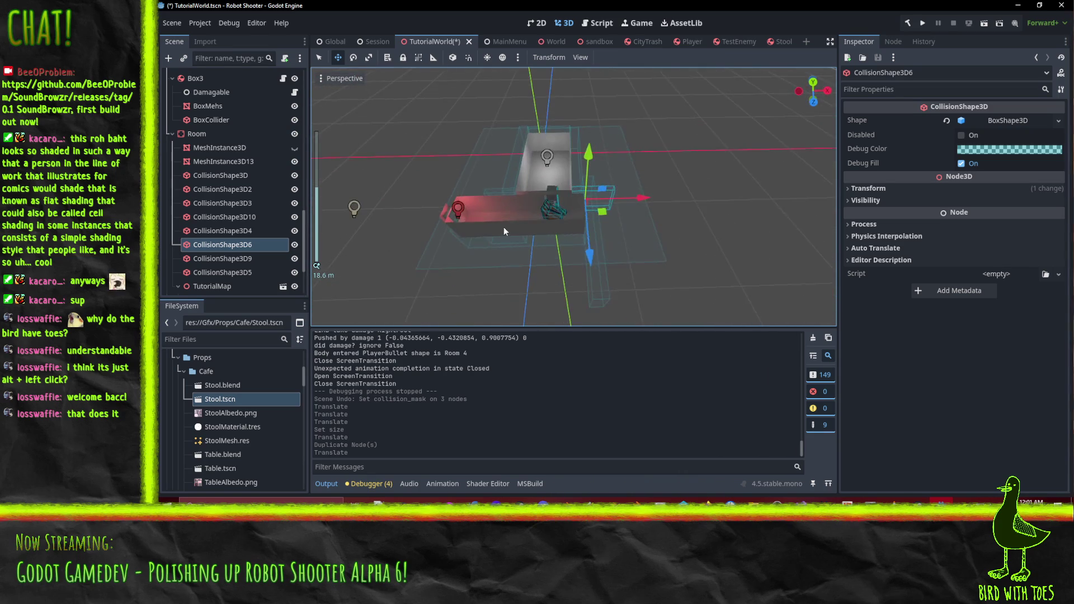
scroll(504, 226, "up", 6)
key("KP_7")
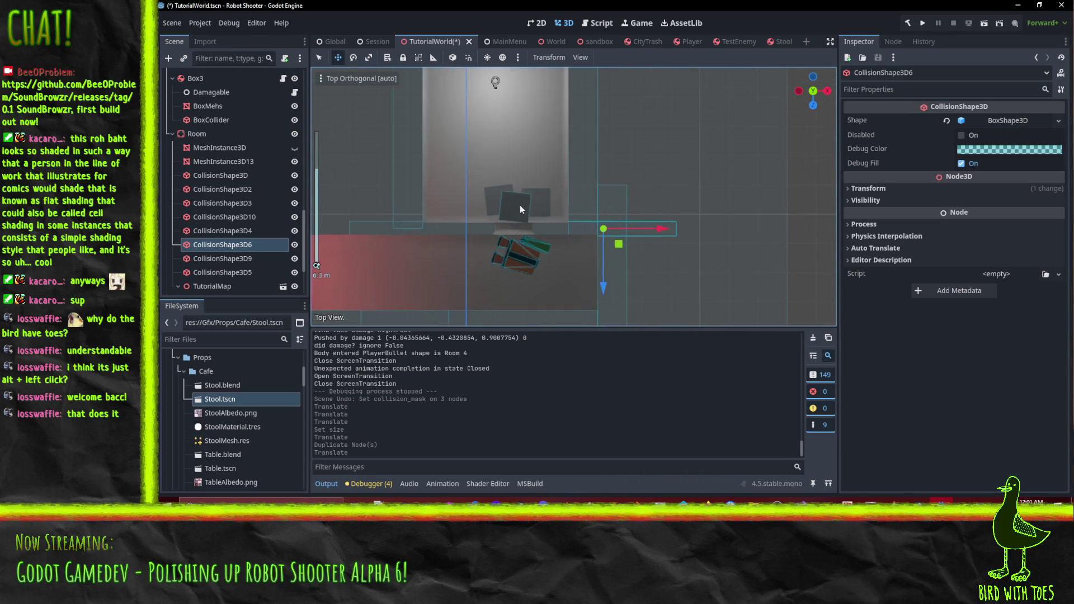
scroll(539, 182, "up", 2)
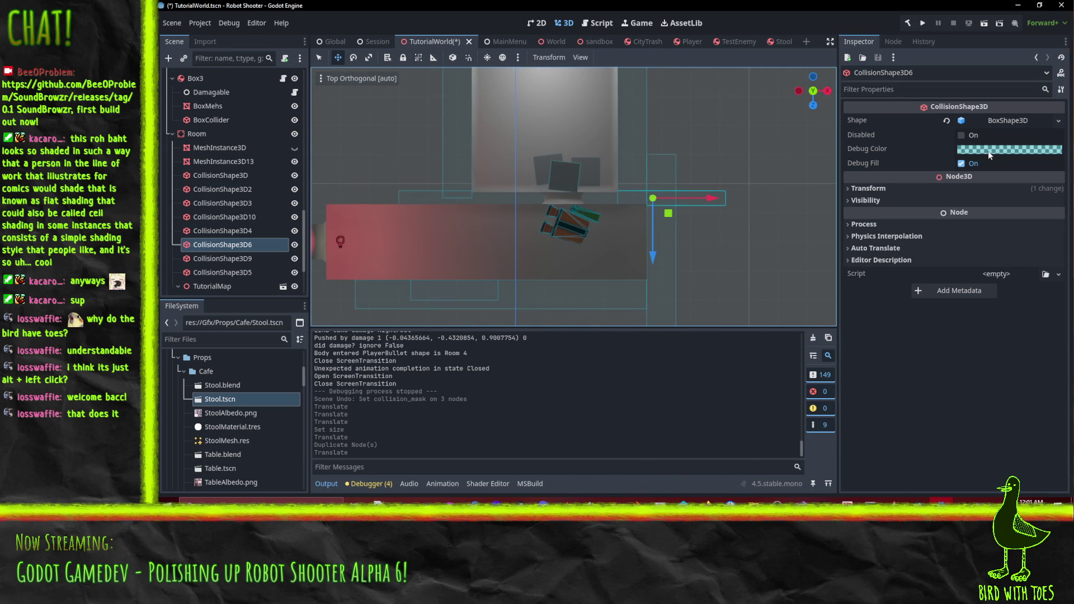
Make CollisionShape3D6's box shape unique.
left_click(1058, 122)
left_click(1006, 329)
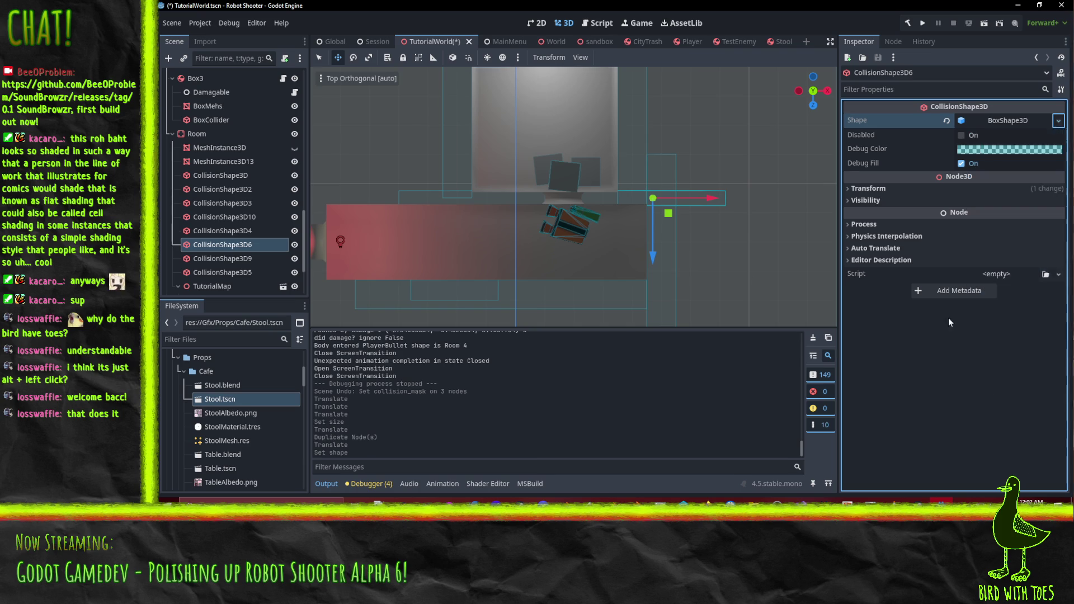
mouse_move(521, 204)
left_mouse_down()
mouse_move(629, 159)
mouse_move(733, 141)
mouse_move(667, 243)
mouse_move(589, 237)
mouse_move(634, 186)
mouse_move(615, 119)
mouse_move(509, 213)
mouse_move(414, 244)
mouse_move(391, 273)
left_mouse_up()
left_click(593, 235)
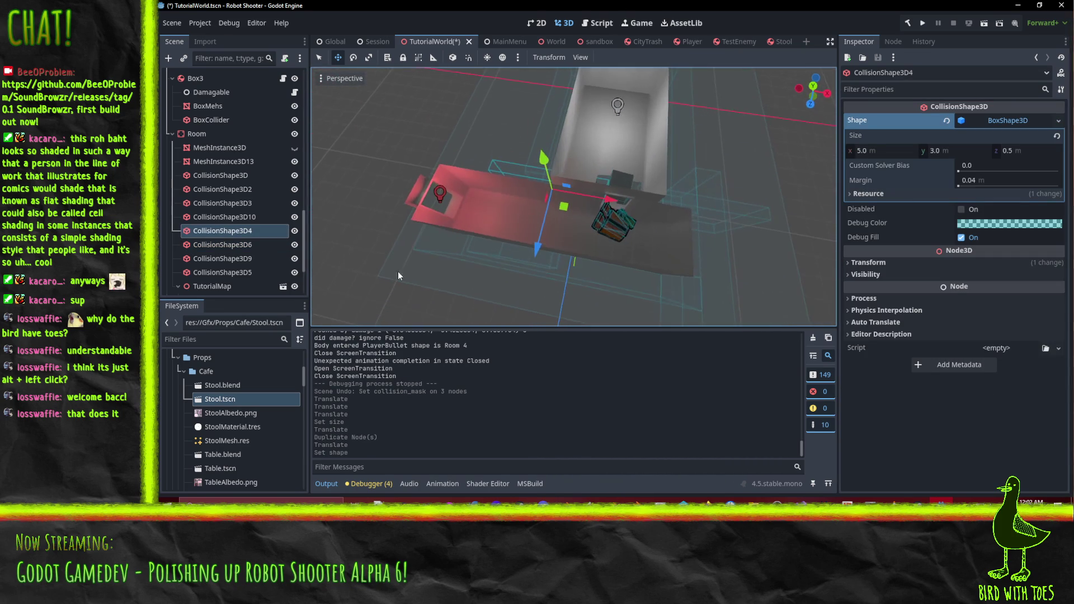
Slide CollisionShape3D4 along the X axis.
left_click_drag(556, 214, 643, 234)
scroll(643, 234, "up", 3)
mouse_move(783, 224)
left_mouse_down()
mouse_move(652, 213)
mouse_move(629, 235)
mouse_move(649, 232)
left_mouse_up()
scroll(678, 265, "down", 5)
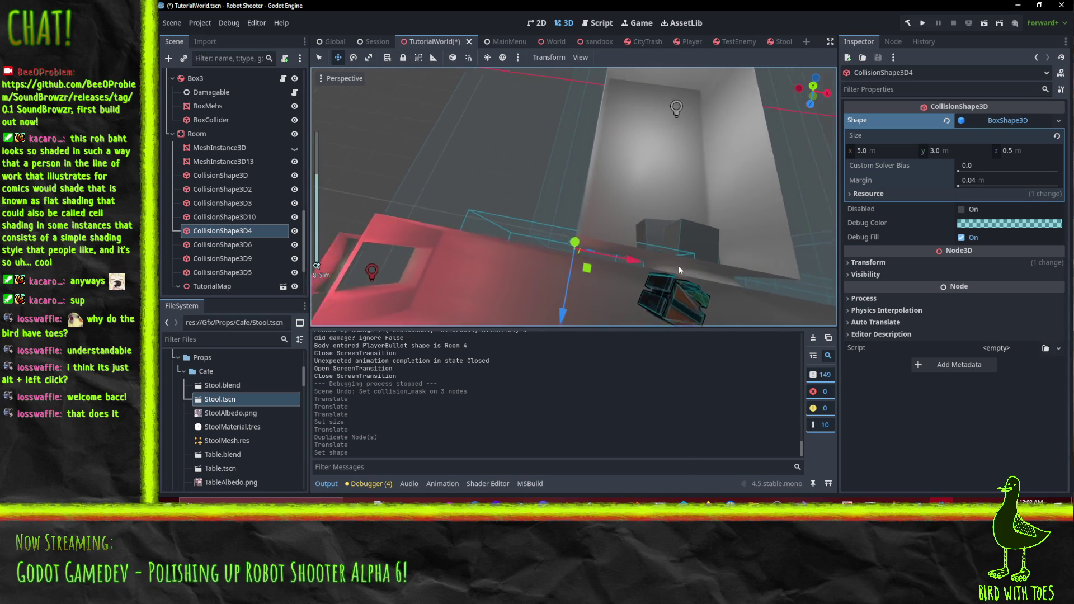
scroll(643, 223, "up", 3)
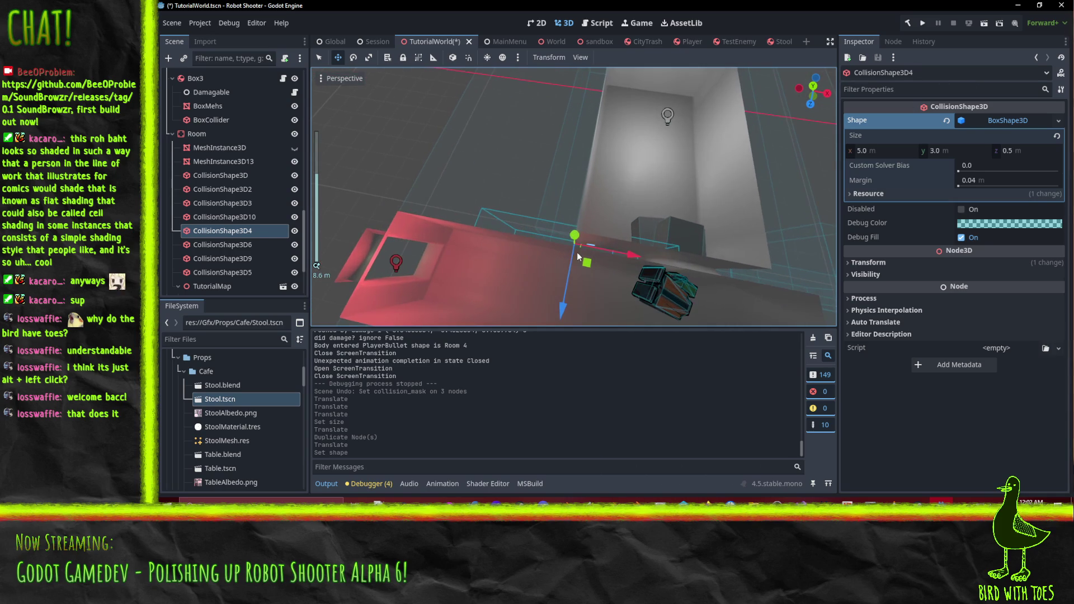
left_click_drag(611, 248, 611, 247)
Widen CollisionShape3D4's box to 7.0 m on X and save the TutorialWorld scene.
left_click(885, 150)
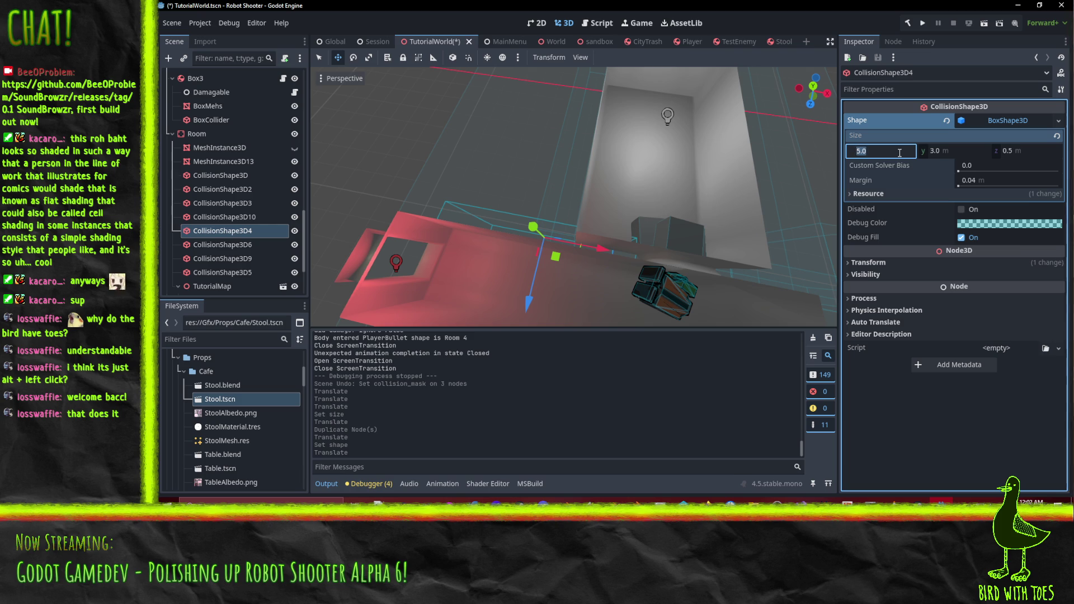
type("6")
key("Return")
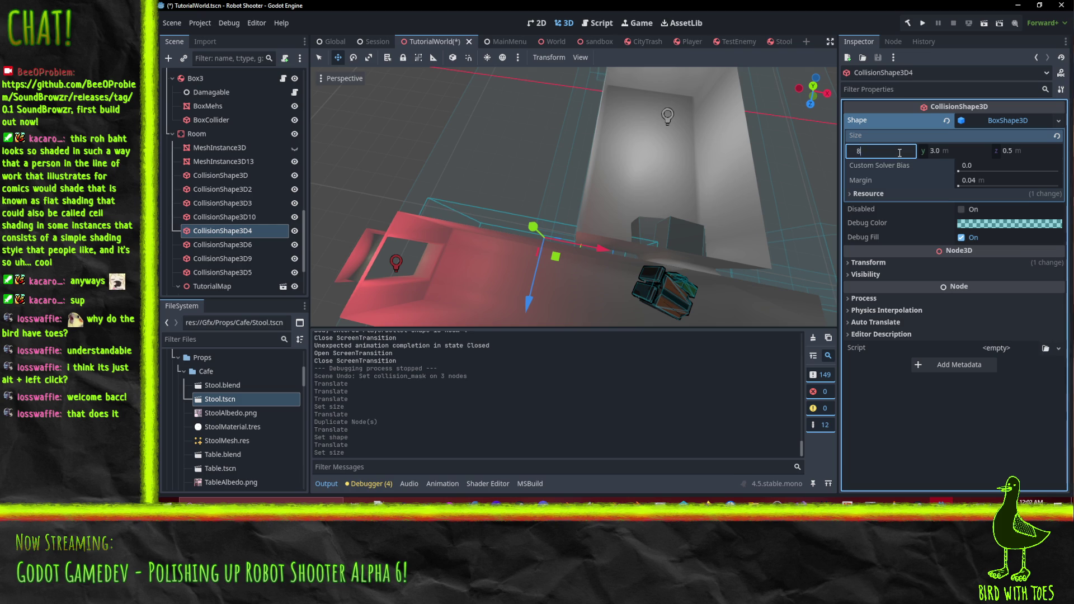
key("Return")
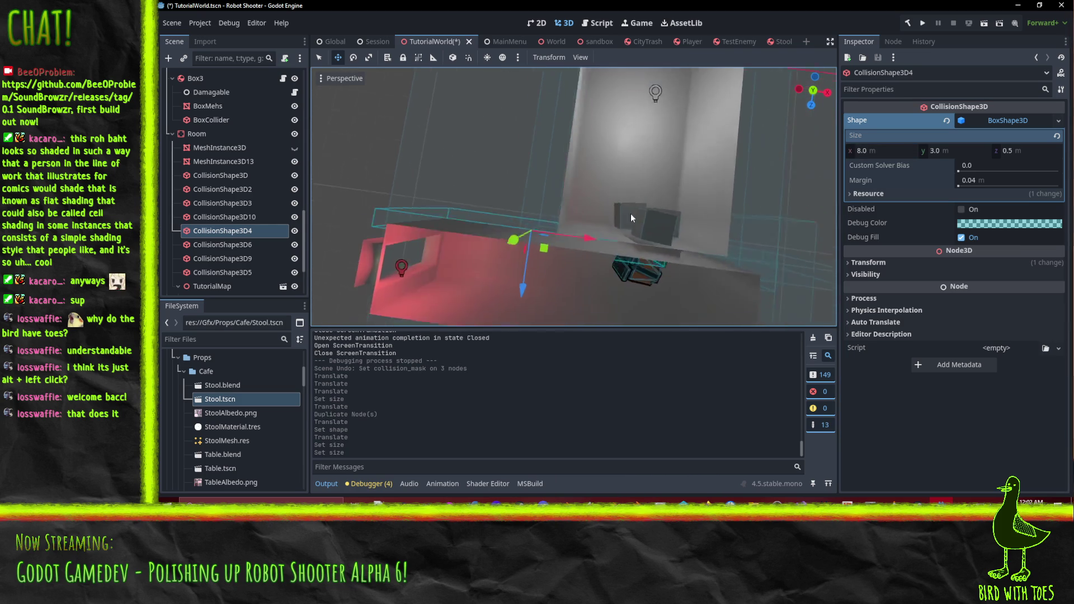
key("ctrl+z")
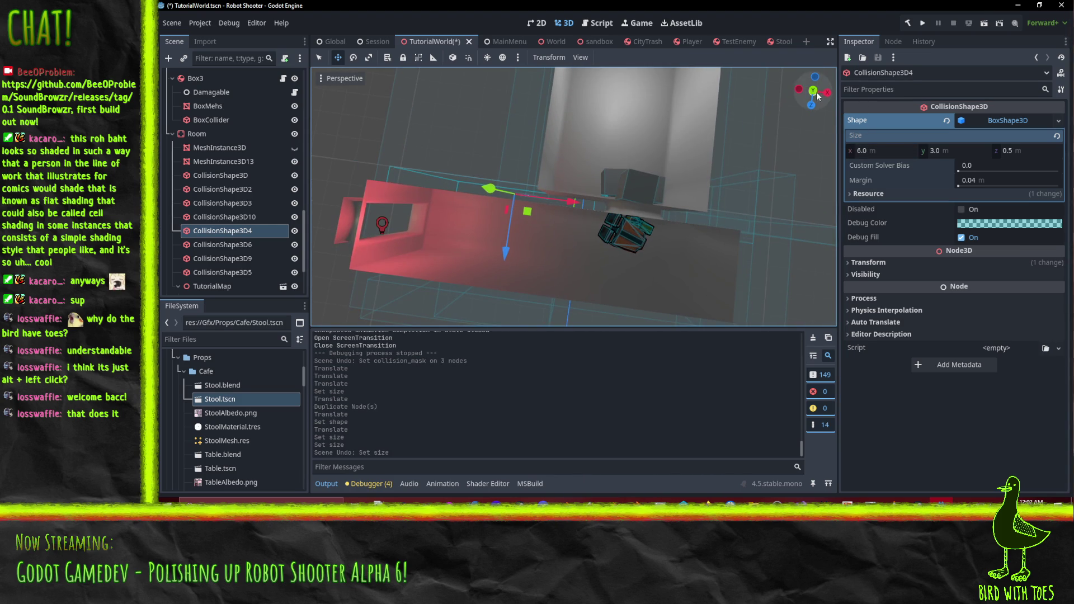
left_click(816, 92)
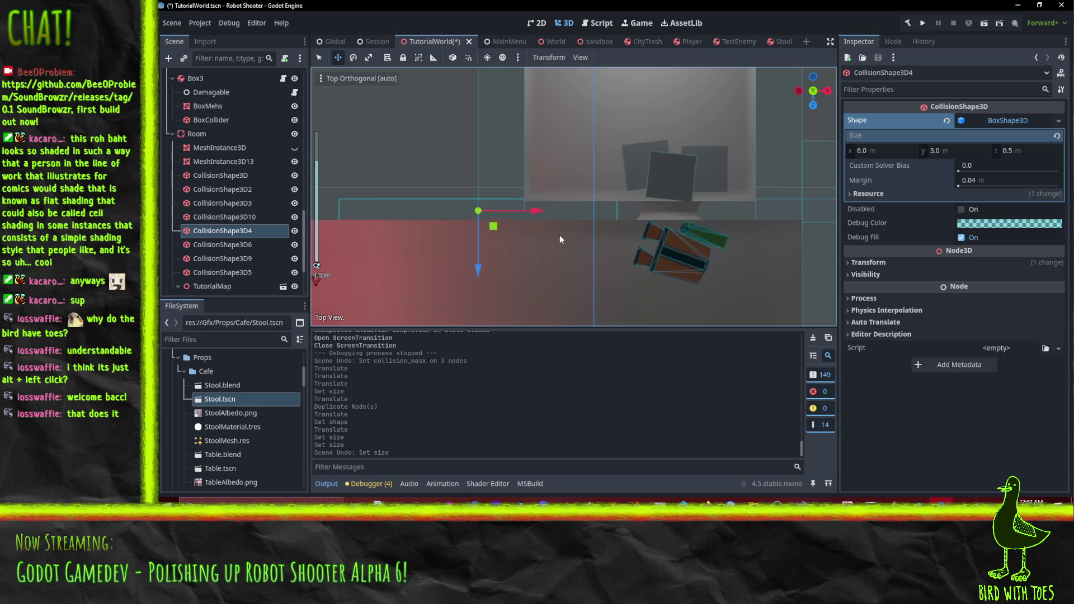
left_click(901, 155)
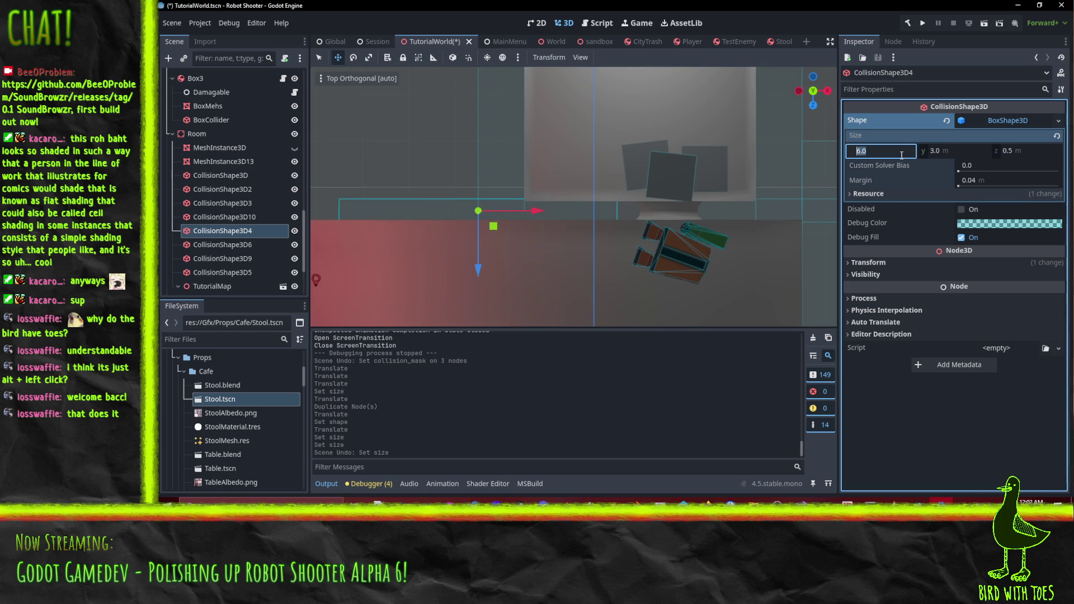
type("7")
key("Return")
mouse_move(468, 243)
left_mouse_down()
mouse_move(671, 210)
mouse_move(626, 220)
left_mouse_up()
left_click(889, 152)
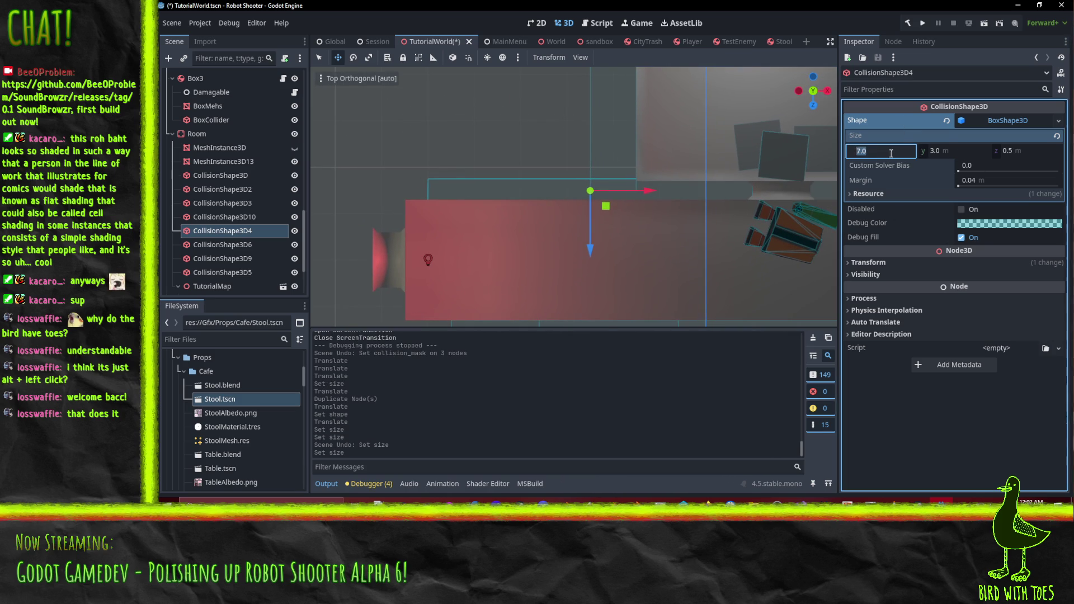
mouse_move(711, 138)
left_mouse_down()
mouse_move(633, 246)
mouse_move(746, 176)
mouse_move(727, 166)
mouse_move(720, 179)
mouse_move(630, 218)
mouse_move(659, 184)
mouse_move(664, 142)
mouse_move(640, 139)
mouse_move(566, 192)
mouse_move(429, 192)
mouse_move(414, 214)
mouse_move(368, 209)
mouse_move(402, 239)
mouse_move(558, 235)
mouse_move(466, 249)
mouse_move(500, 249)
mouse_move(686, 186)
left_mouse_up()
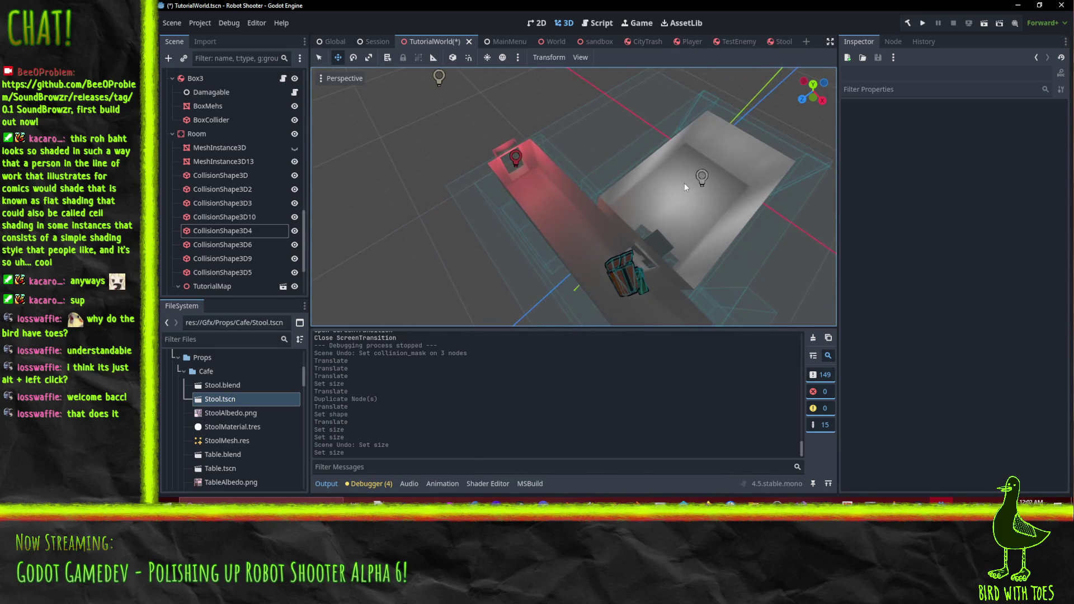
key("ctrl+s")
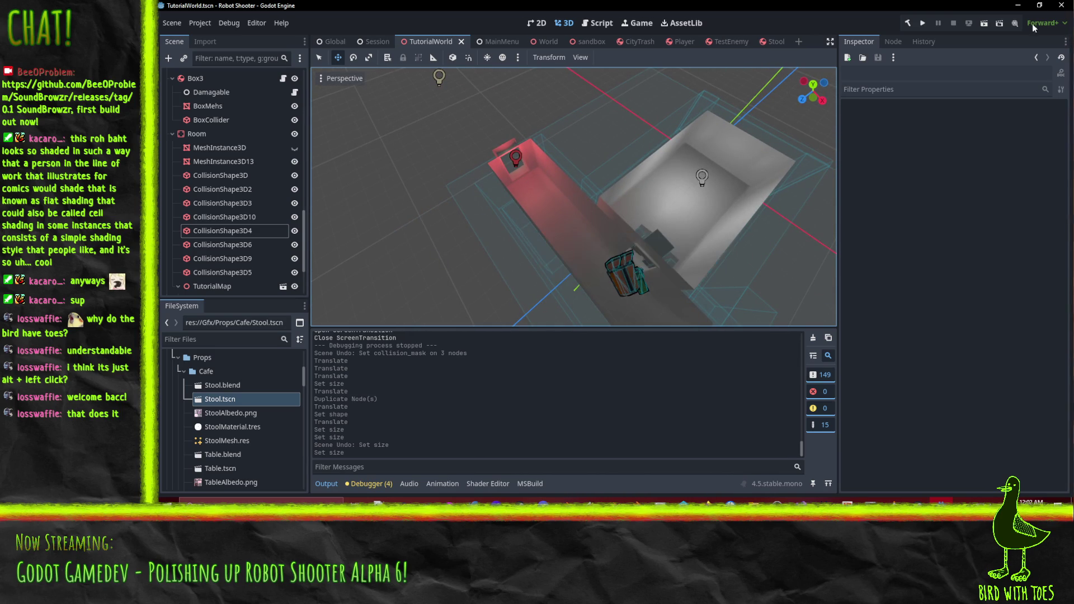
Run the current scene and shoot at the boxes ahead.
left_click(989, 24)
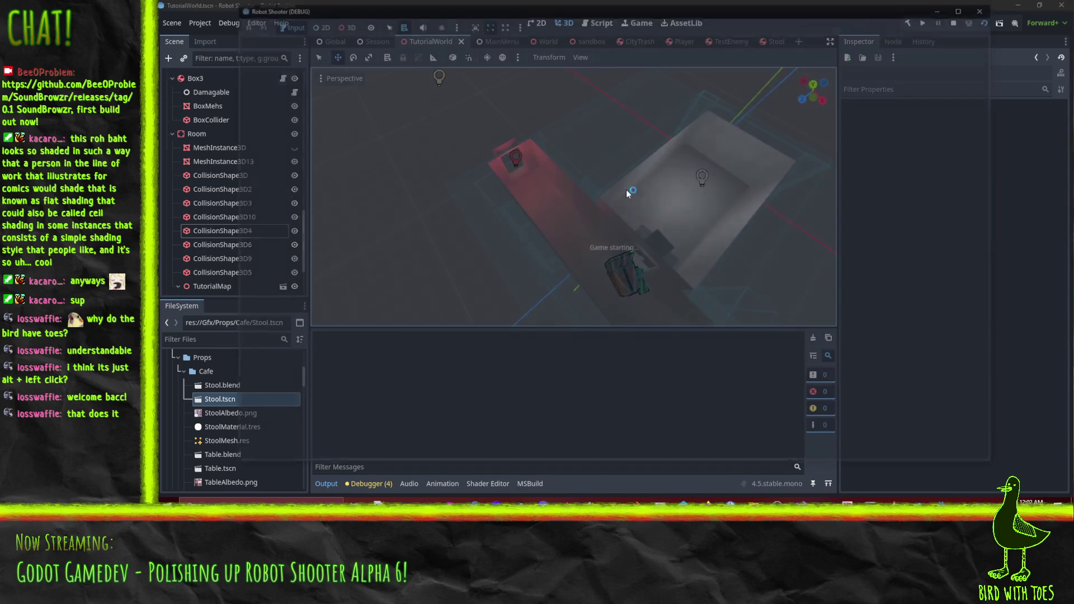
key("w")
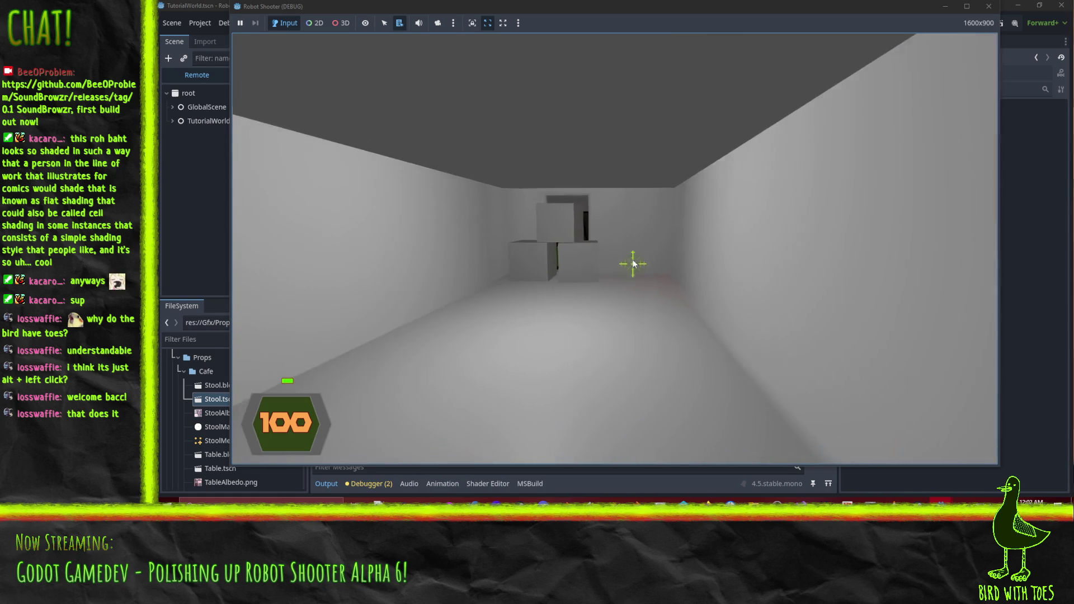
left_click(636, 242)
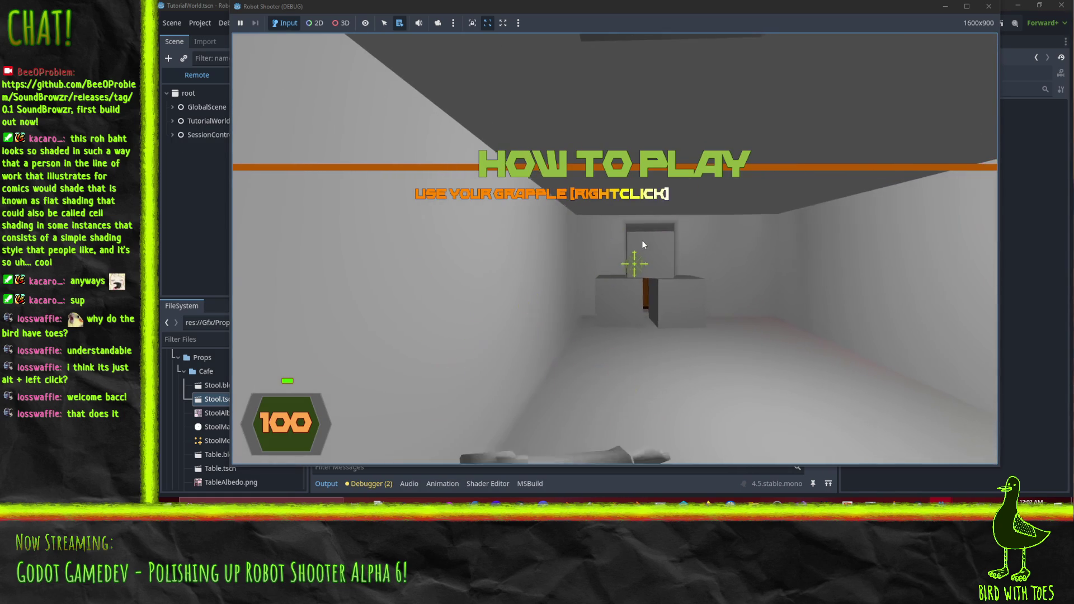
left_click(646, 229)
key("s")
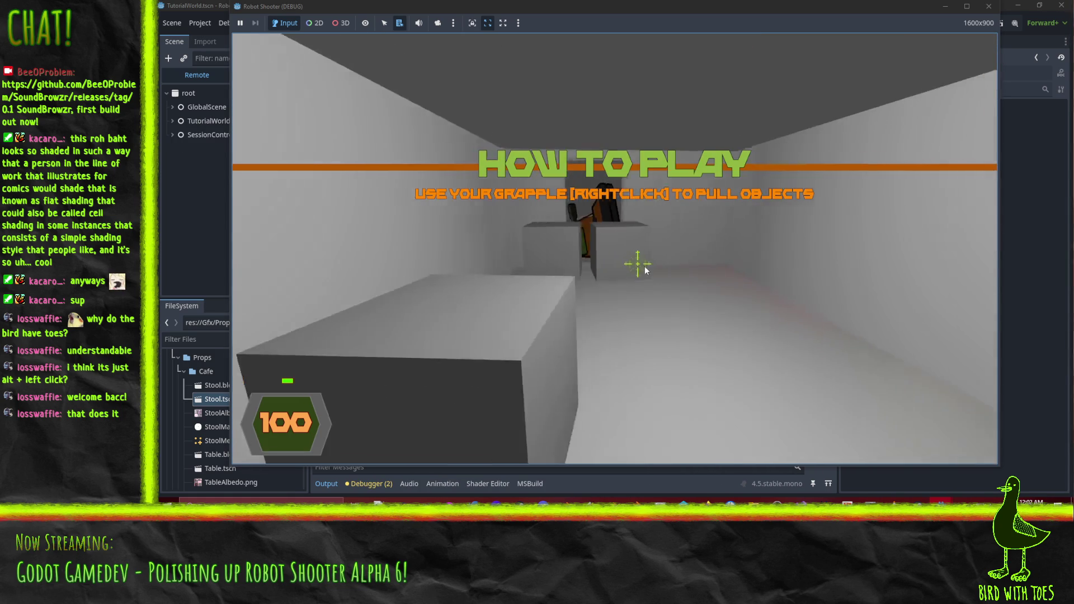
key("w")
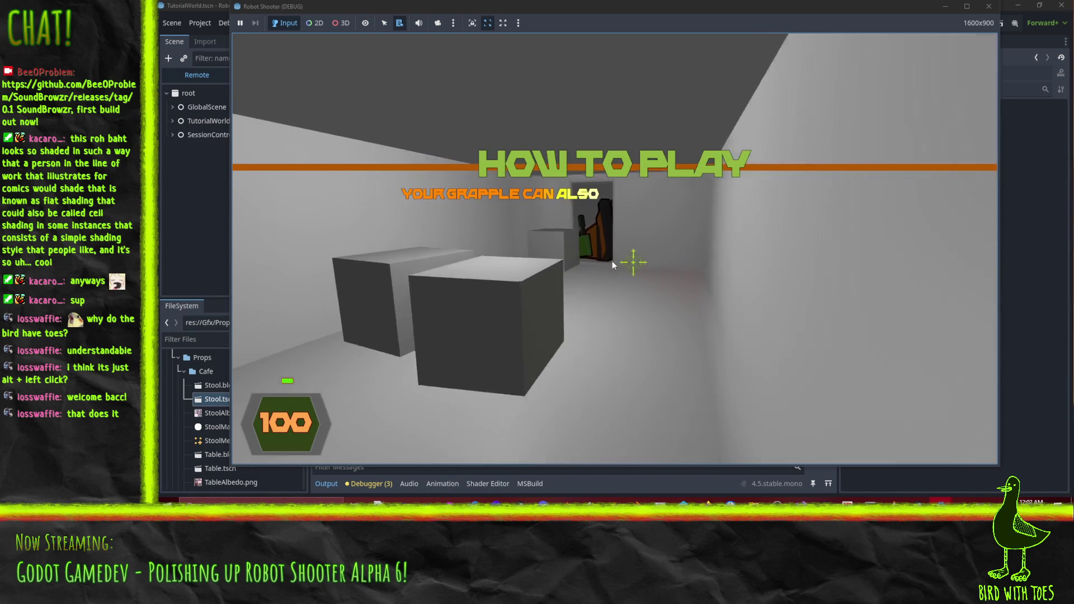
Grapple the robot's gun, walk through the exit to the next level, then quit to the editor.
left_click(584, 253)
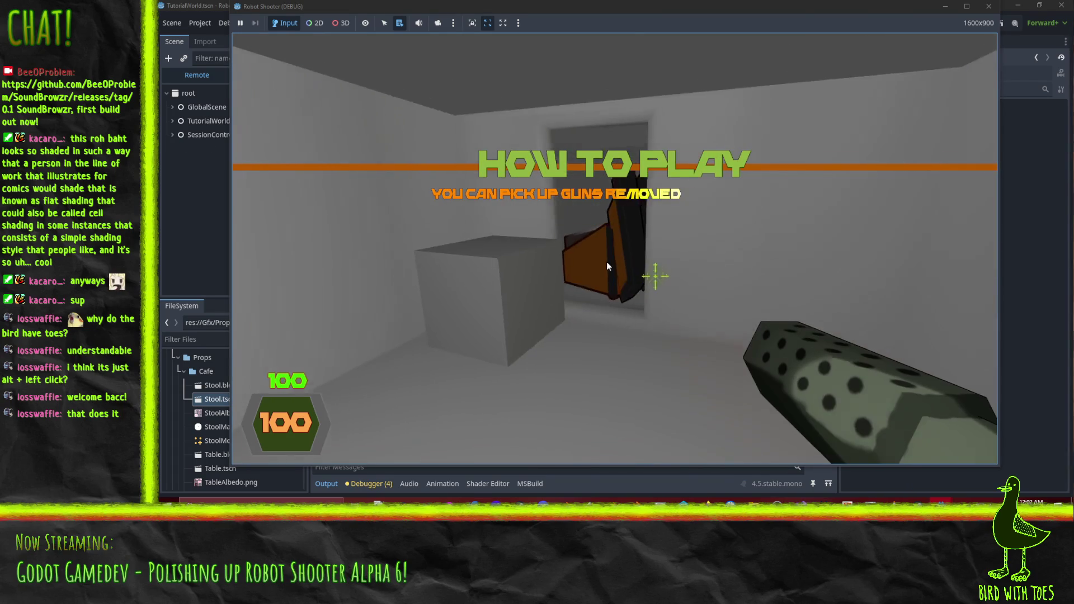
left_click(599, 257)
left_click(601, 258)
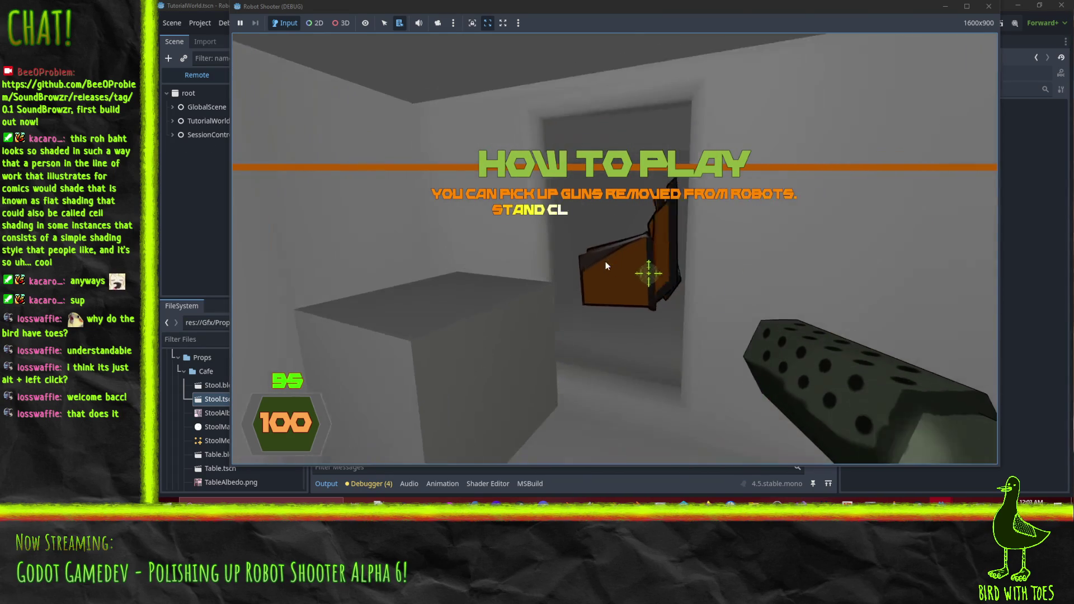
key("s")
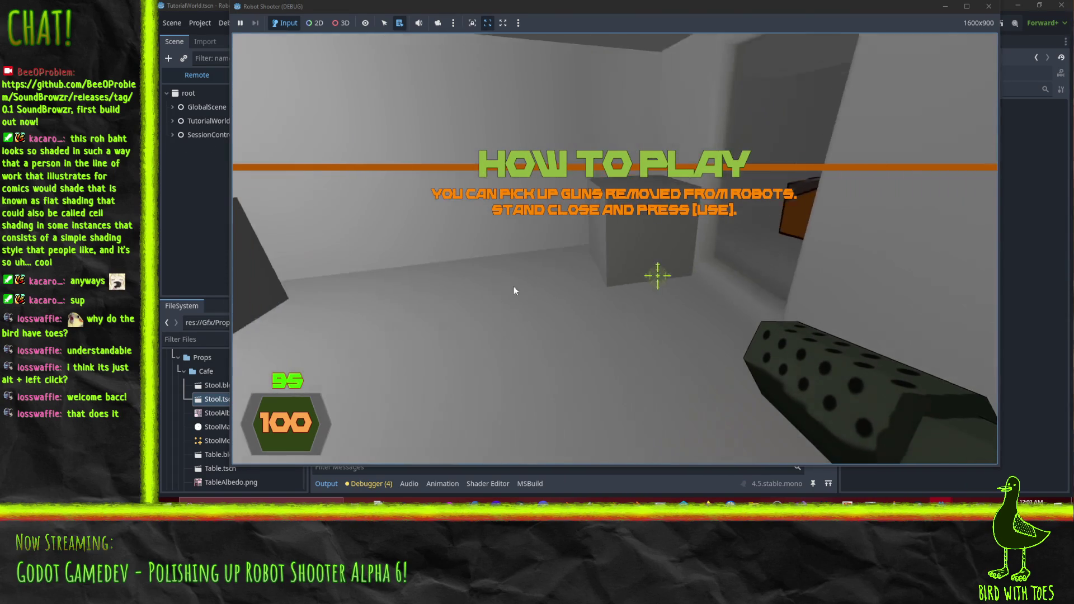
key("w")
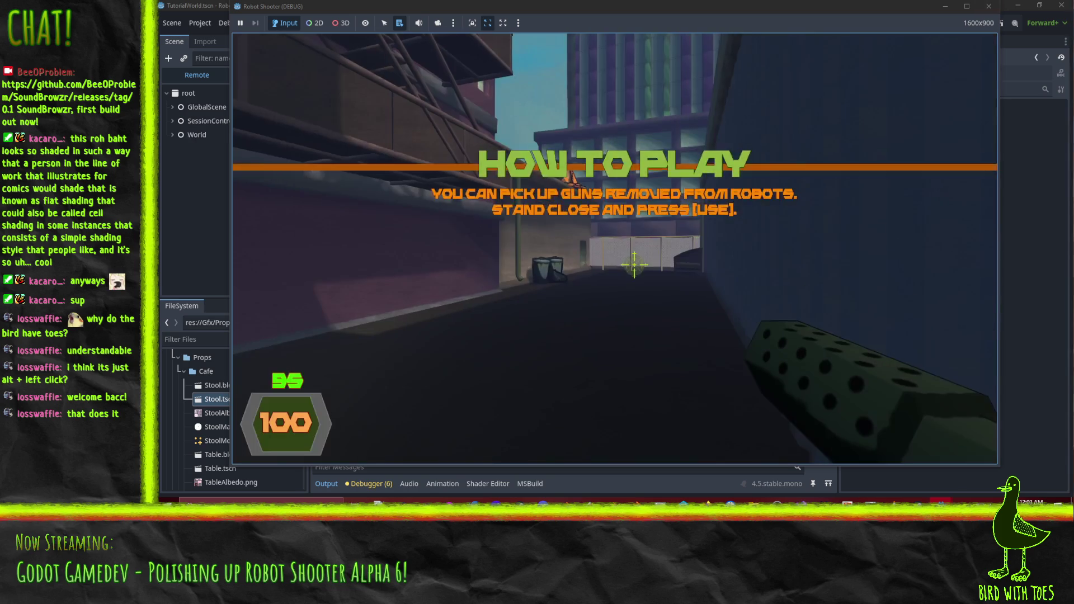
left_click(637, 291)
key("Escape")
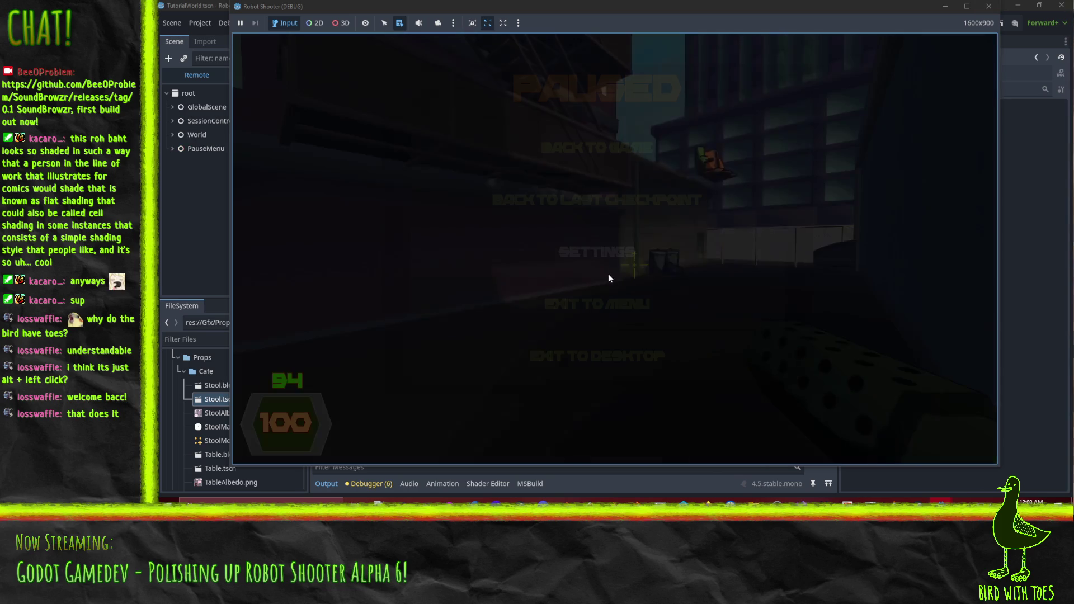
left_click(650, 364)
Move the ExitArae node farther along the X axis.
mouse_move(593, 263)
left_mouse_down()
mouse_move(594, 199)
mouse_move(537, 213)
left_mouse_up()
scroll(236, 188, "down", 2)
scroll(236, 188, "down", 2)
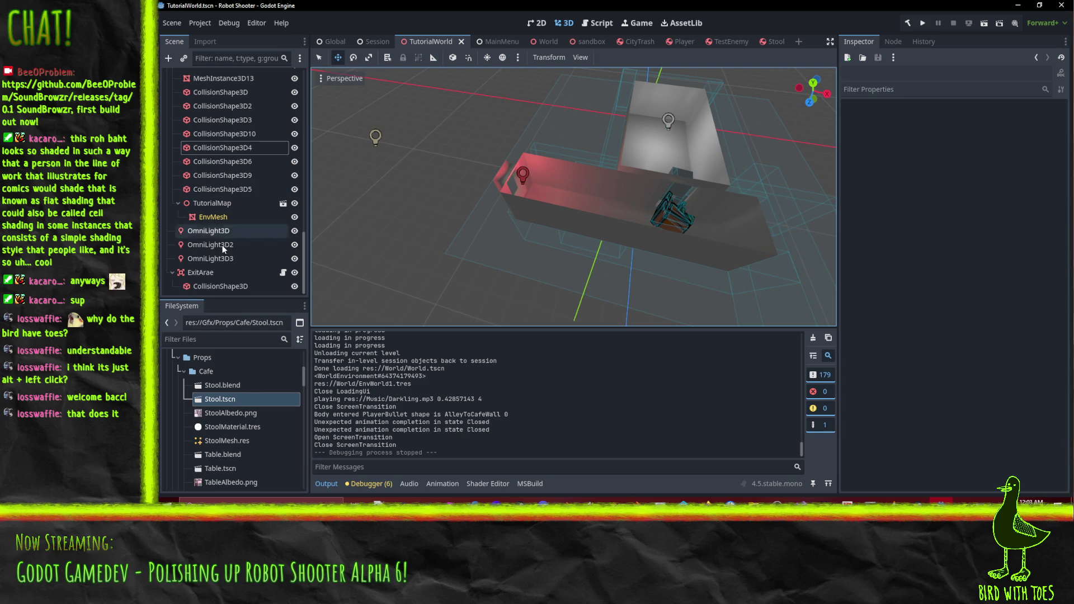
left_click(214, 272)
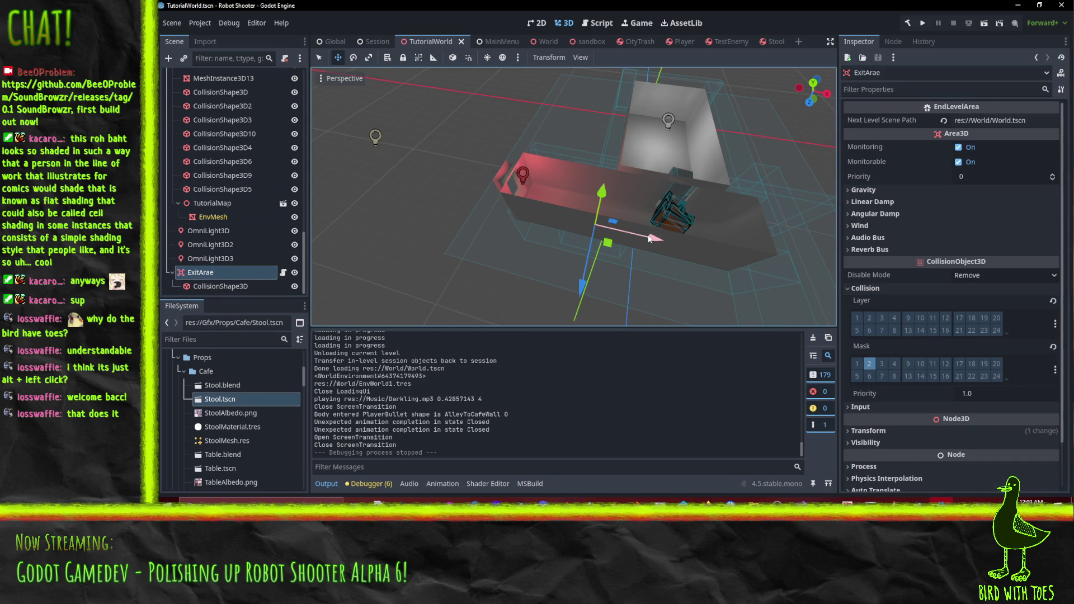
mouse_move(653, 241)
left_mouse_down()
mouse_move(568, 217)
mouse_move(582, 208)
mouse_move(604, 142)
mouse_move(559, 179)
mouse_move(547, 153)
left_mouse_up()
scroll(581, 208, "up", 5)
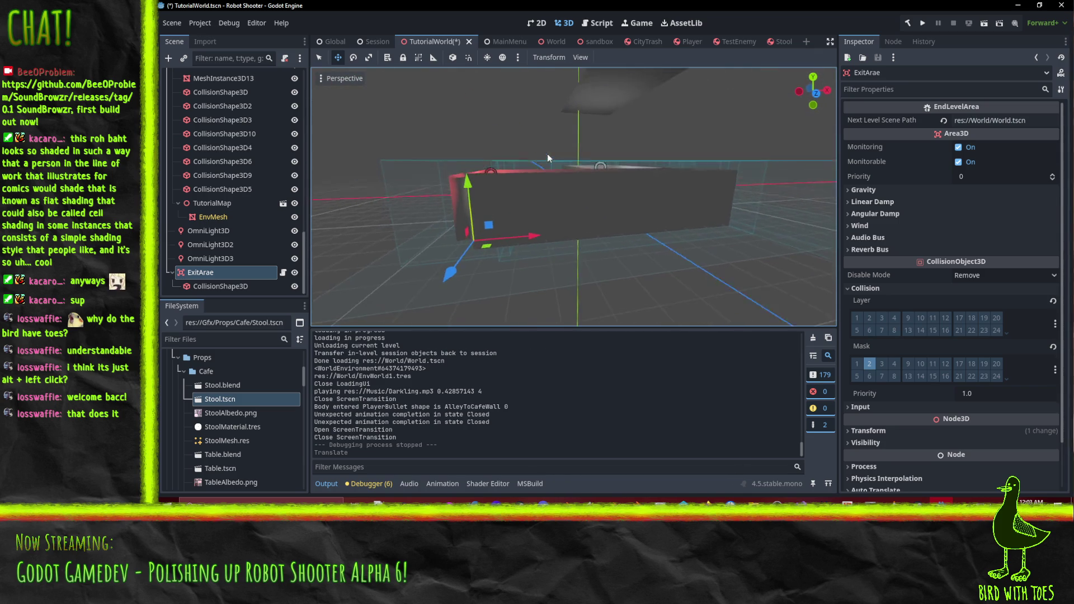
scroll(582, 256, "up", 3)
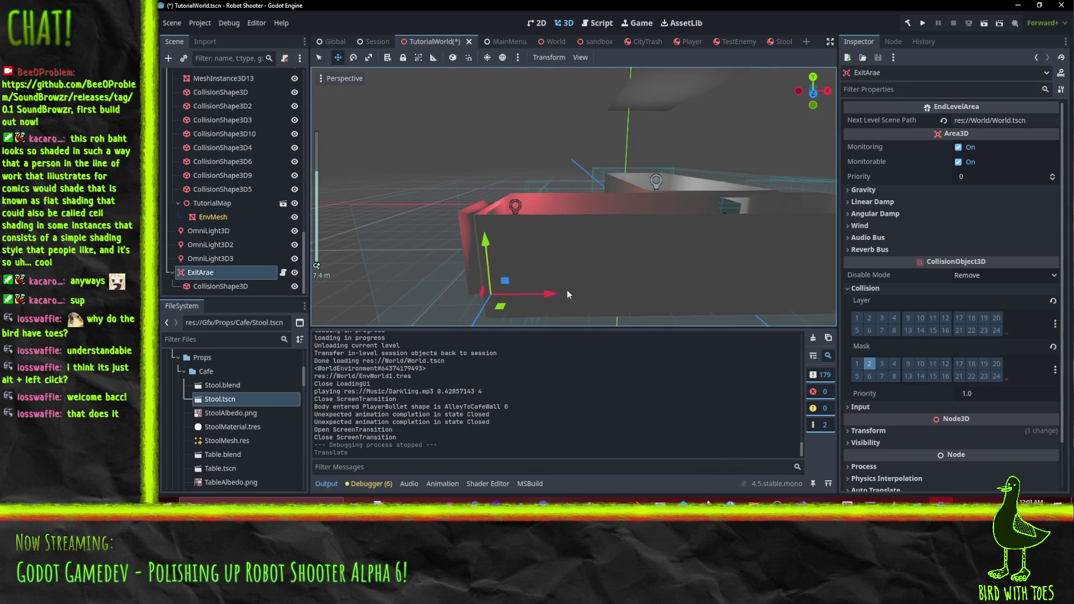
left_click_drag(545, 293, 538, 294)
left_click_drag(649, 219, 568, 139)
Lower the MeshInstance3D13 plane about 5 m along Y and save TutorialWorld.
left_click(644, 117)
mouse_move(645, 116)
left_mouse_down()
mouse_move(618, 132)
mouse_move(605, 118)
left_mouse_up()
mouse_move(572, 83)
left_mouse_down()
mouse_move(567, 177)
mouse_move(623, 191)
mouse_move(697, 151)
mouse_move(755, 145)
mouse_move(821, 168)
mouse_move(760, 213)
mouse_move(818, 150)
mouse_move(810, 175)
left_mouse_up()
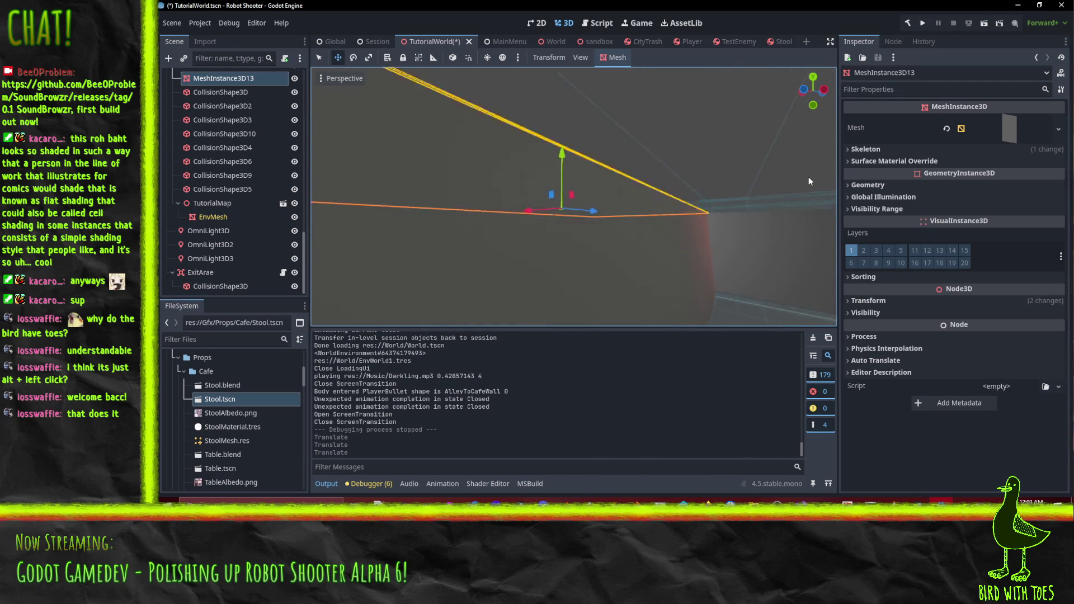
key("ctrl+s")
mouse_move(740, 216)
left_mouse_down()
mouse_move(638, 224)
mouse_move(684, 224)
mouse_move(687, 168)
mouse_move(711, 232)
mouse_move(691, 159)
mouse_move(637, 163)
mouse_move(619, 177)
left_mouse_up()
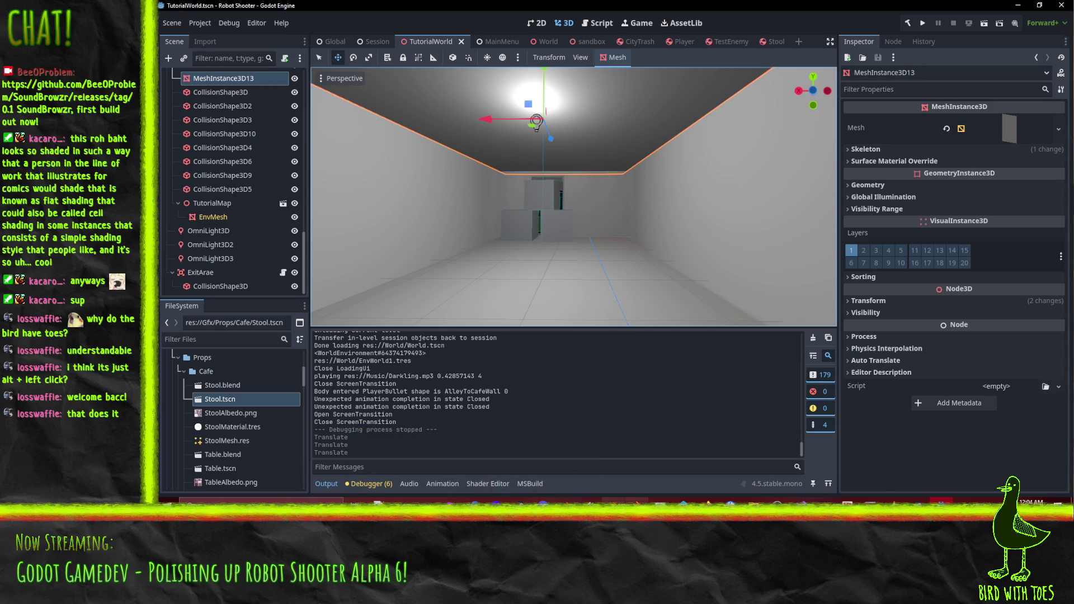
Bring up Blender's TutorialMap room mesh and orbit to view its long wall.
left_click(566, 501)
left_click_drag(575, 322, 442, 329)
mouse_move(565, 190)
left_mouse_down()
mouse_move(426, 251)
mouse_move(432, 296)
left_mouse_up()
left_click(532, 291)
left_click_drag(532, 292, 476, 301)
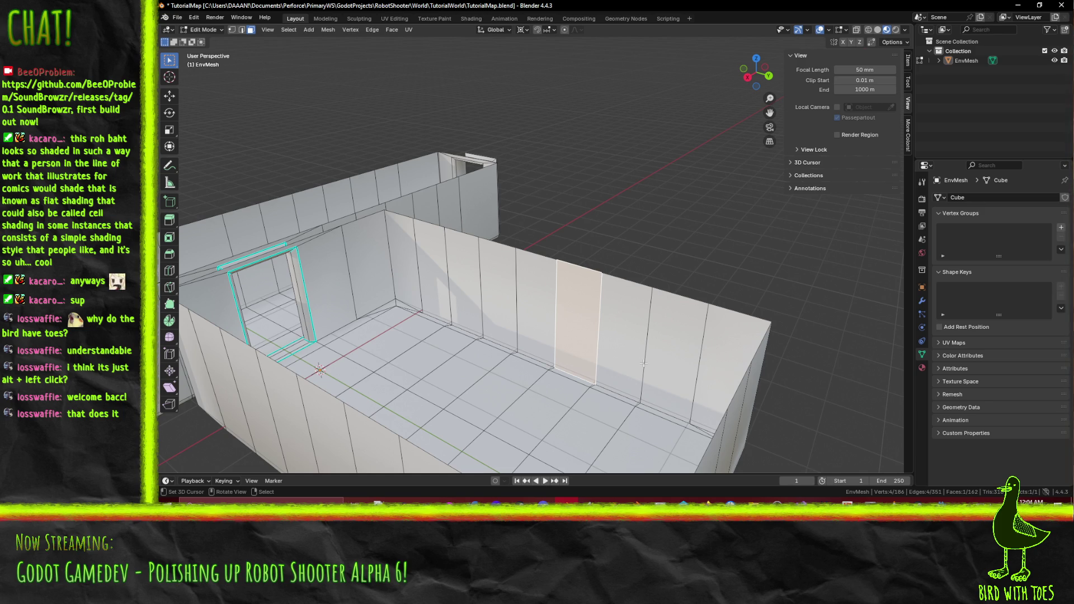
Select the edge loop running along the room's long wall.
left_click_drag(525, 309, 500, 319)
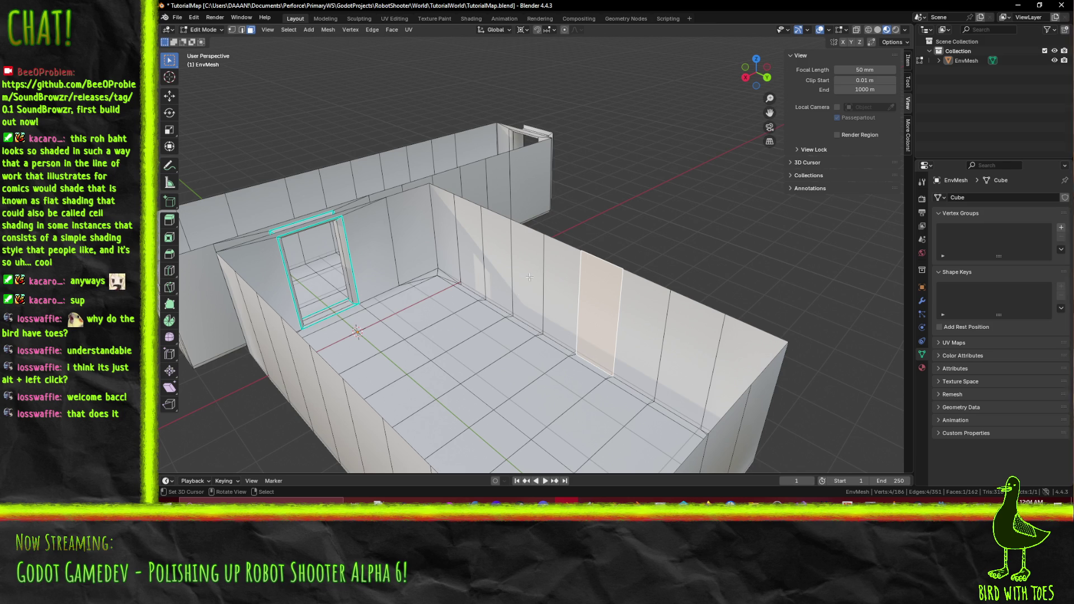
mouse_move(378, 208)
left_mouse_down()
mouse_move(509, 263)
mouse_move(472, 283)
left_mouse_up()
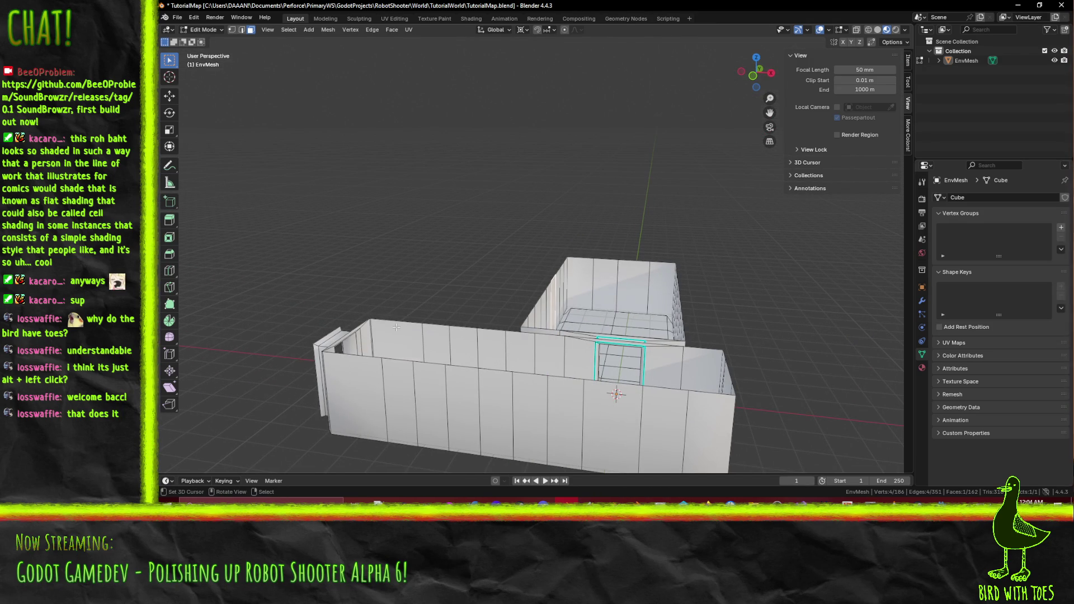
left_click(246, 32)
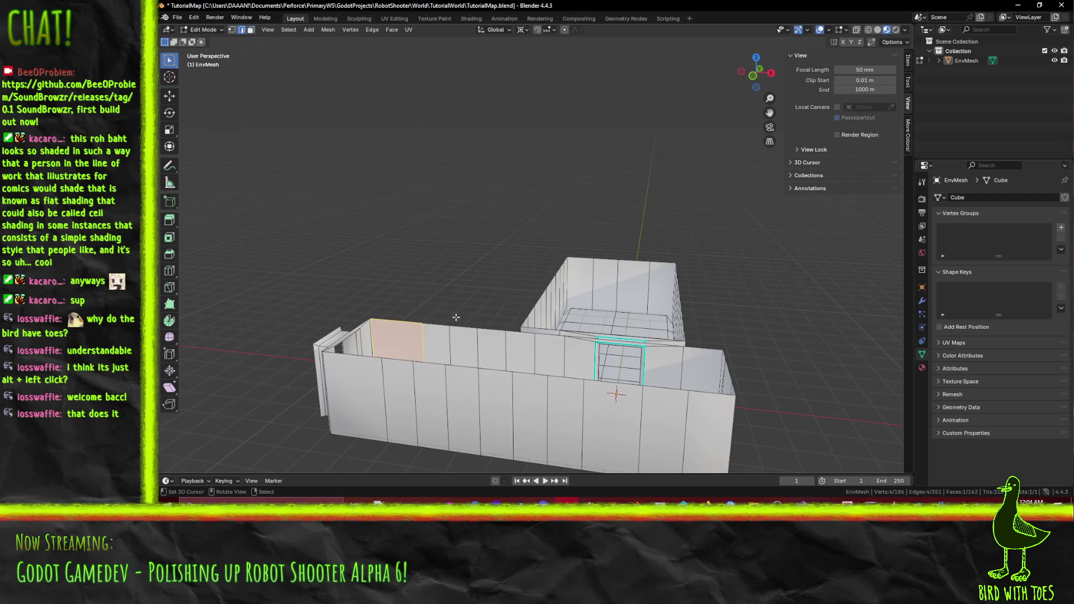
left_click_drag(463, 339, 596, 286)
left_click(598, 276, "alt")
Raise the wall edge loop 0.3 m in front view, deselect, and return to Object Mode.
key("KP_1")
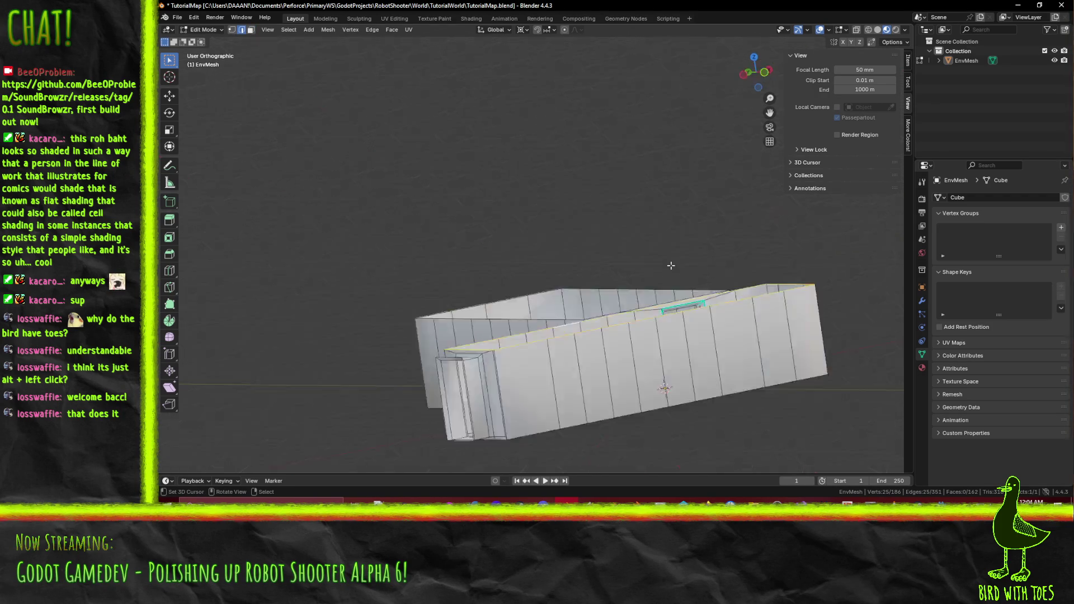
scroll(598, 353, "up", 3)
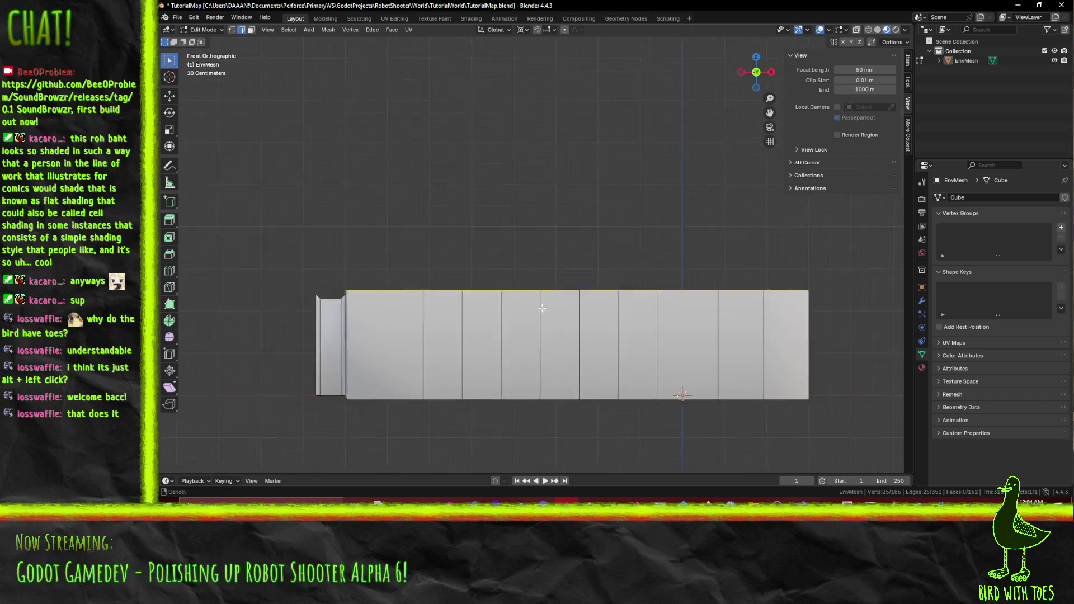
key("g")
left_click(557, 283)
scroll(570, 271, "down", 4)
key("alt+a")
mouse_move(570, 270)
left_mouse_down()
mouse_move(548, 281)
mouse_move(677, 207)
left_mouse_up()
key("F3")
key("Escape")
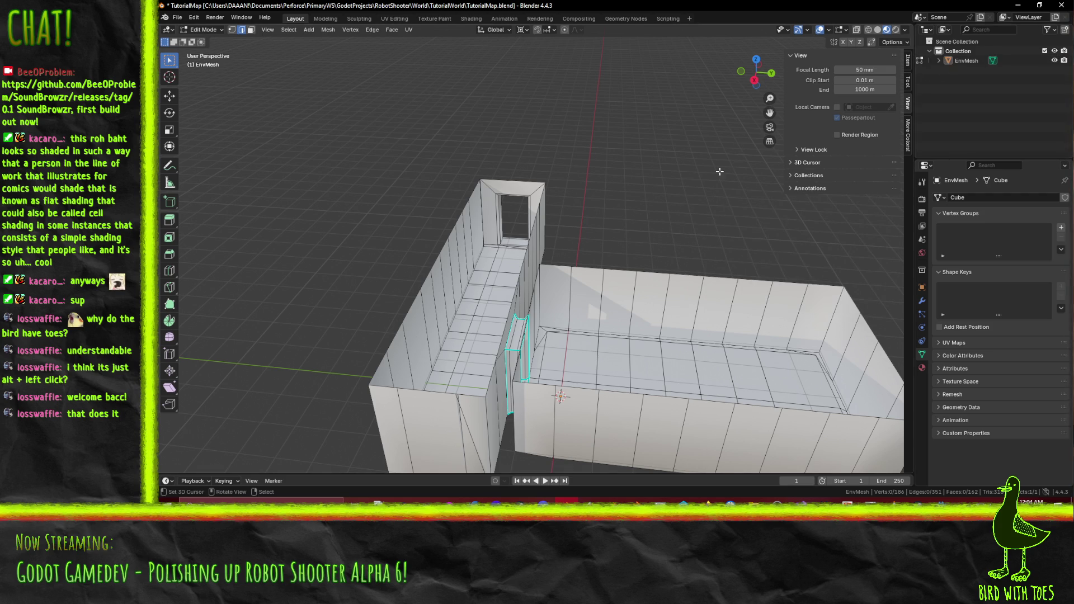
key("Tab")
Add a cylinder, place it over the long wall, and lift it to 2.7 m.
key("F3")
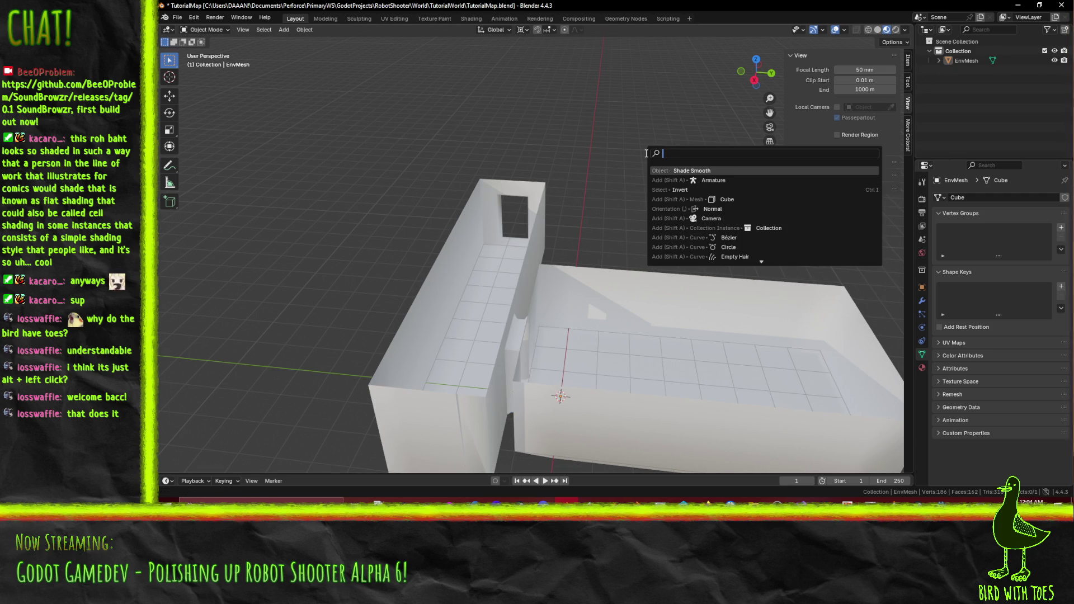
type("cy")
key("Return")
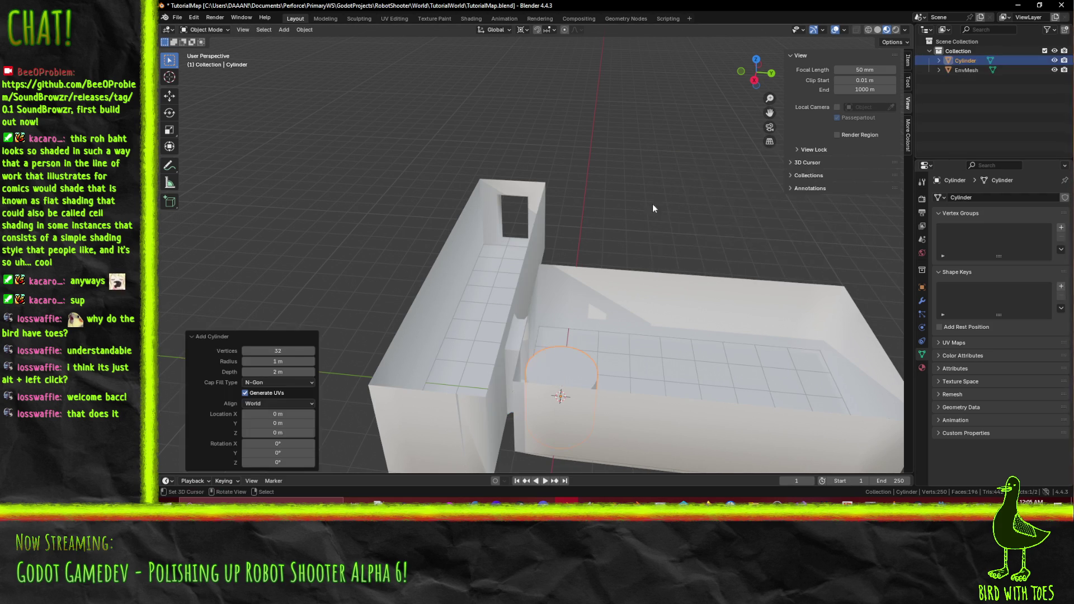
key("KP_7")
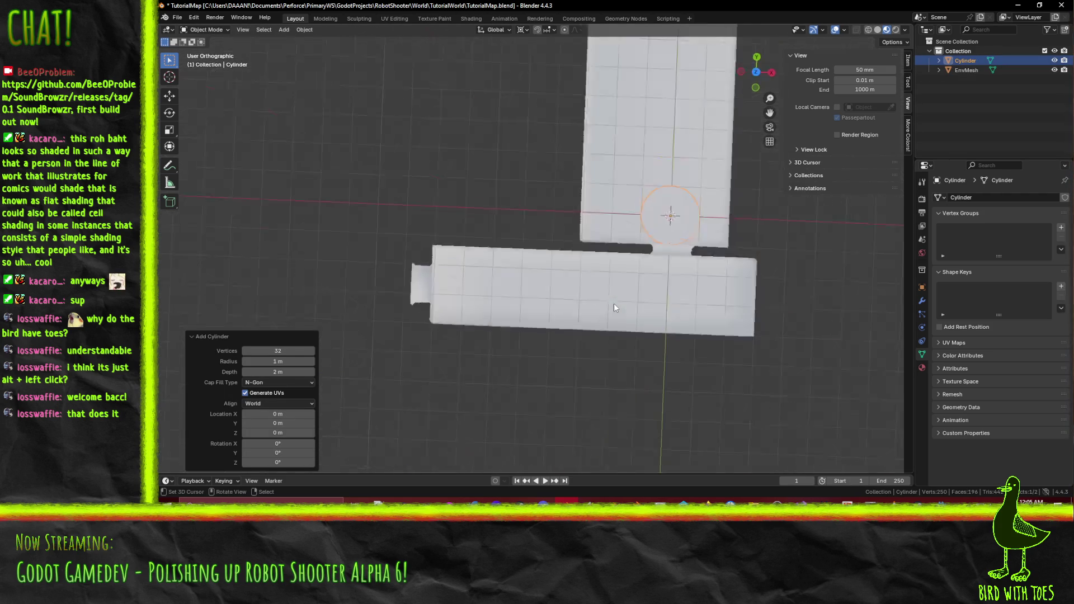
key("g")
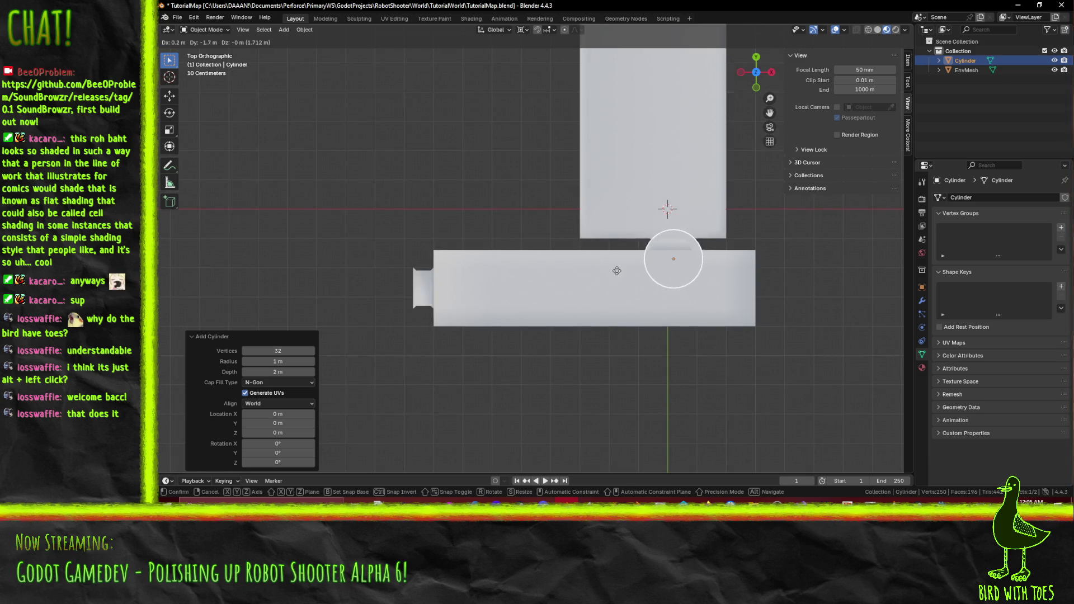
left_click(612, 297)
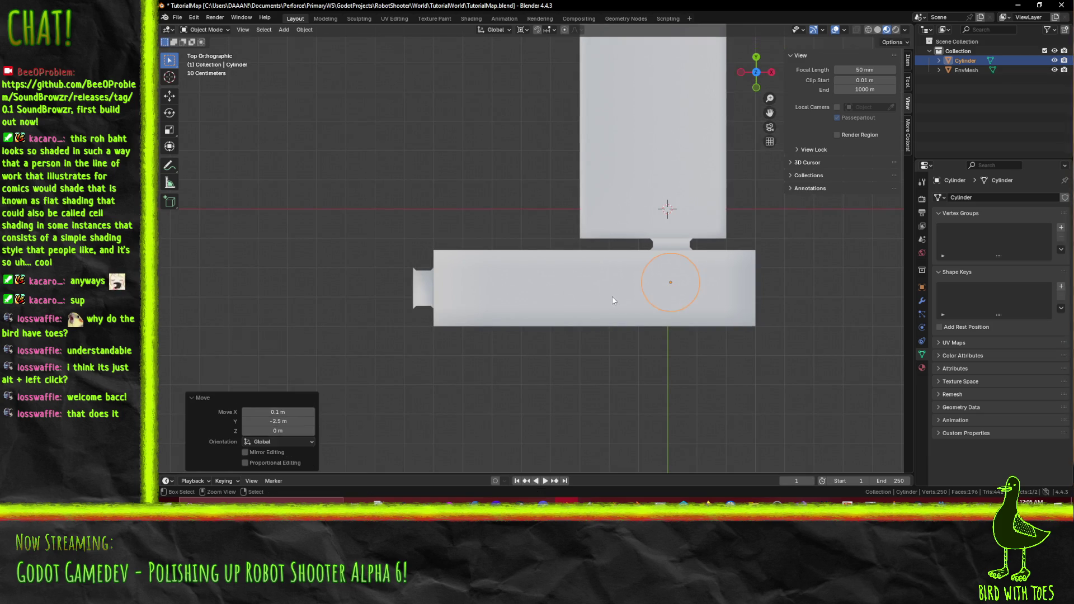
key("KP_1")
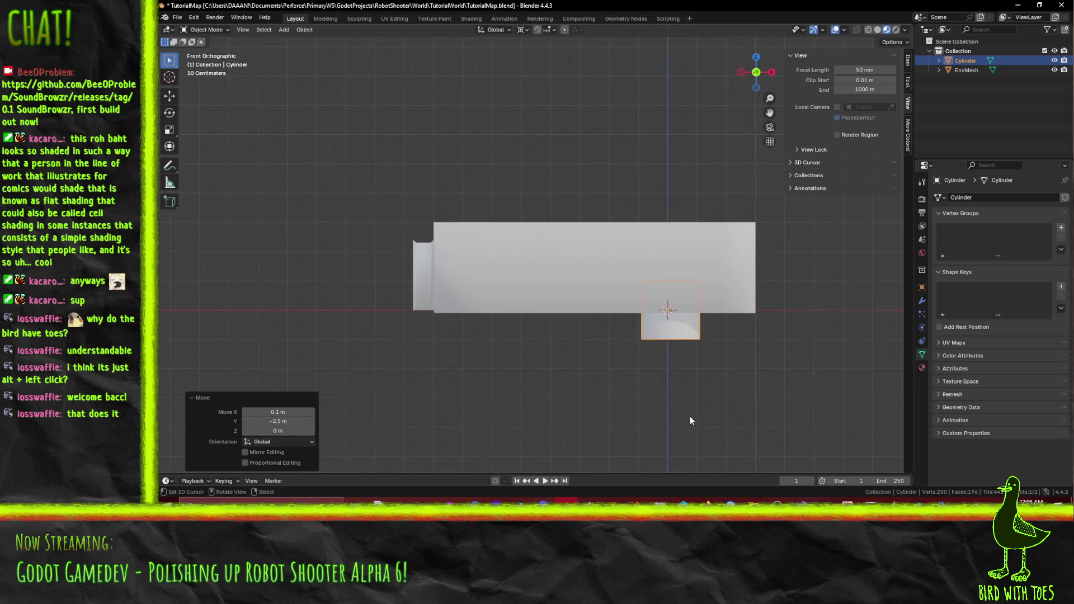
key("g")
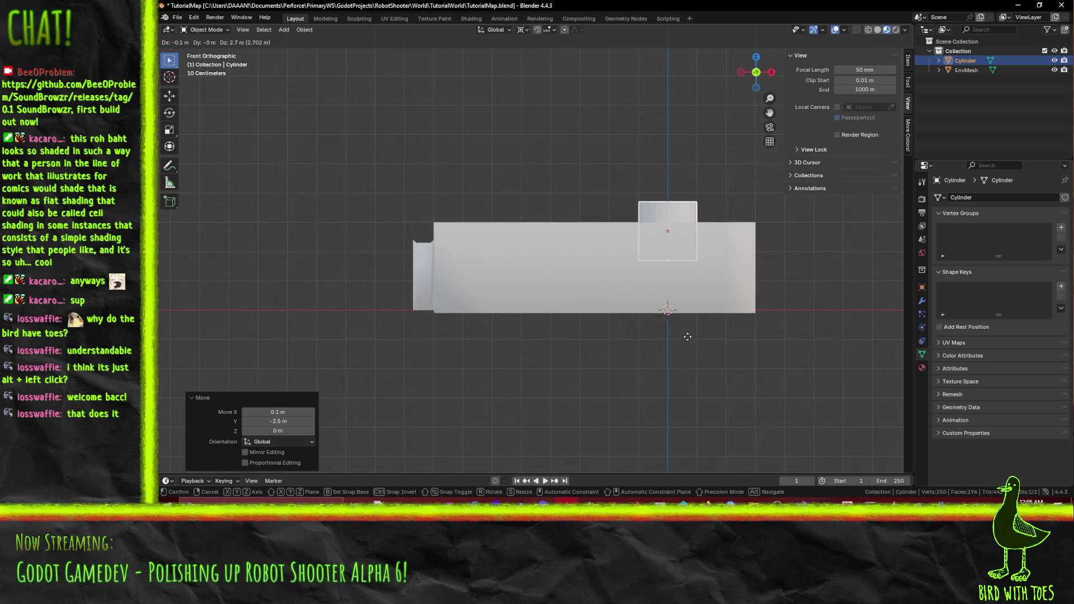
left_click(689, 337)
Set the transform pivot to Median Point for the cylinder's geometry.
key("Tab")
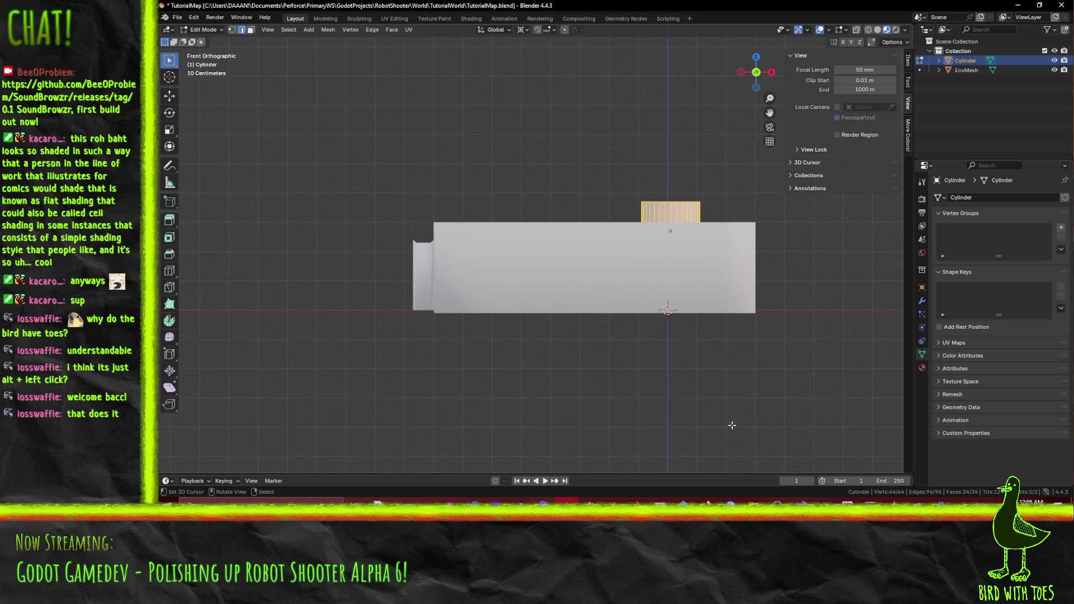
key("r")
right_click(807, 325)
mouse_move(806, 327)
left_mouse_down()
mouse_move(727, 252)
mouse_move(345, 16)
left_mouse_up()
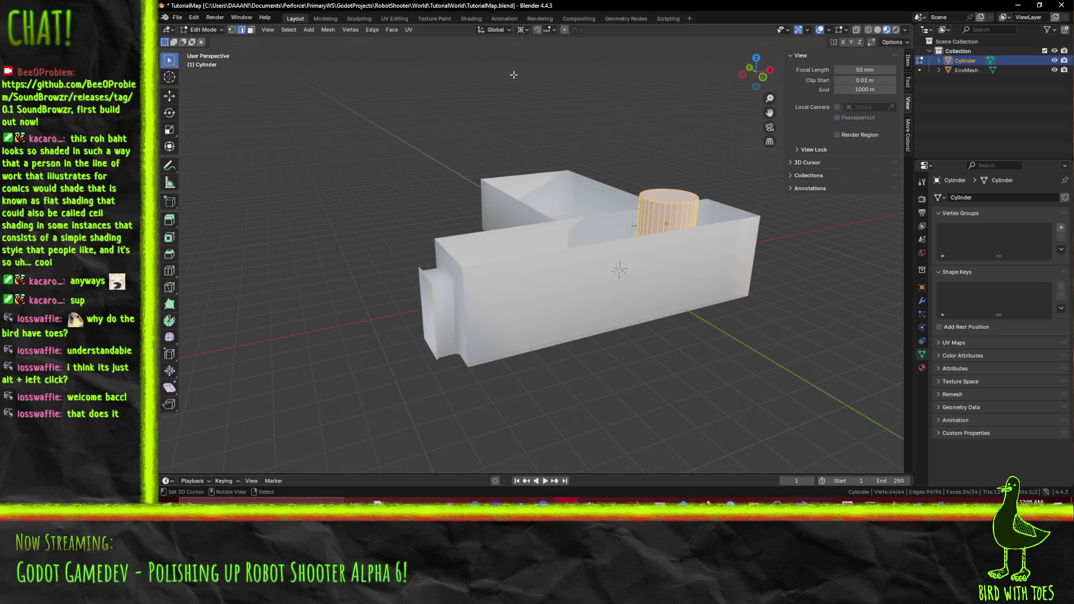
left_click(522, 29)
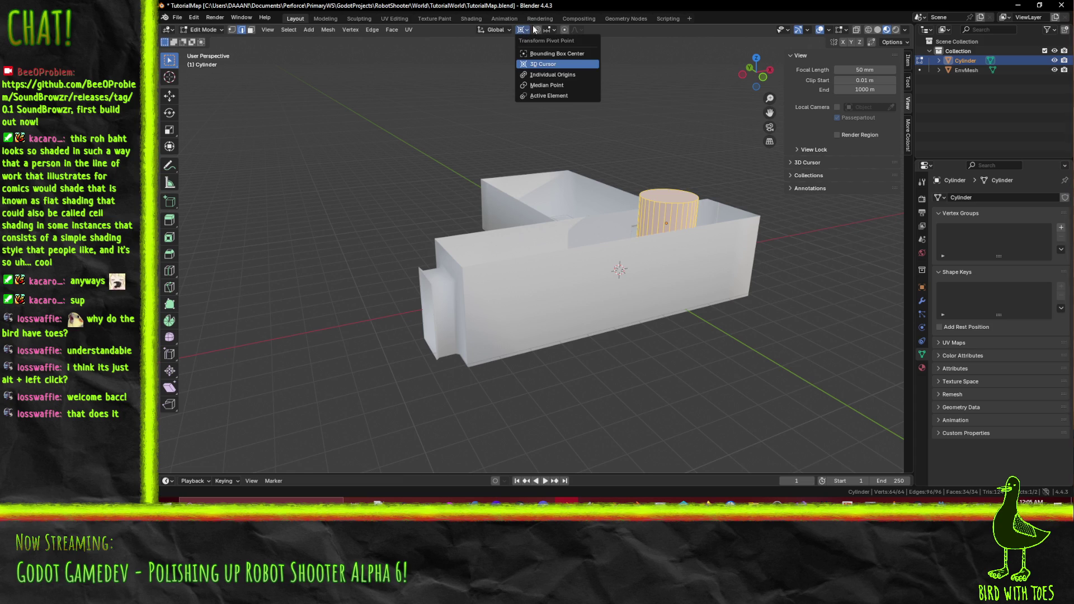
left_click(559, 85)
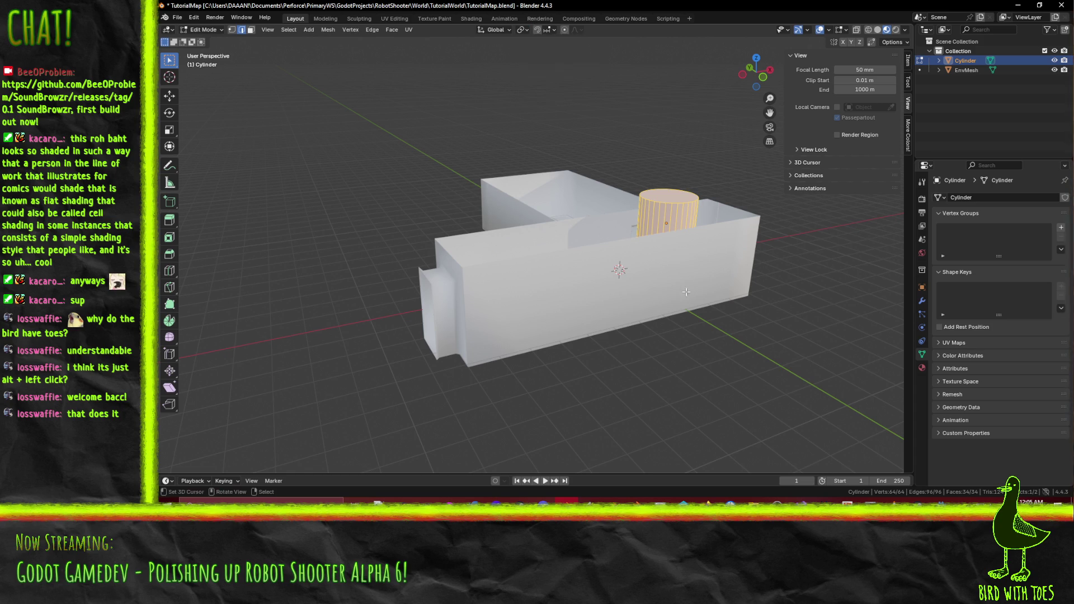
Rotate the cylinder -90° in front view so it lies on its side.
key("KP_1")
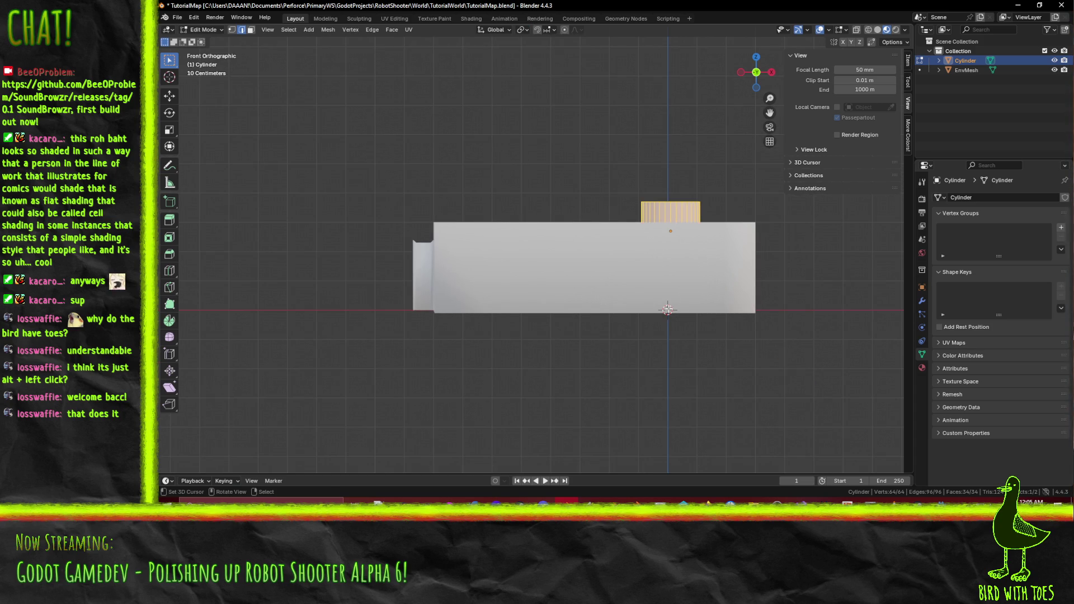
key("t")
key("r")
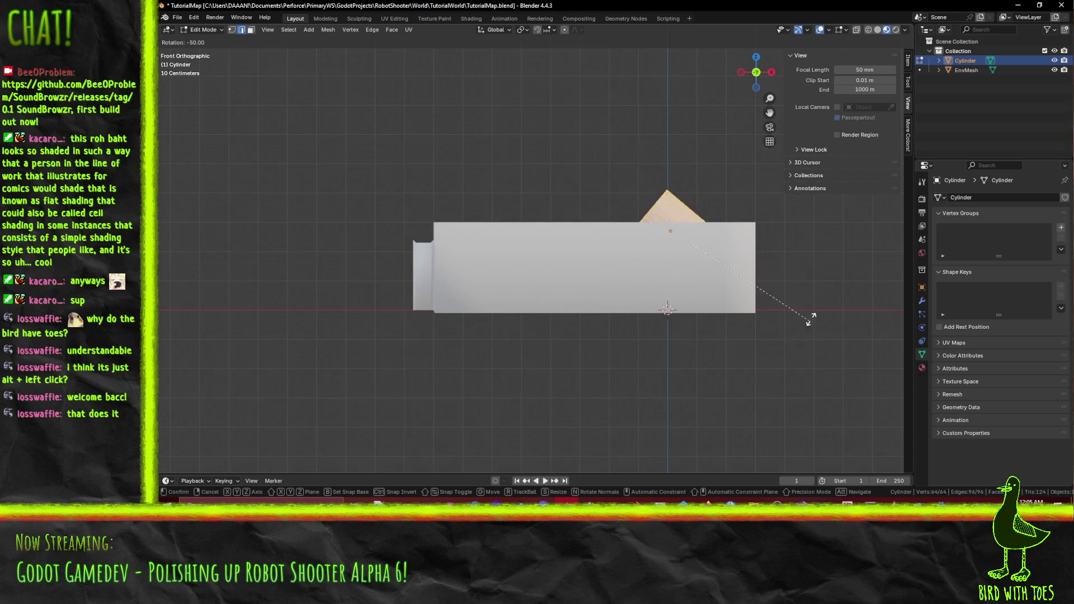
left_click(820, 220)
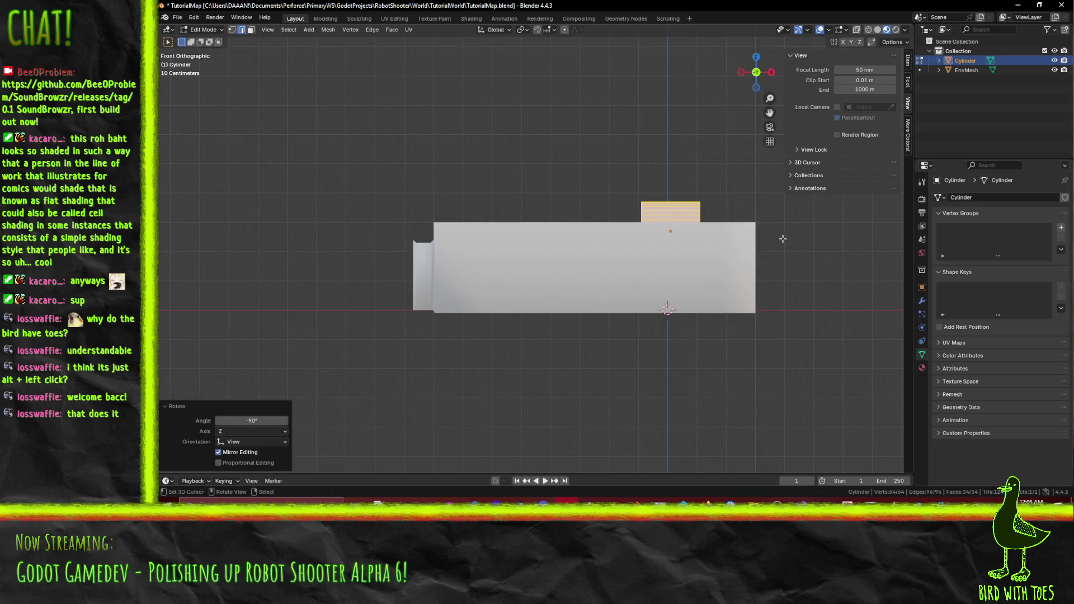
scroll(687, 202, "up", 5)
left_click_drag(442, 343, 415, 348)
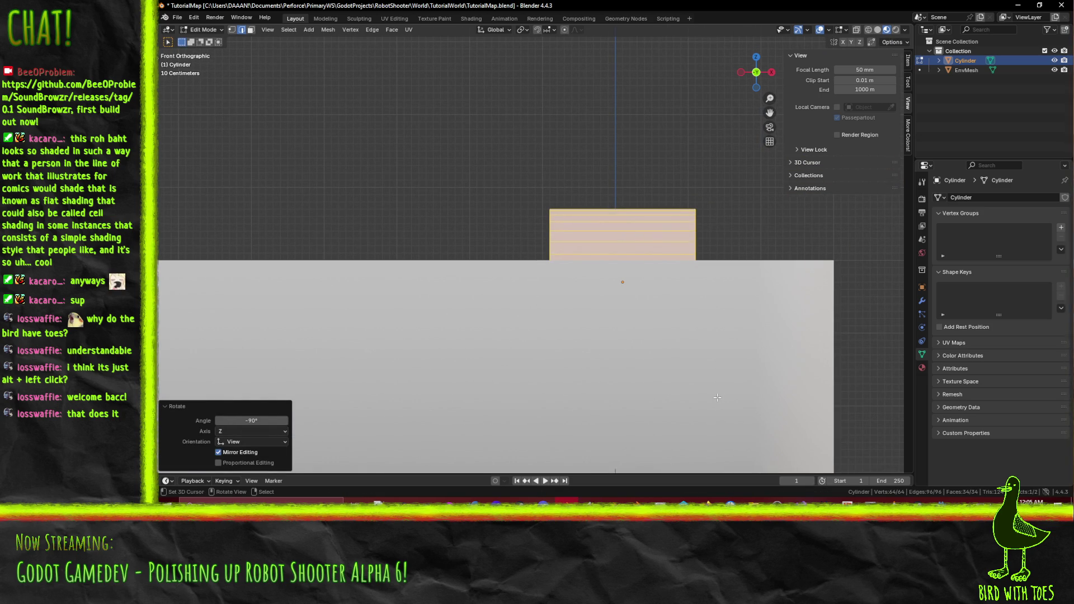
left_click_drag(715, 397, 631, 387)
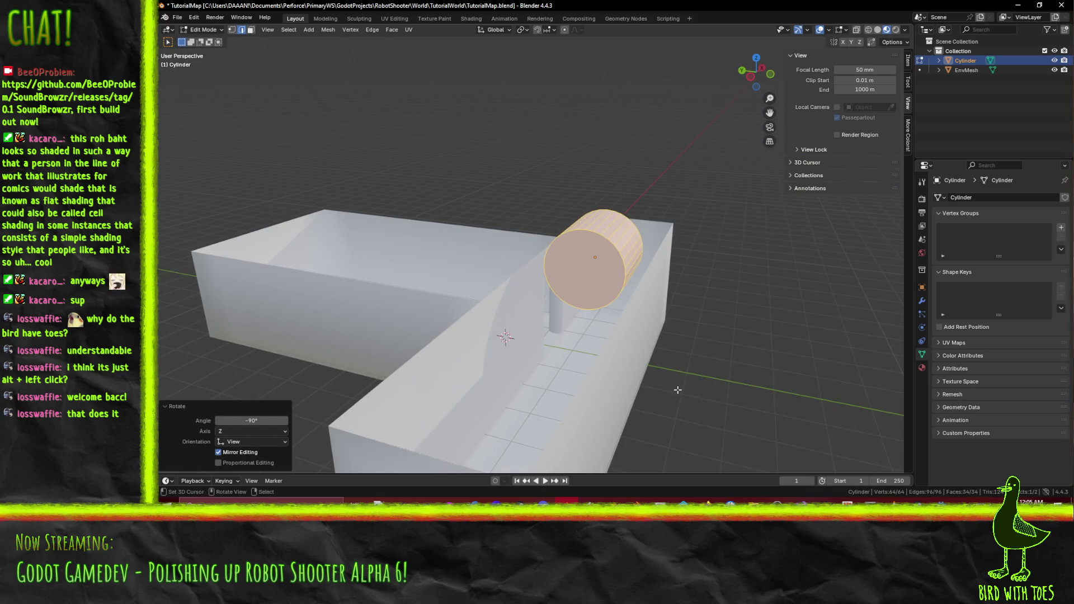
Thin the cylinder to 0.33 scale on Y and Z, keeping its length.
key("s")
key("shift+x")
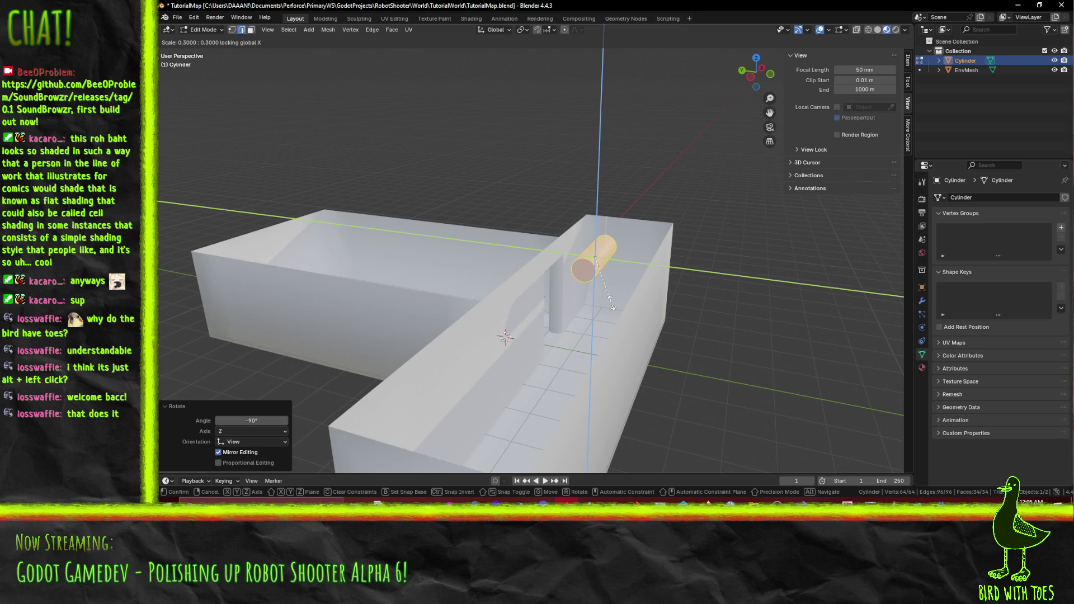
left_click(637, 327)
key("KP_7")
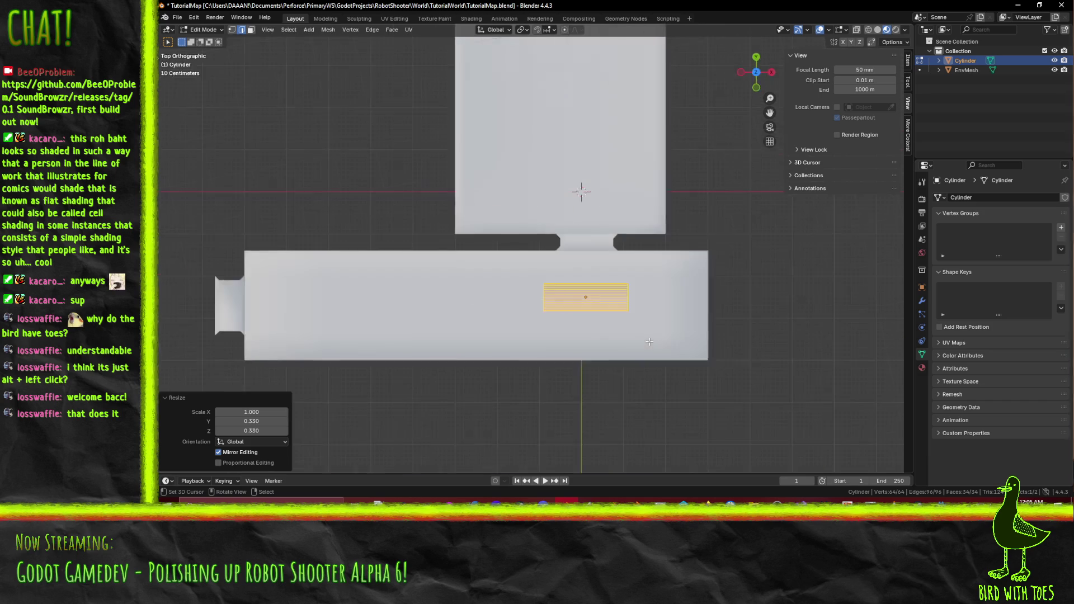
left_click_drag(425, 185, 351, 29)
Select one end cap and stretch the cylinder -6.1 m along the wall.
left_click(251, 30)
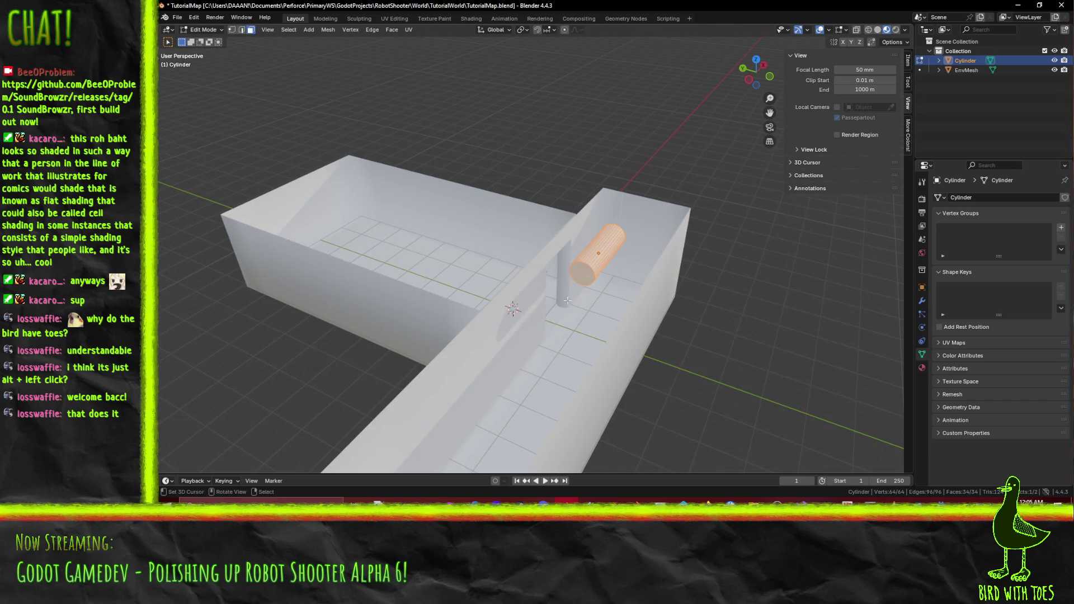
left_click(589, 271)
key("KP_7")
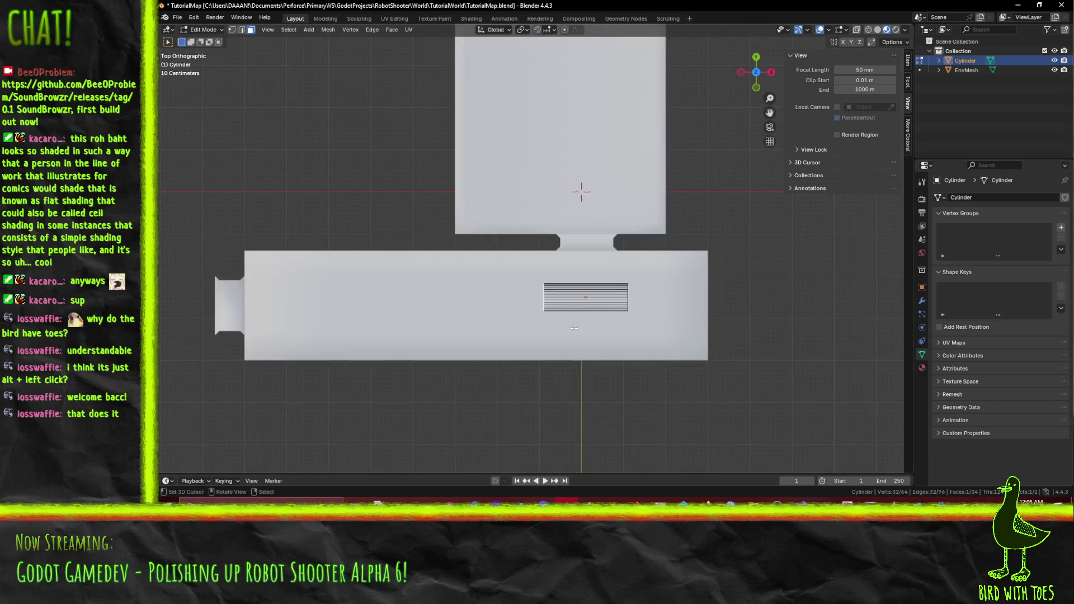
key("g")
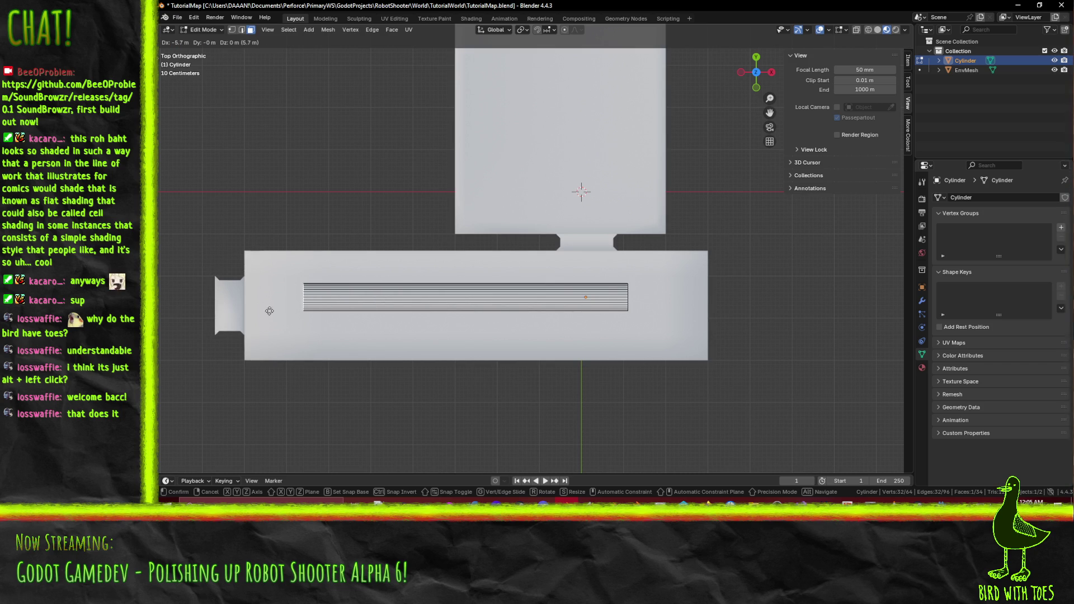
left_click(257, 311)
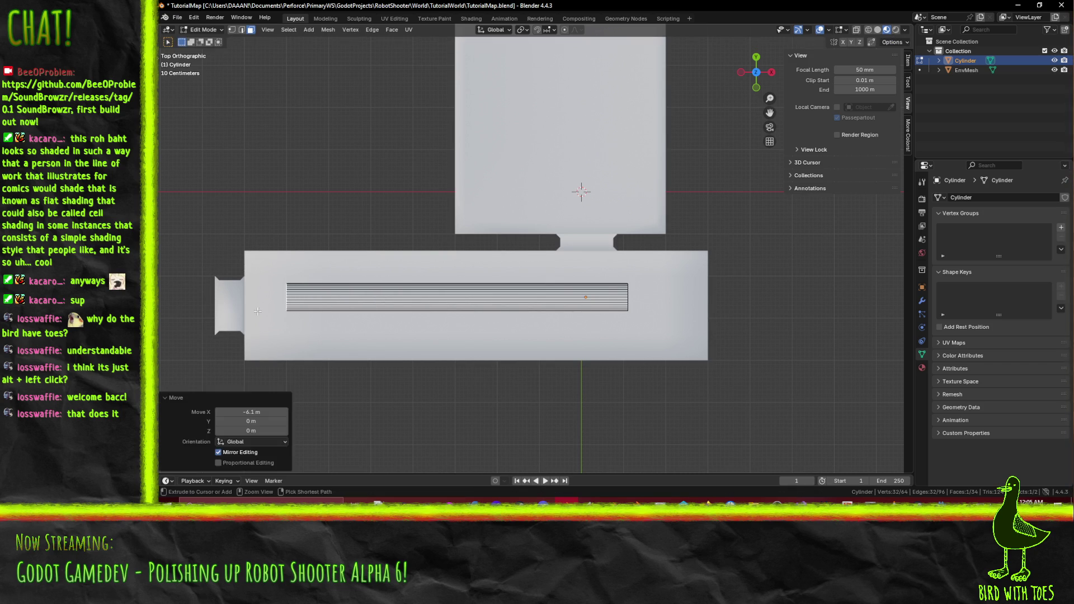
scroll(341, 285, "up", 2)
left_click_drag(341, 285, 500, 316)
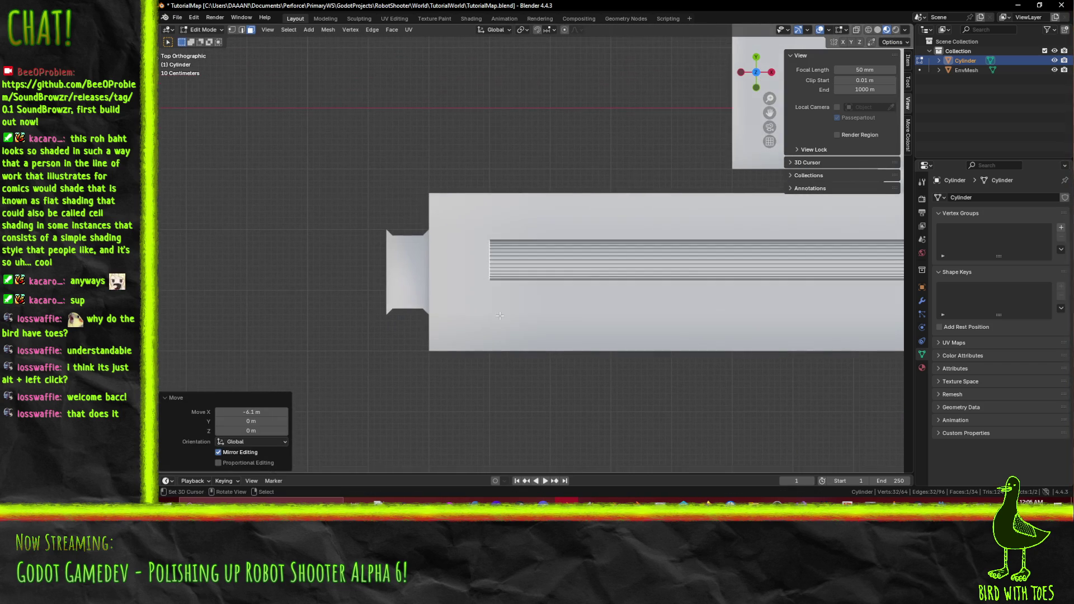
mouse_move(462, 38)
left_mouse_down()
mouse_move(542, 209)
mouse_move(600, 368)
mouse_move(618, 277)
mouse_move(609, 307)
left_mouse_up()
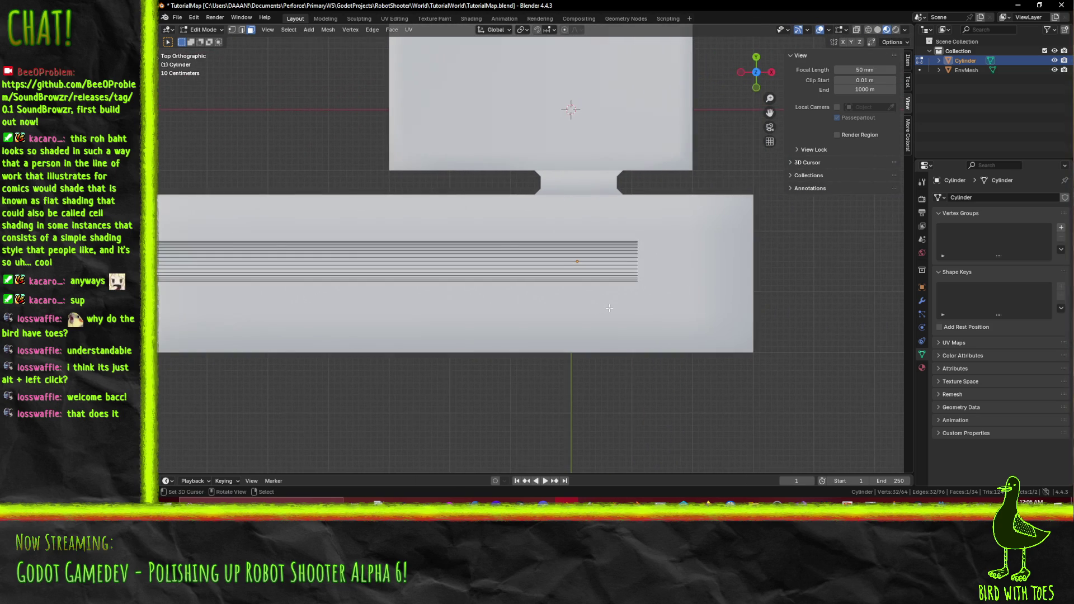
Extend the pipe's other end 1.9 m along X and select the whole pipe.
key("g")
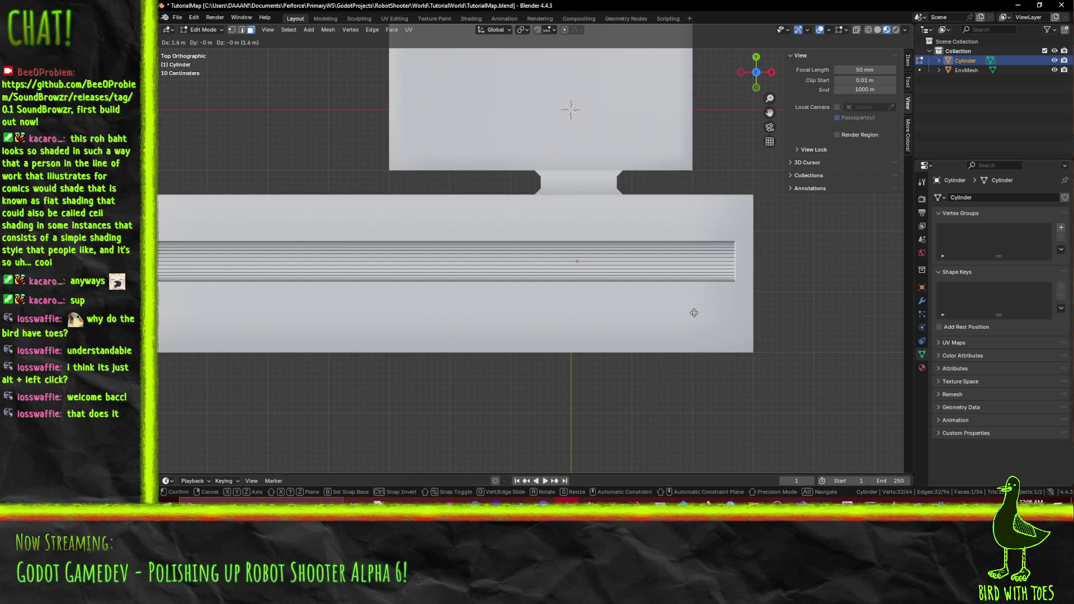
left_click(710, 314)
scroll(519, 268, "down", 2)
mouse_move(317, 329)
left_mouse_down()
mouse_move(584, 256)
mouse_move(483, 278)
left_mouse_up()
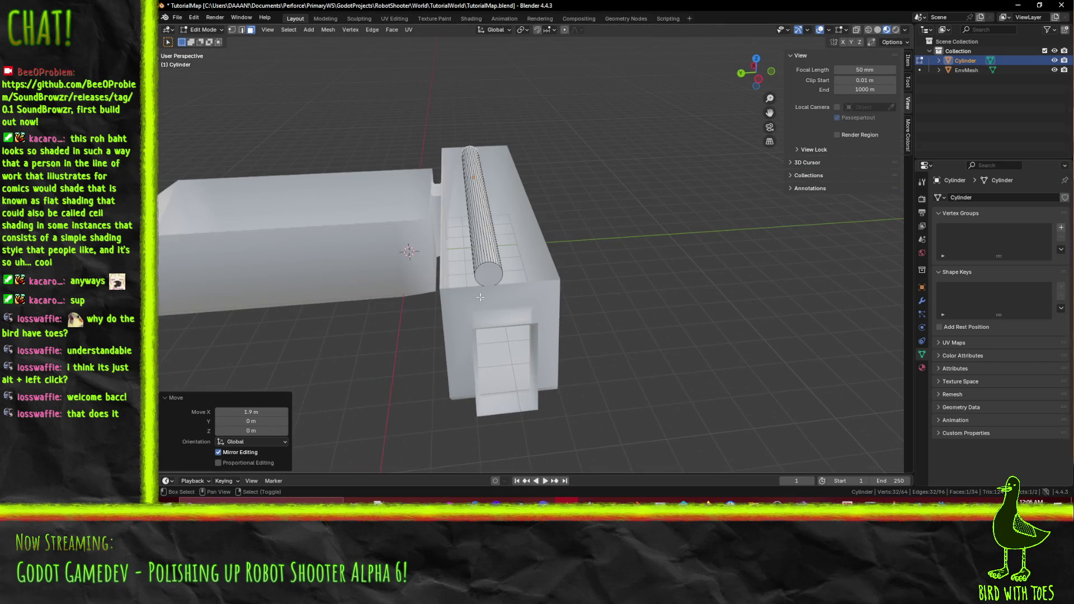
left_click(483, 278, "shift")
key("KP_7")
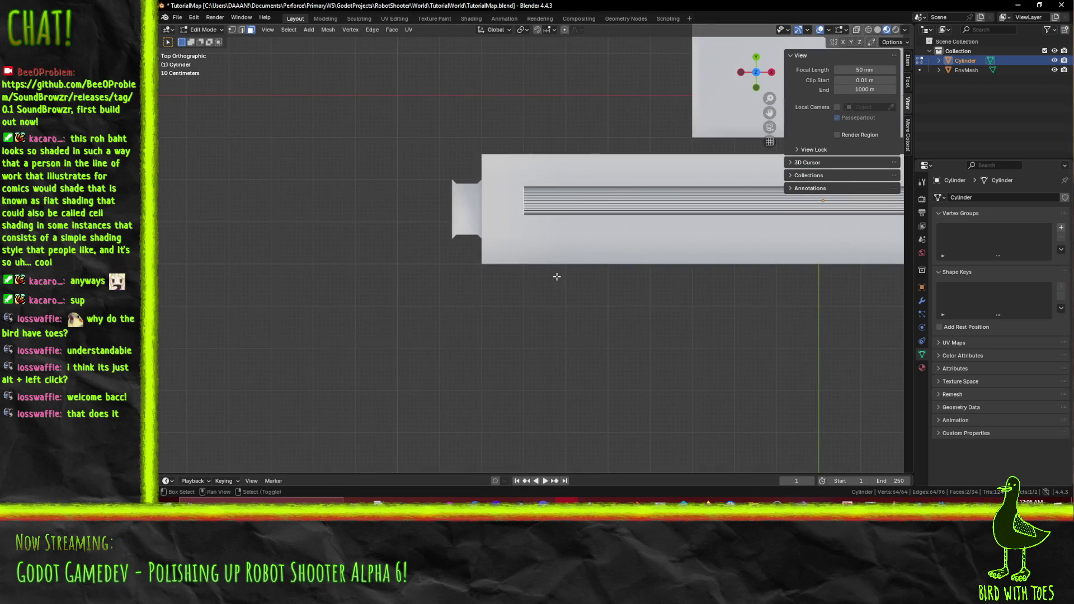
Move the pipe onto the wall's front edge.
left_click_drag(557, 276, 504, 321)
key("g")
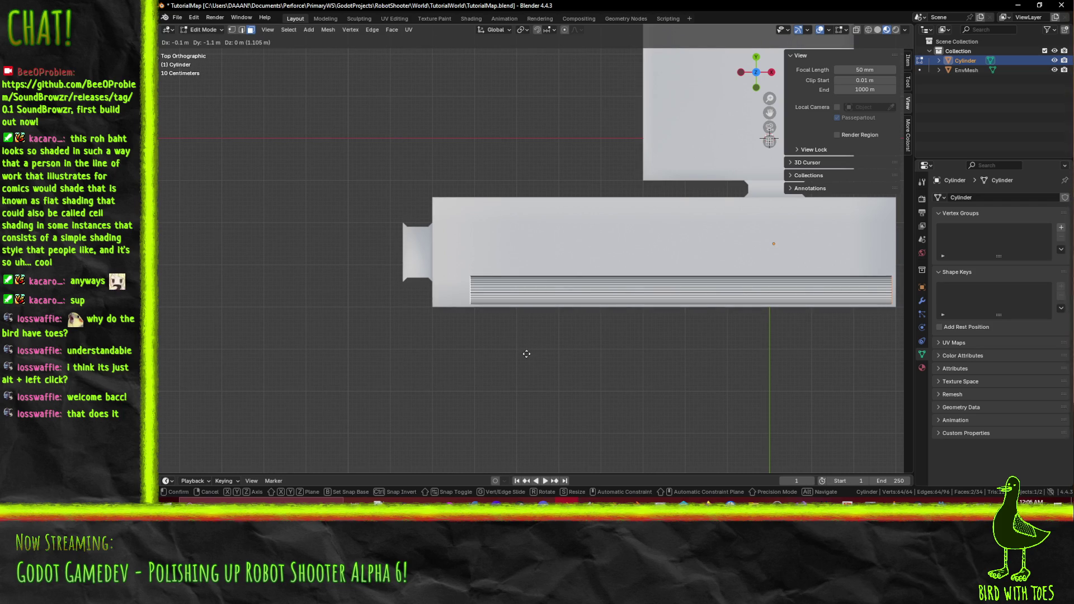
left_click(527, 354)
mouse_move(527, 354)
left_mouse_down()
mouse_move(642, 263)
mouse_move(718, 277)
mouse_move(662, 323)
mouse_move(682, 324)
mouse_move(690, 319)
mouse_move(589, 342)
mouse_move(702, 337)
mouse_move(643, 332)
mouse_move(647, 368)
left_mouse_up()
Switch to a front orthographic wireframe view of the pipe.
key("Tab")
key("Tab")
key("KP_1")
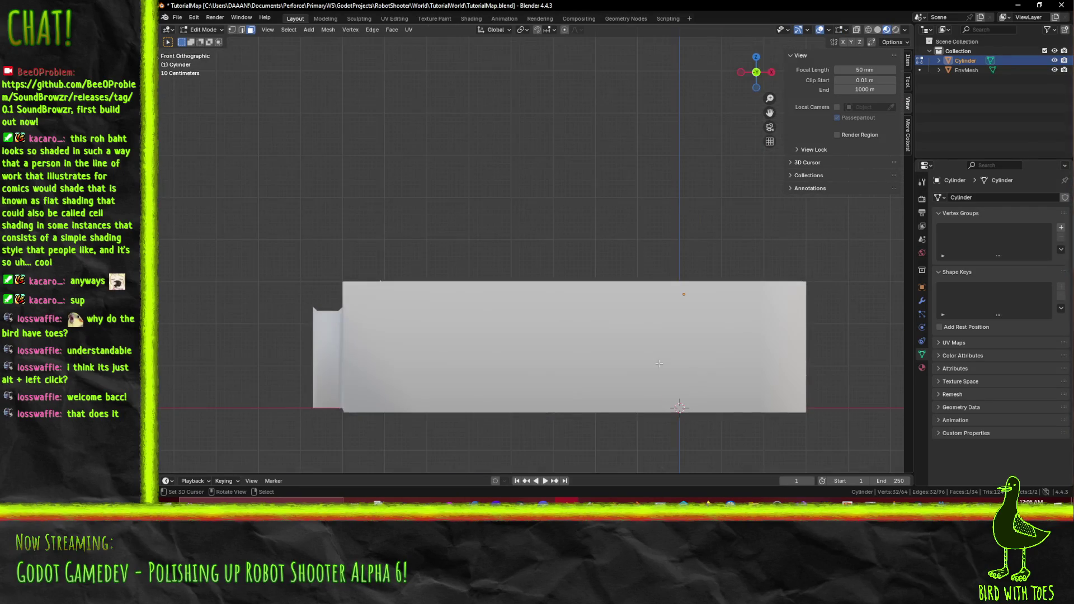
key("z")
left_click(577, 367)
scroll(593, 305, "up", 5)
Extrude the first two bend rings from the pipe end, turned -10° and -15°.
key("e")
left_click(580, 310)
key("r")
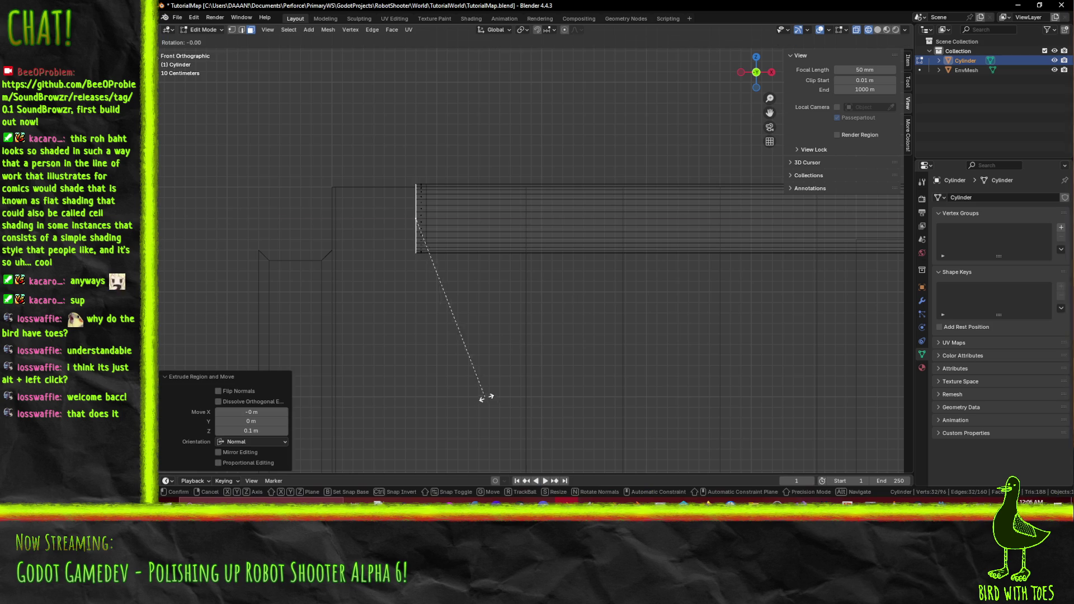
left_click(507, 393)
key("g")
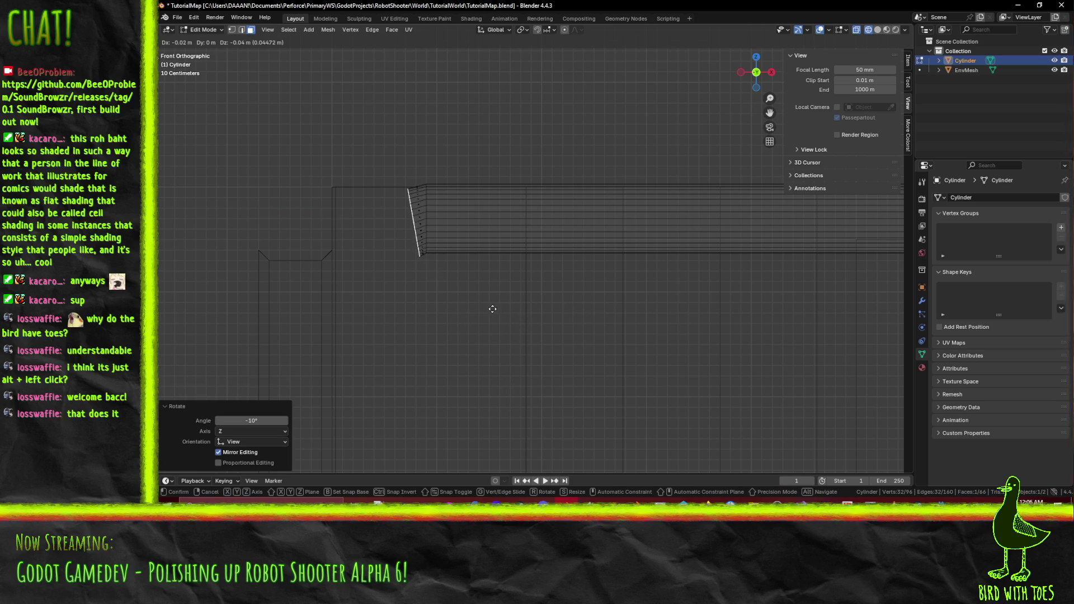
left_click(470, 309)
key("g")
key("z")
key("z")
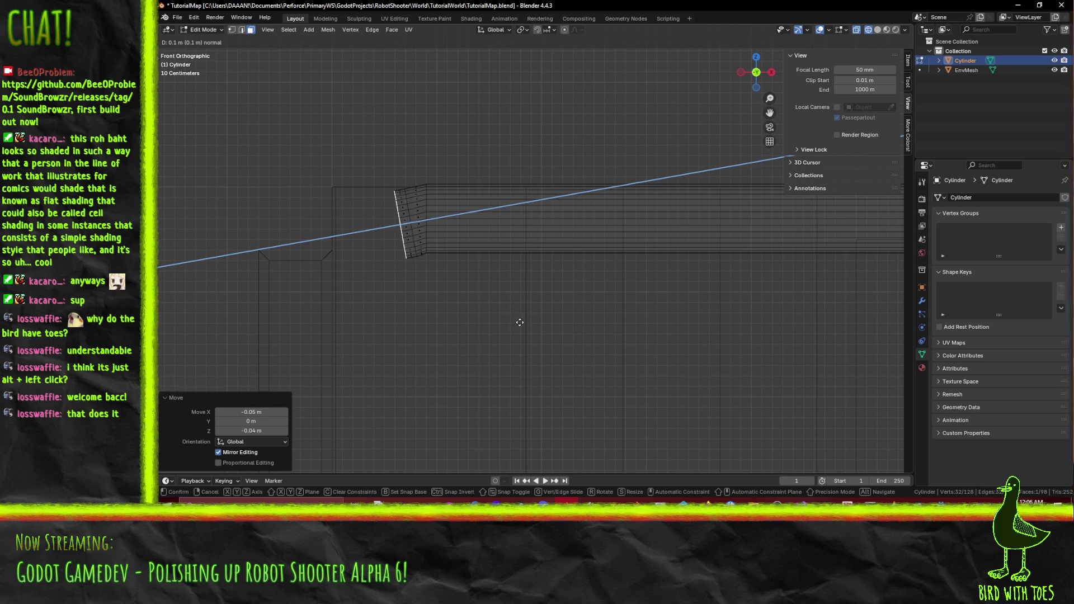
left_click(509, 324)
key("r")
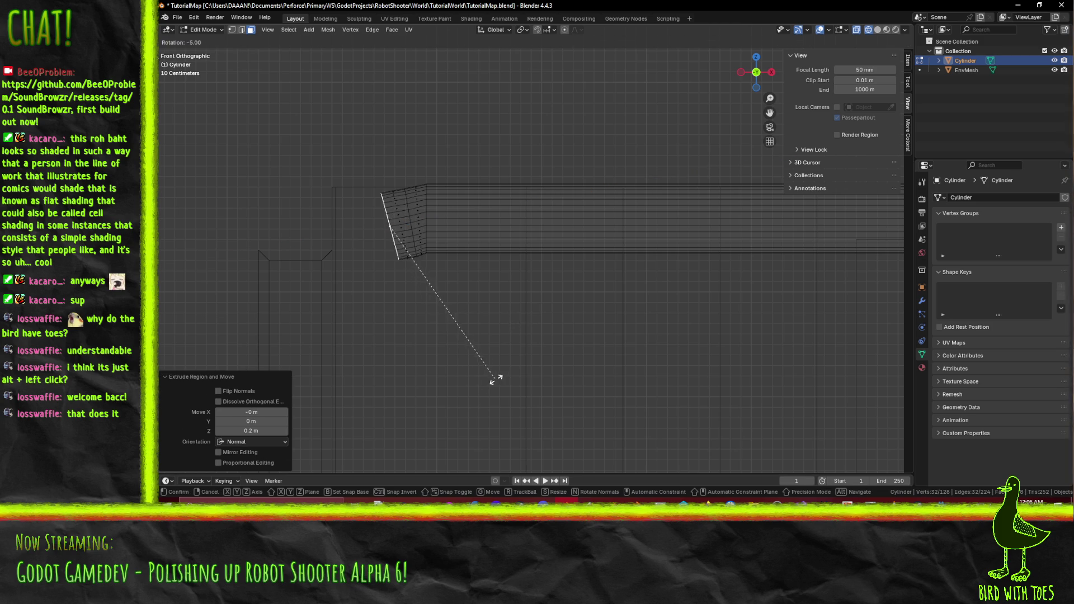
left_click(521, 372)
key("g")
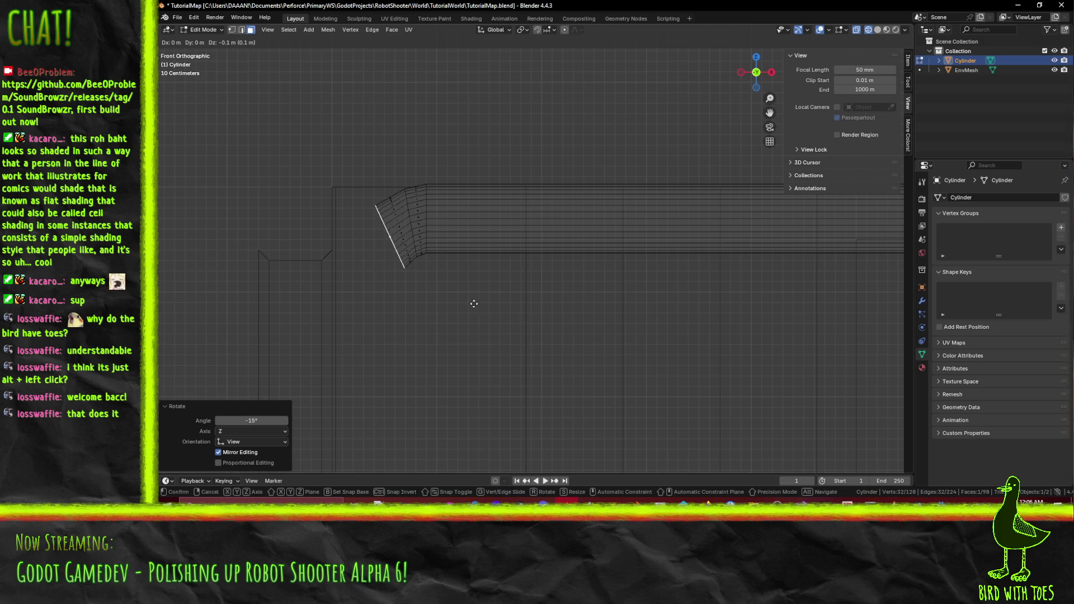
left_click(472, 269)
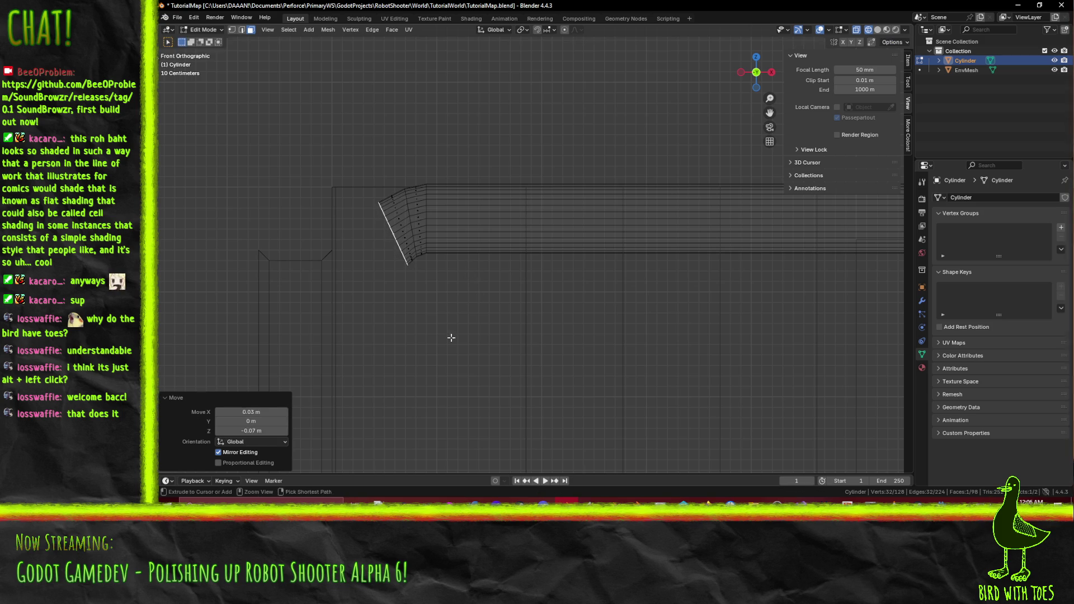
Extrude a third bend ring, turn it -15°, and move it down and left.
key("e")
right_click(446, 389)
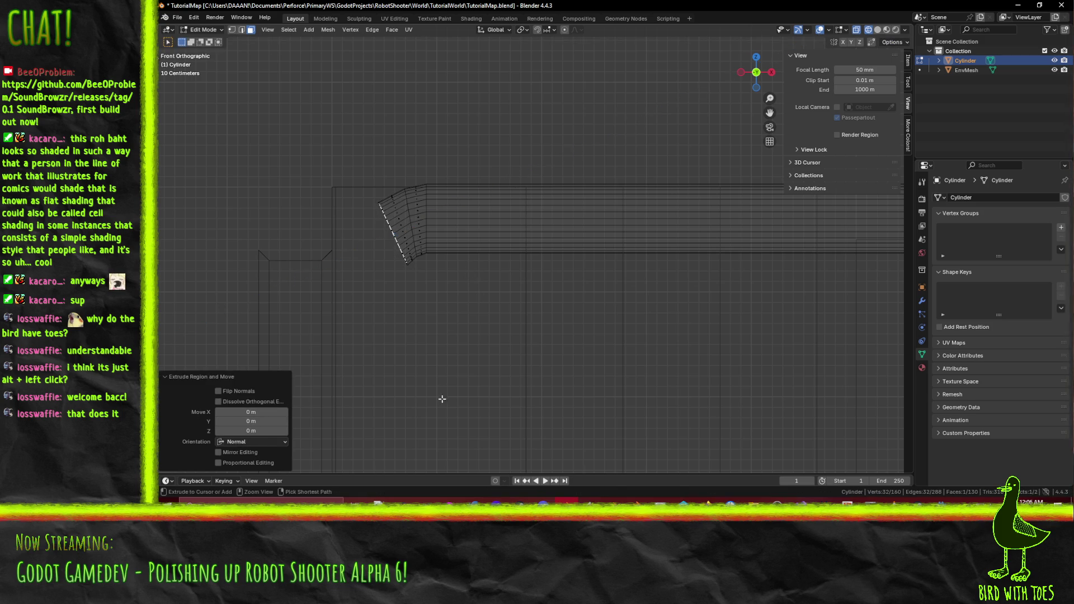
key("r")
left_click(478, 389)
key("g")
key("g")
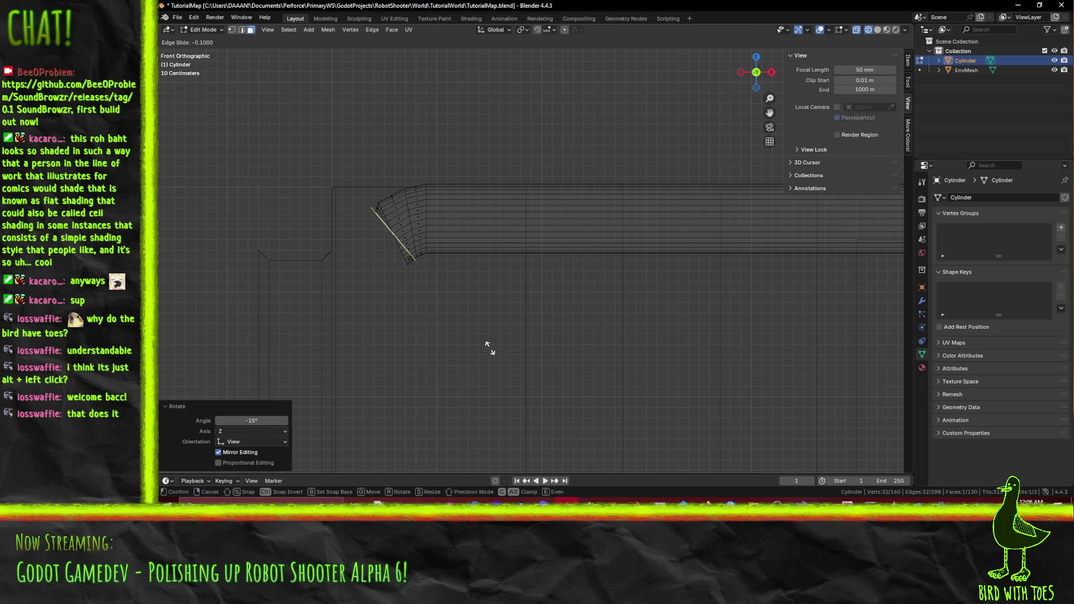
right_click(490, 348)
key("g")
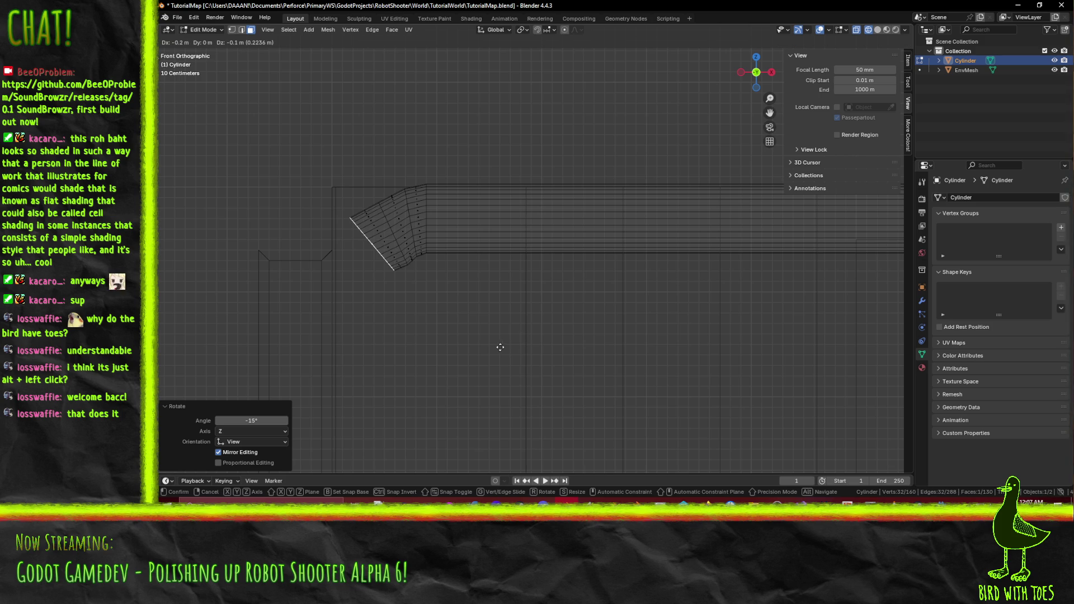
left_click(510, 350)
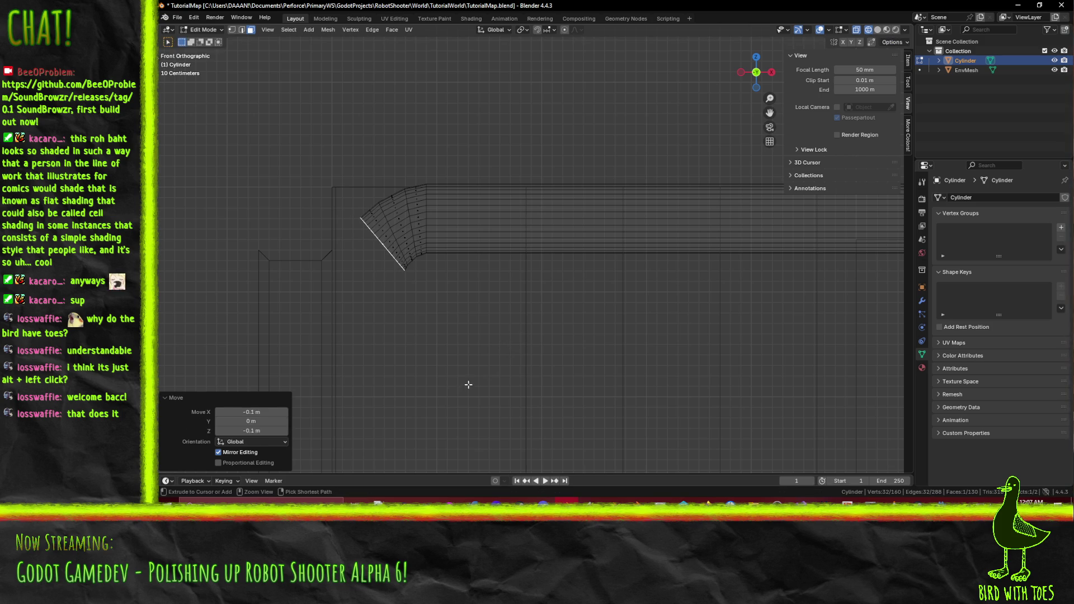
scroll(554, 324, "up", 3)
scroll(565, 280, "down", 3)
Extrude a final ring, turn the end to face straight down, and lower it 0.2 m.
key("e")
key("Escape")
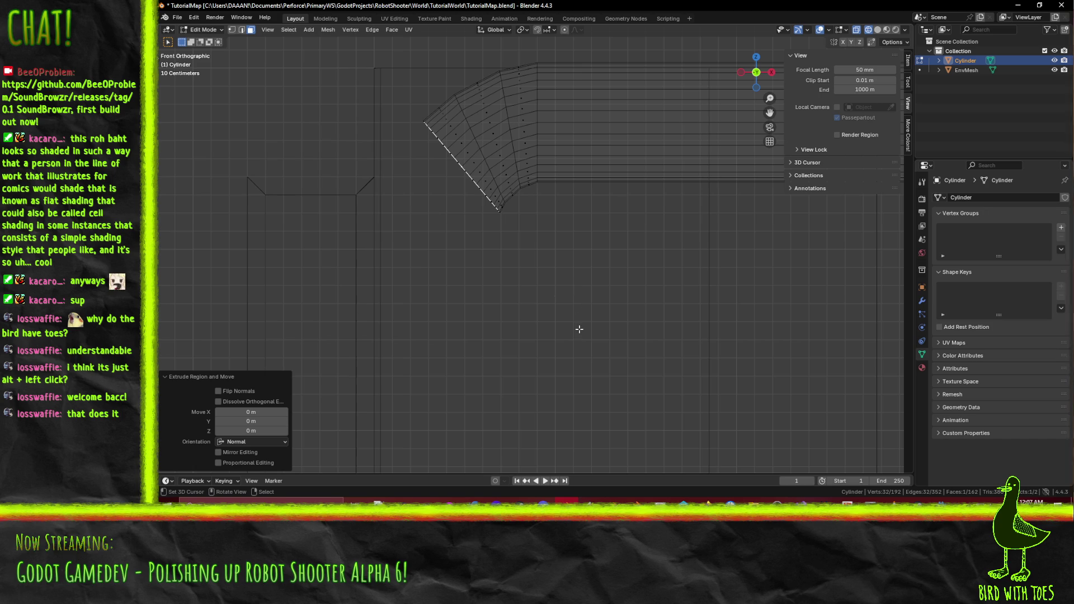
key("r")
left_click(557, 235)
key("g")
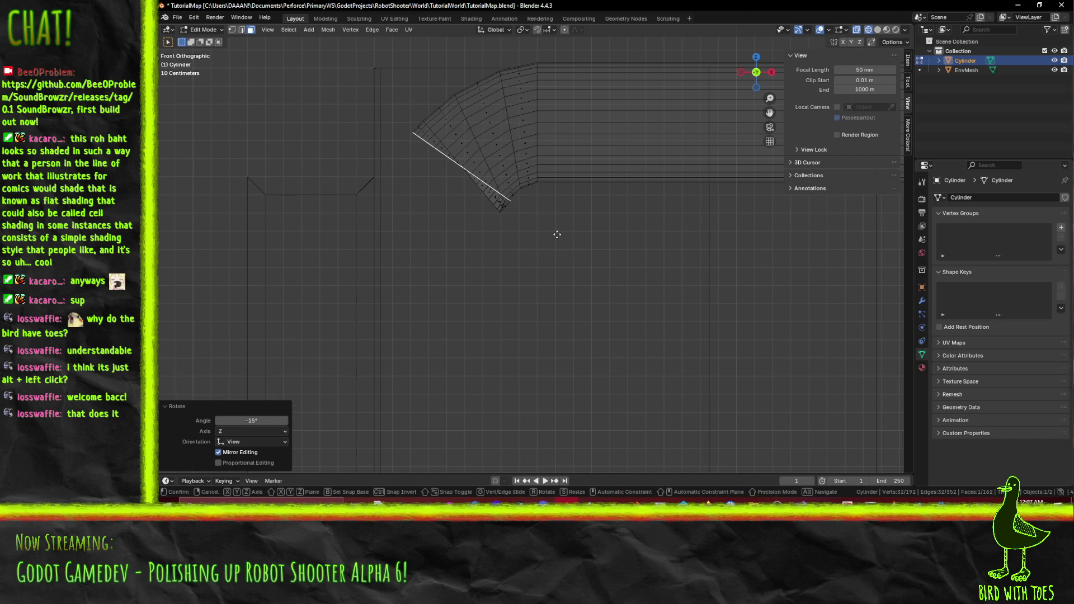
left_click(546, 264)
key("r")
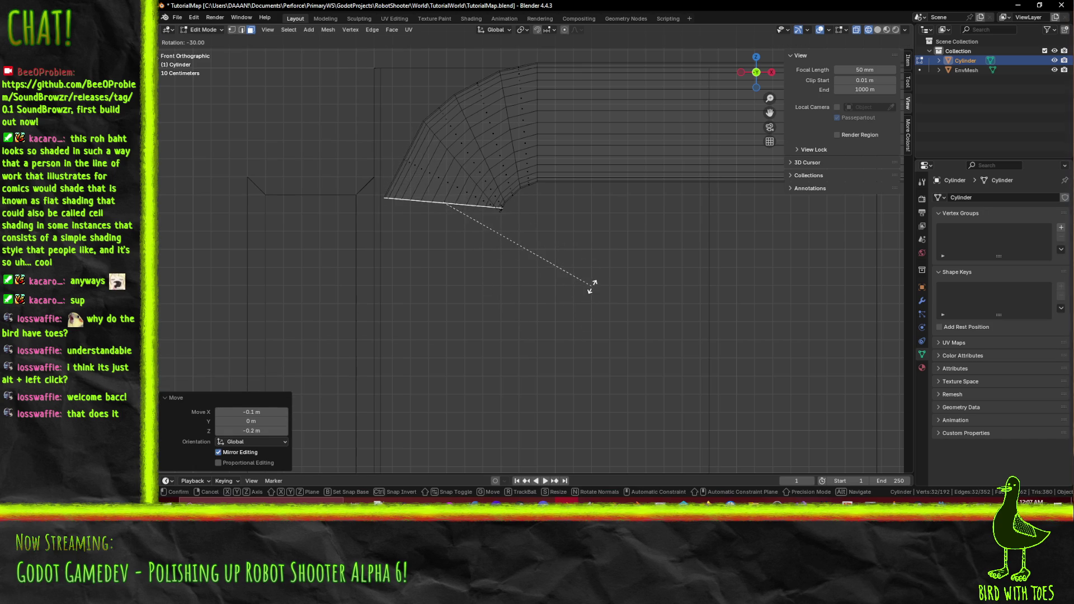
left_click(597, 283)
key("g")
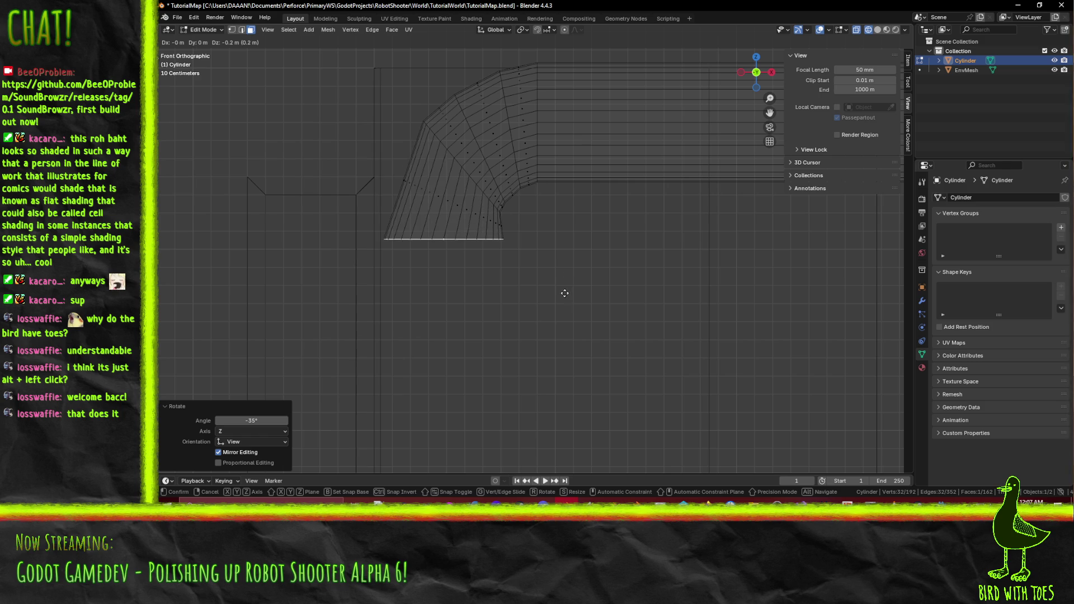
left_click(559, 292)
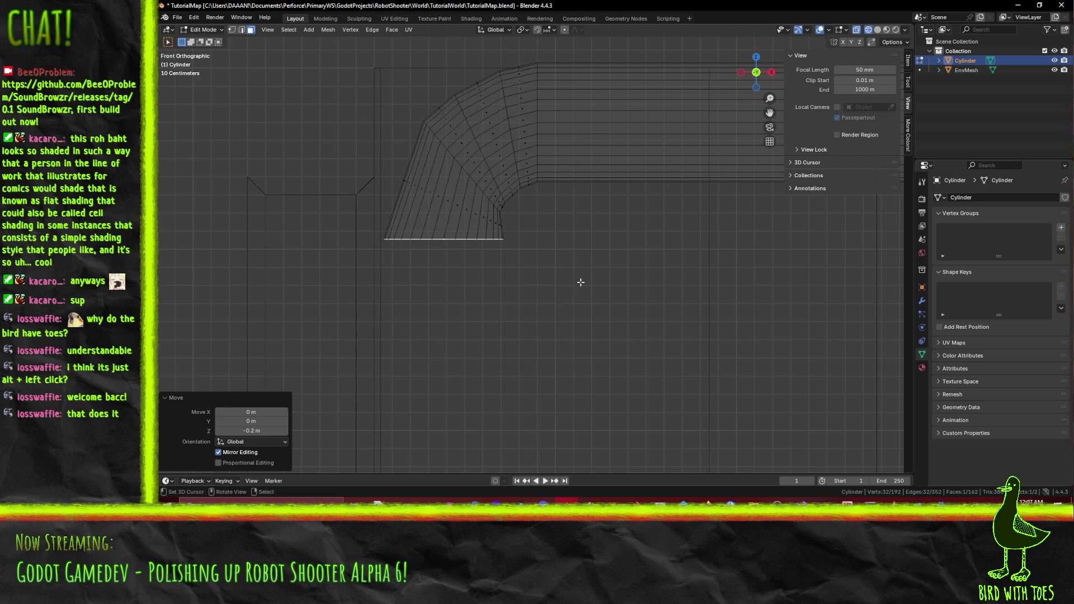
Lower the end ring a further 0.05 m and check below the bend.
scroll(581, 282, "down", 5)
scroll(587, 258, "up", 5)
scroll(510, 303, "up", 1)
key("g")
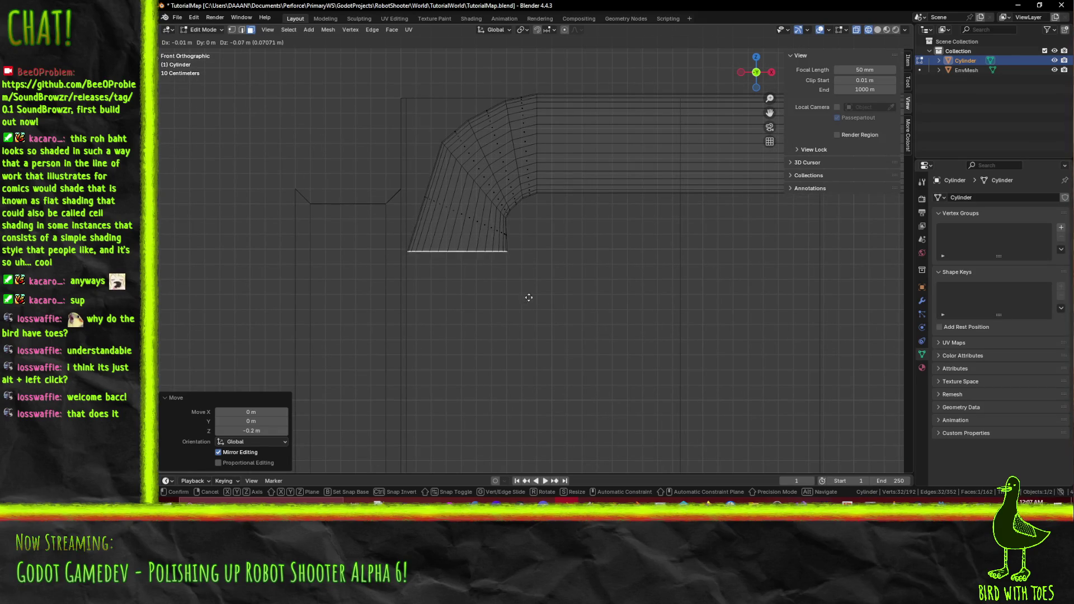
left_click(550, 267)
scroll(534, 345, "down", 2)
left_click_drag(533, 345, 553, 290)
scroll(541, 250, "up", 5)
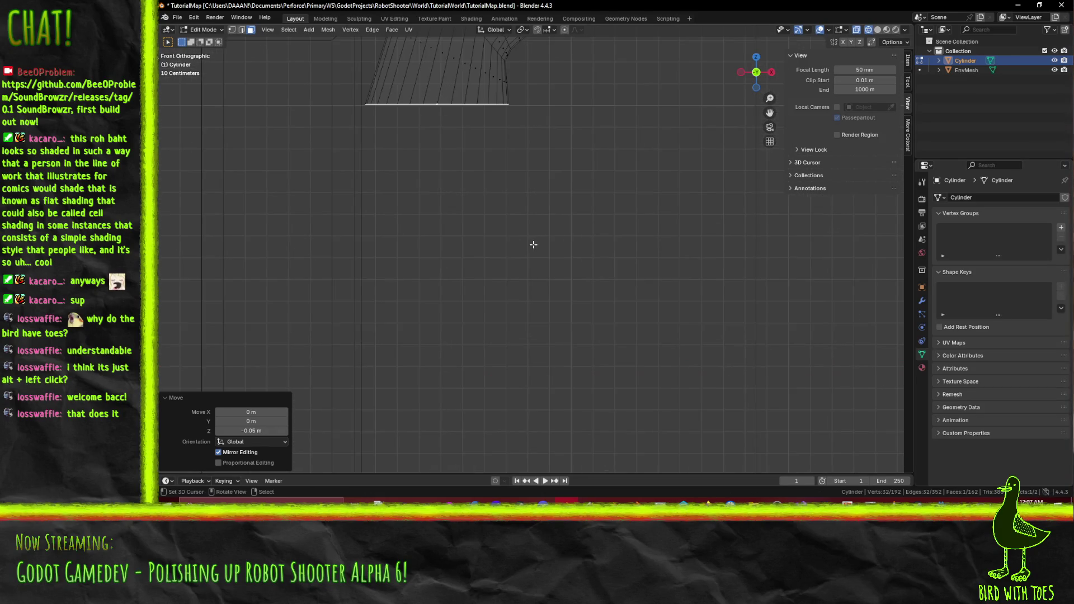
scroll(489, 239, "down", 5)
Extrude the pipe end 2.1 m straight down to form the vertical section.
key("e")
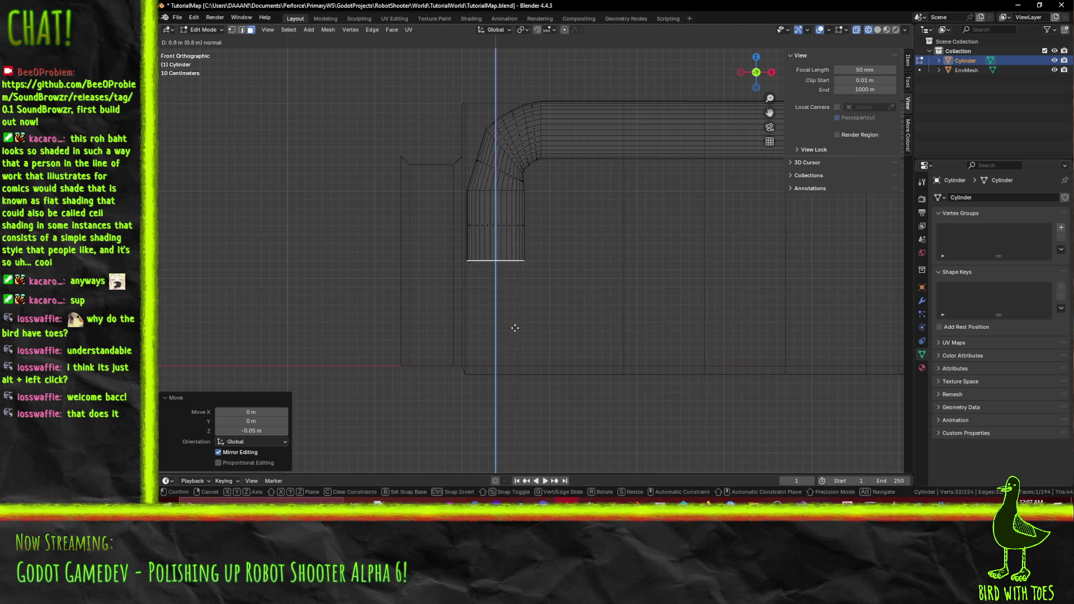
key("Return")
left_click_drag(616, 258, 601, 247)
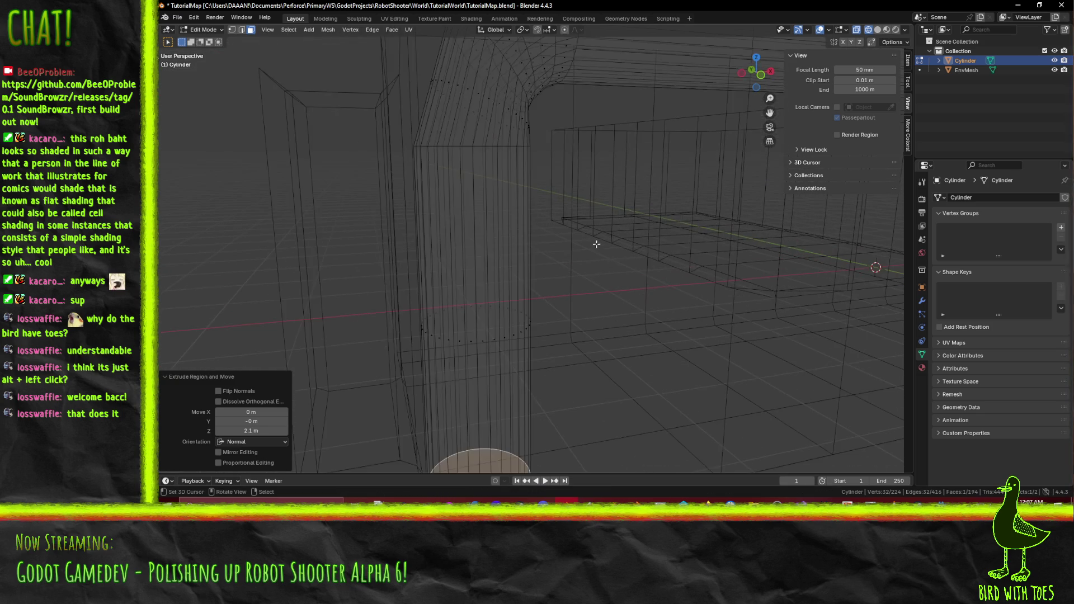
key("KP_1")
scroll(520, 325, "up", 3)
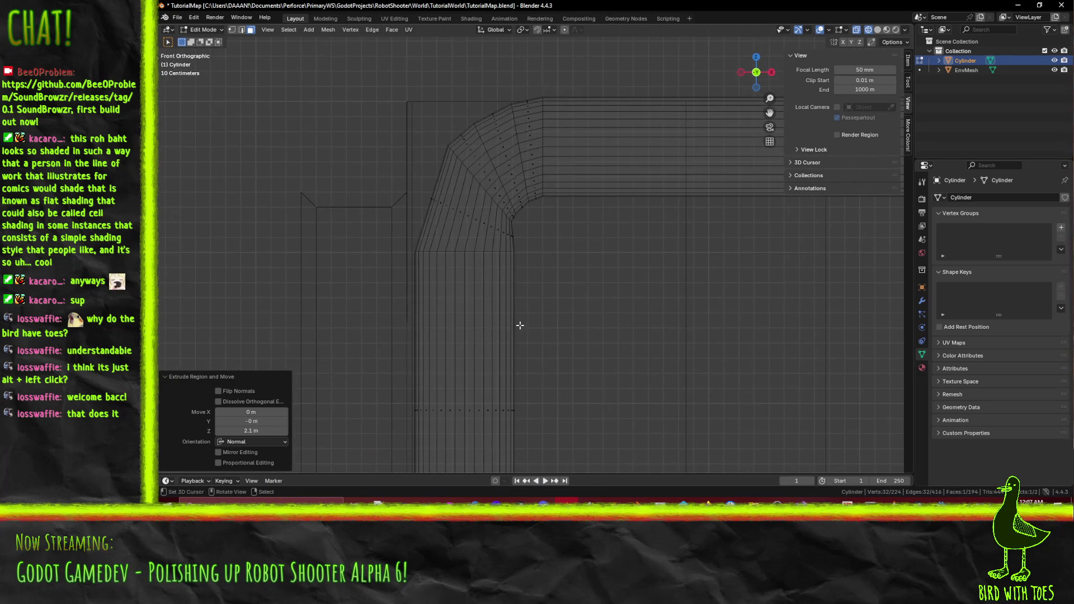
Box-select all faces of the curved elbow and delete them.
left_click(527, 259)
mouse_move(427, 180)
left_mouse_down()
mouse_move(470, 233)
mouse_move(521, 248)
left_mouse_up()
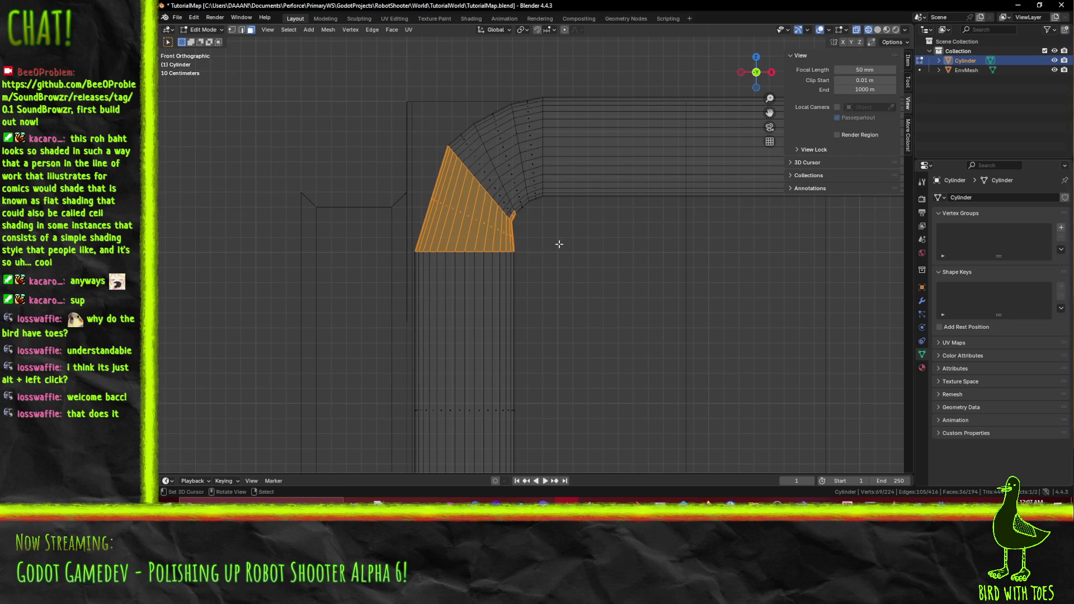
scroll(553, 244, "up", 2)
key("b")
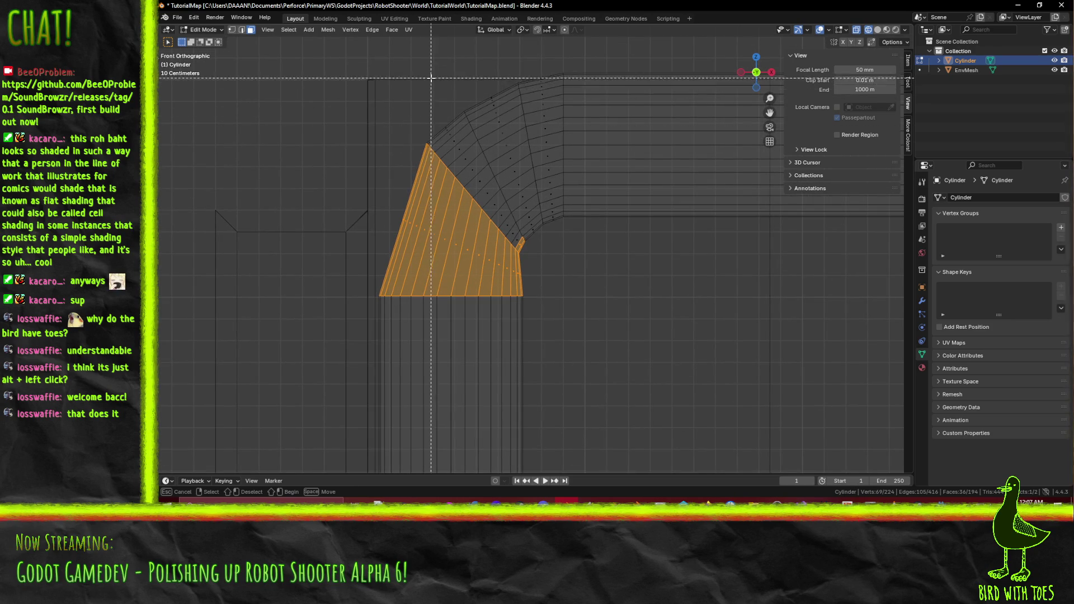
mouse_move(418, 49)
left_mouse_down()
mouse_move(542, 282)
mouse_move(564, 266)
left_mouse_up()
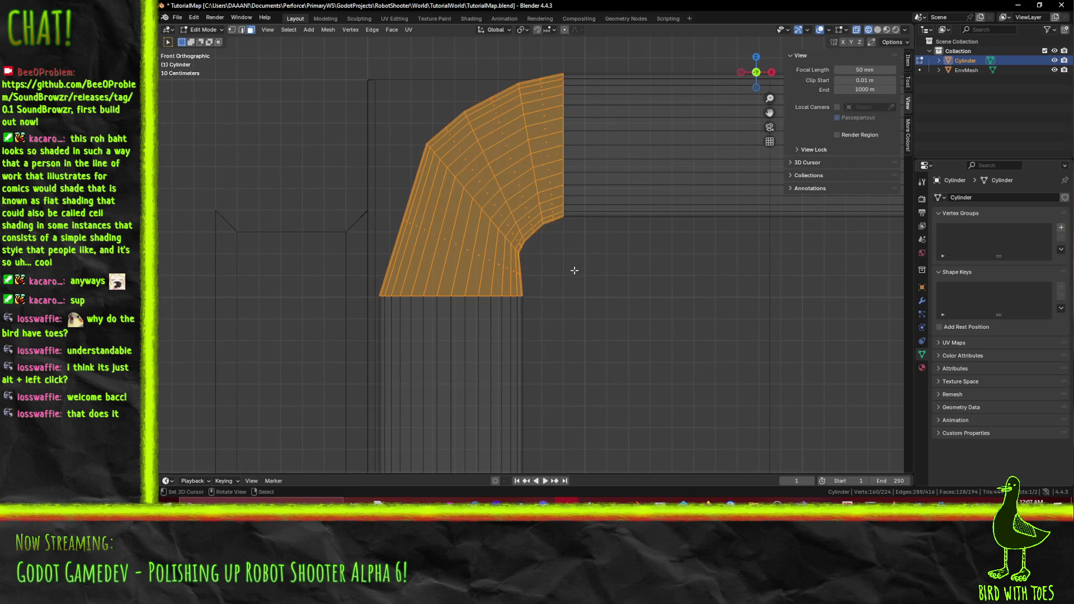
key("x")
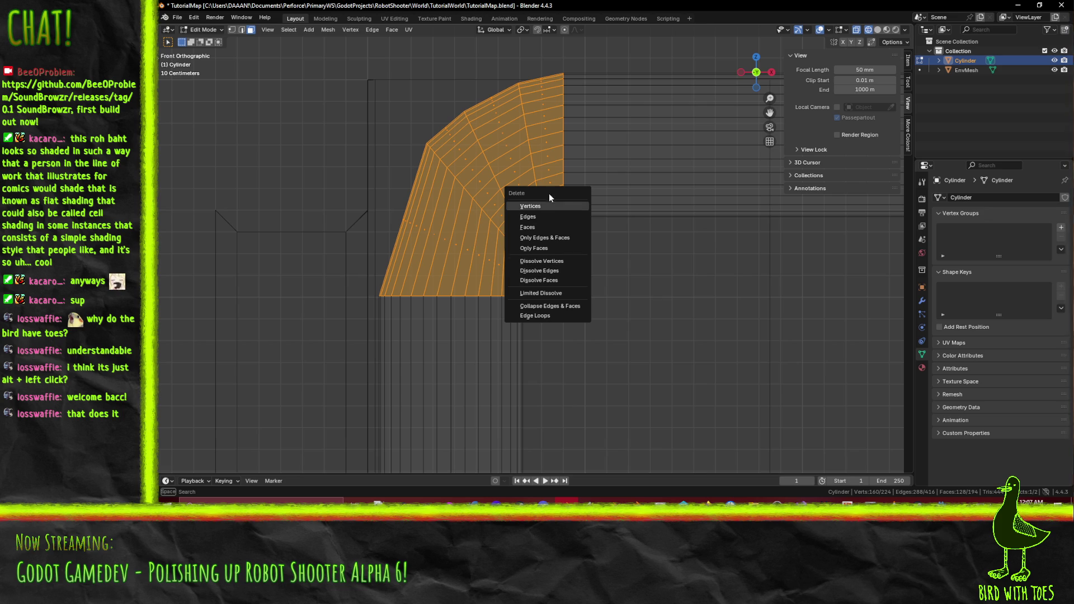
left_click(551, 206)
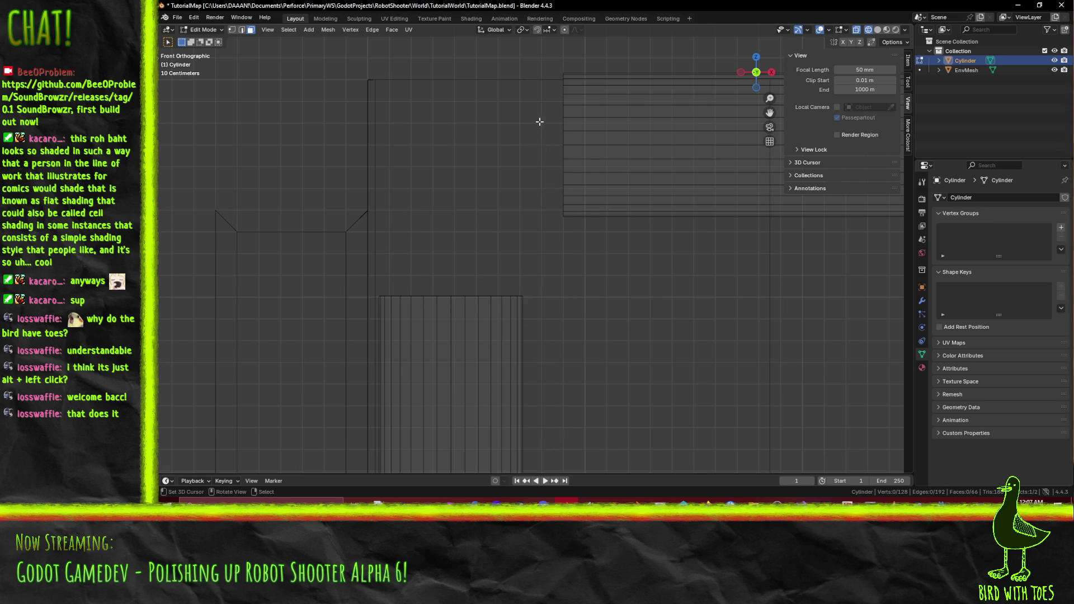
Select the vertices of the horizontal pipe run in vertex mode.
left_click(232, 31)
mouse_move(551, 60)
left_mouse_down()
mouse_move(583, 255)
mouse_move(482, 237)
mouse_move(472, 150)
left_mouse_up()
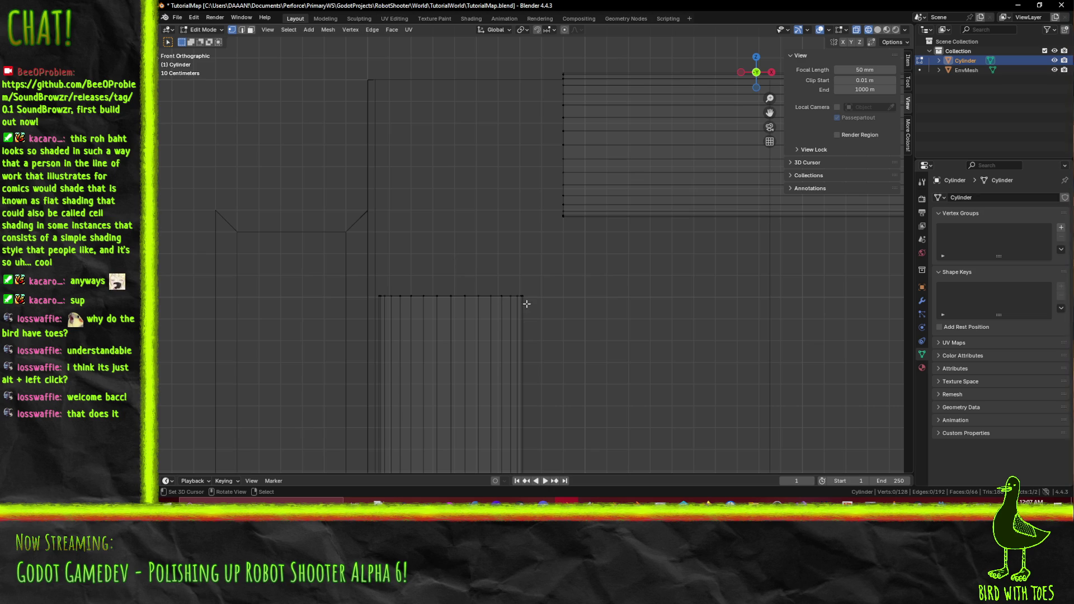
left_click_drag(547, 59, 591, 240)
Shift the end vertices 0.1 m right, then merge the extra ring onto its neighbour.
key("g")
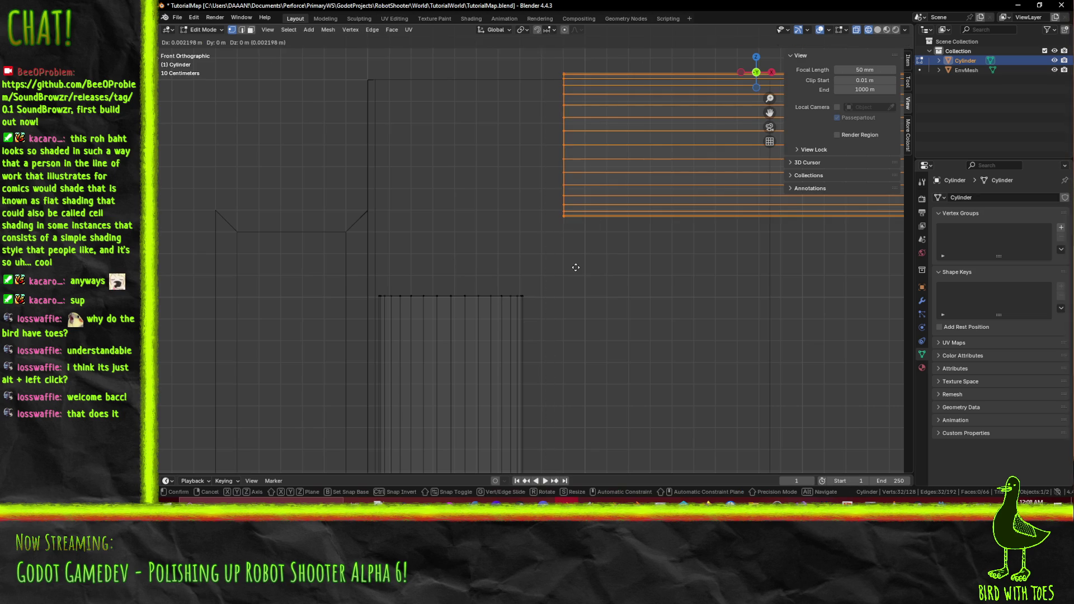
left_click(588, 264)
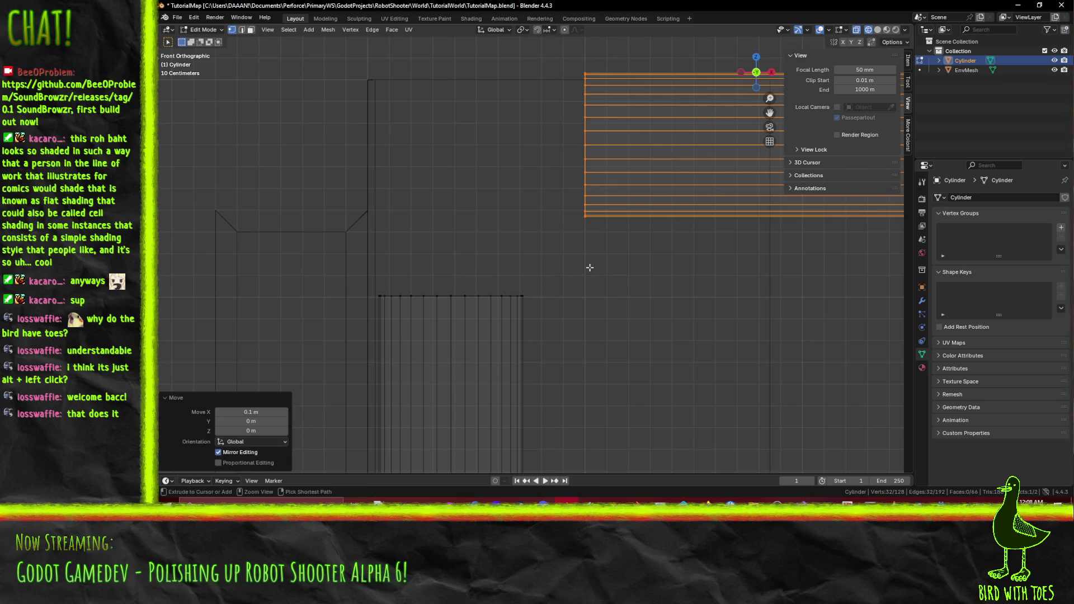
key("g")
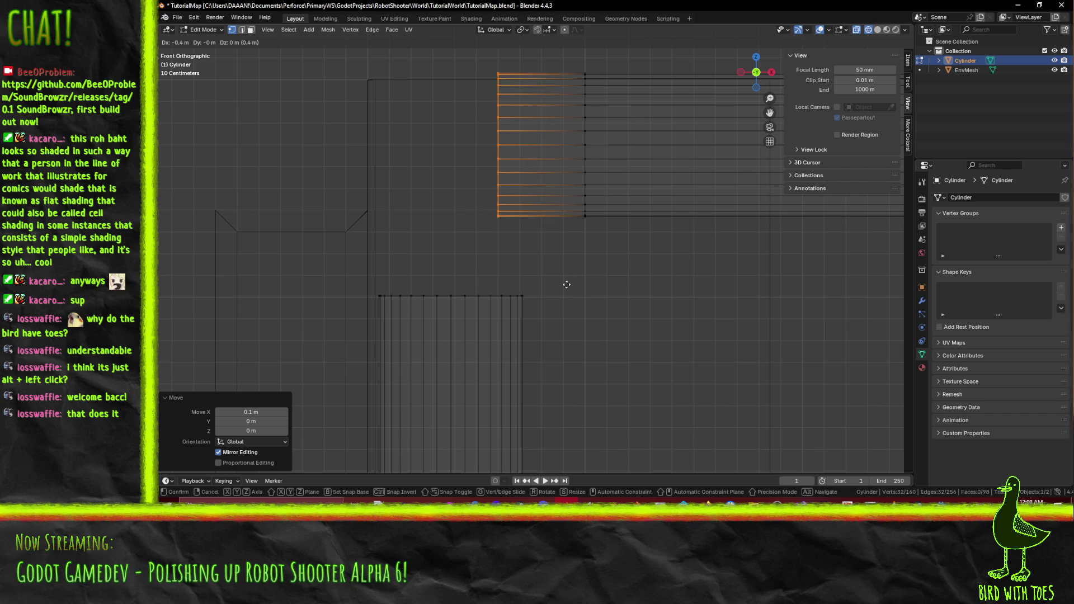
left_click(567, 285)
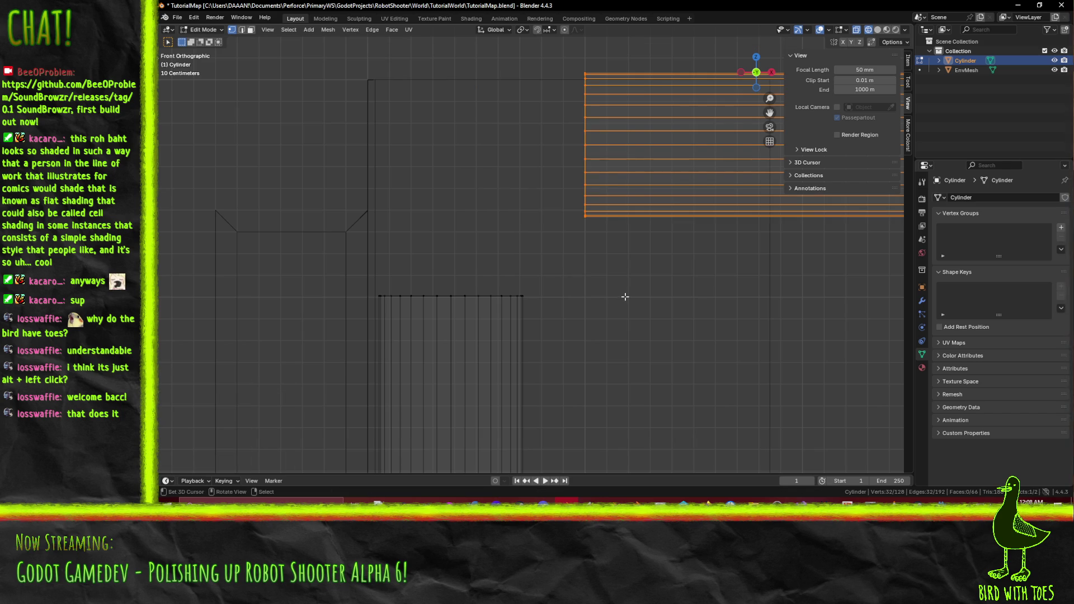
Duplicate the end ring 0.3 m left, tilt it -45° and fine-tune its position.
key("shift+d")
left_click(557, 297)
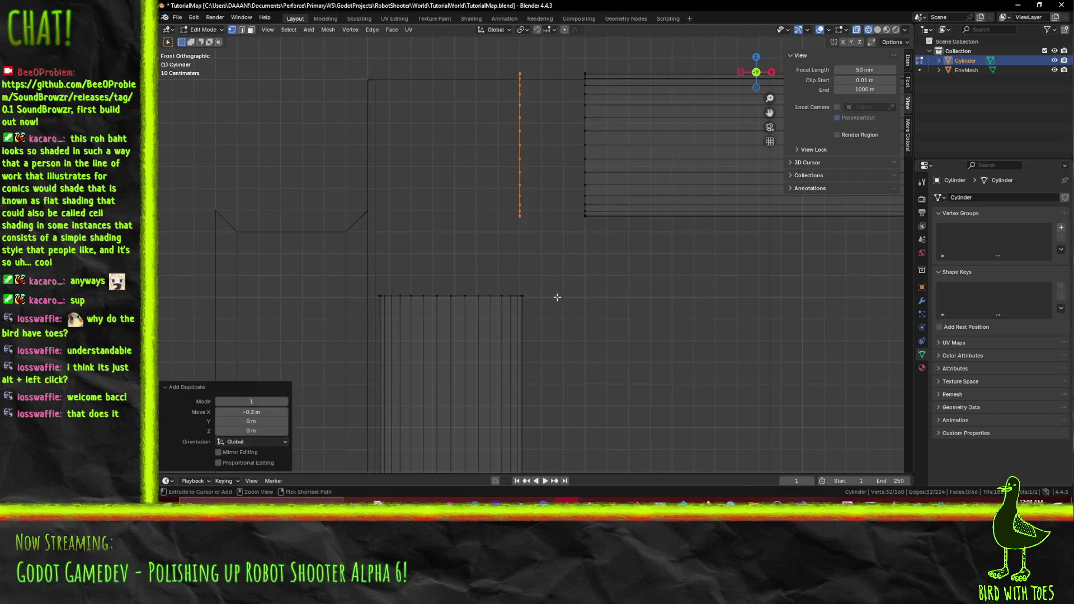
key("r")
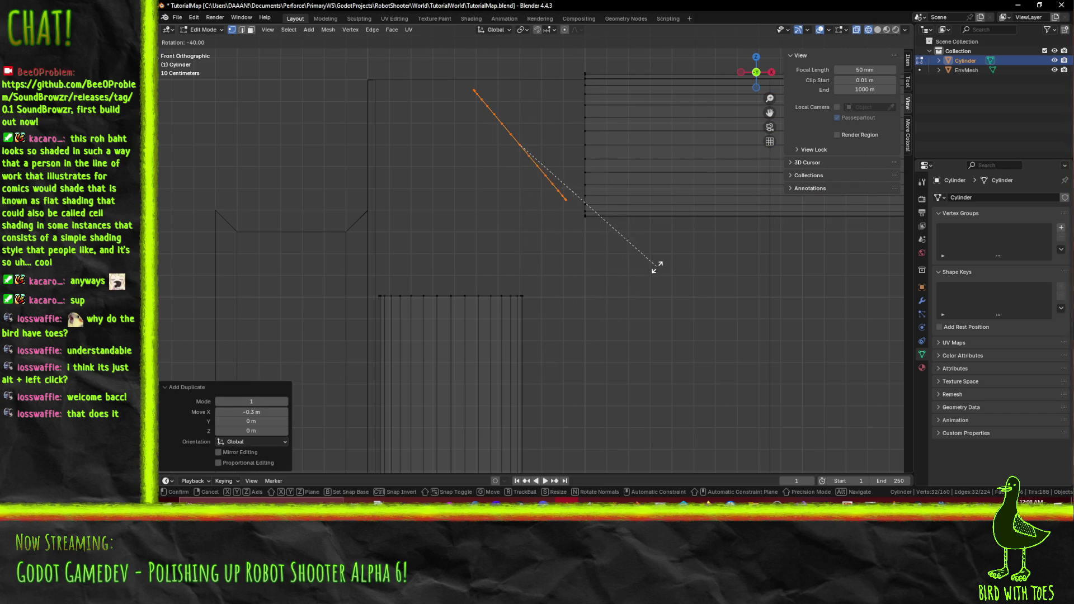
left_click(665, 258)
key("g")
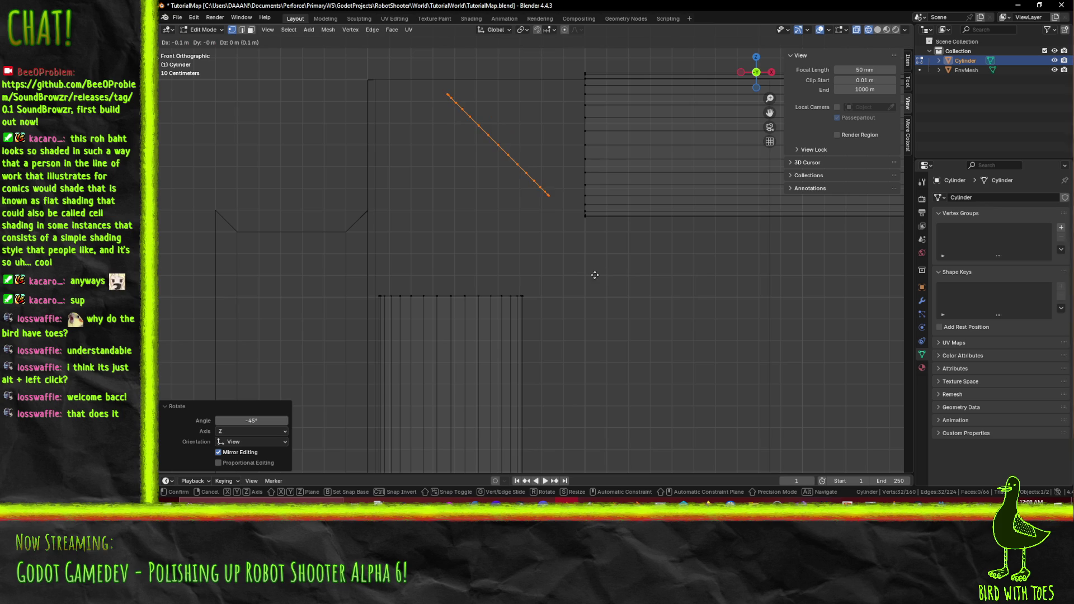
left_click(564, 277)
key("g")
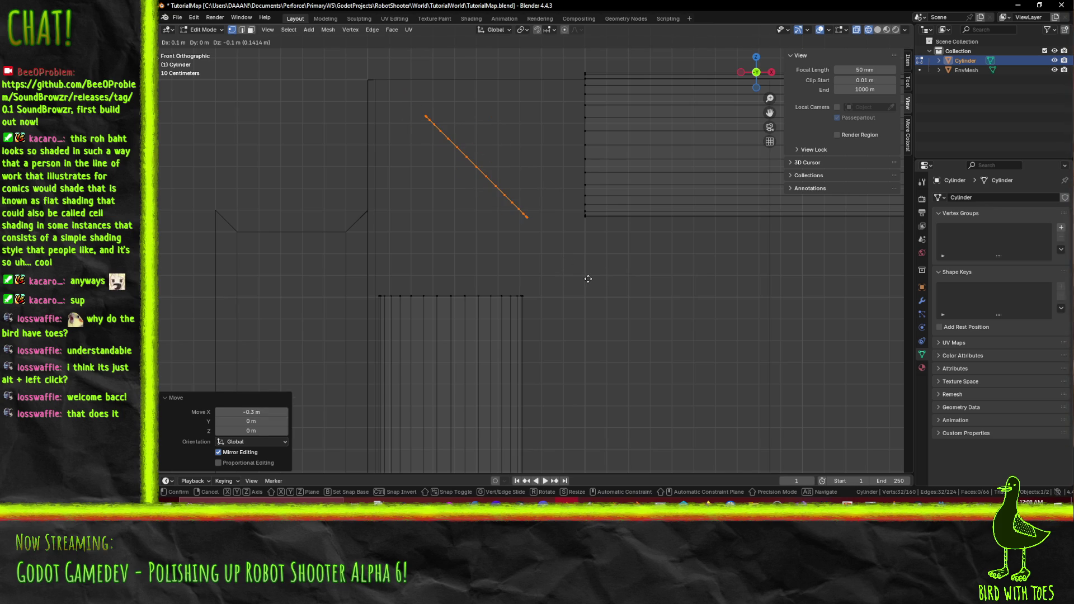
left_click(588, 279)
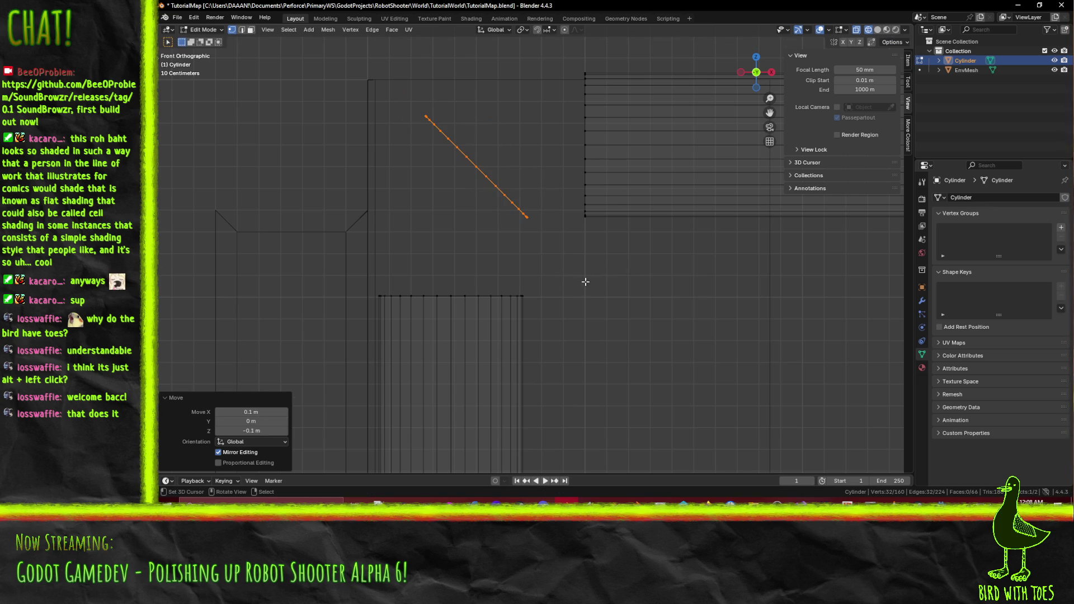
key("g")
left_click(580, 251)
Add a second ring copy tilted 22°, placed slightly right and up.
key("shift+d")
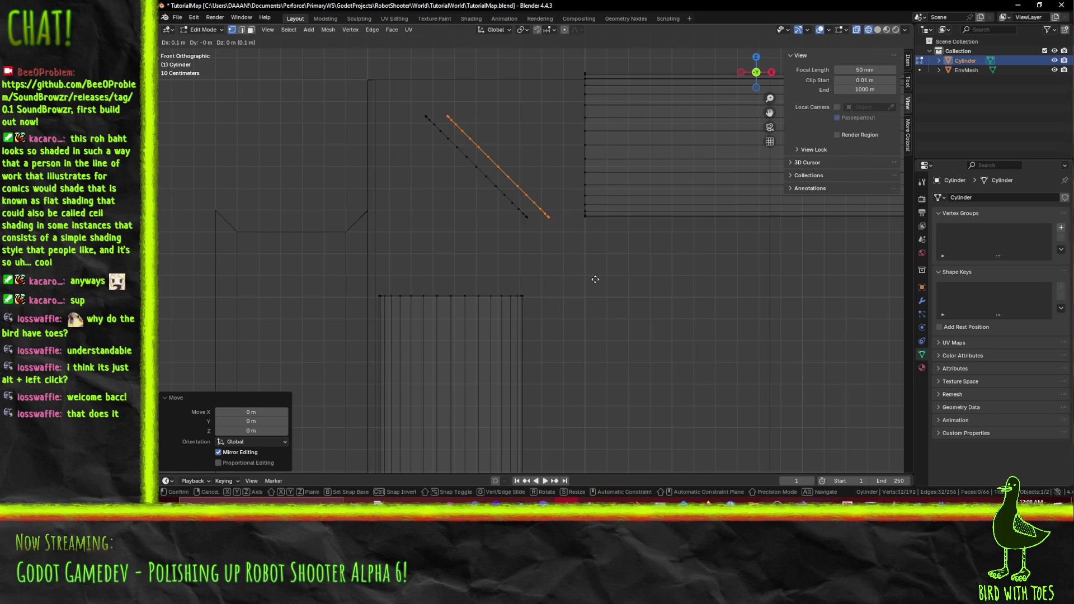
key("r")
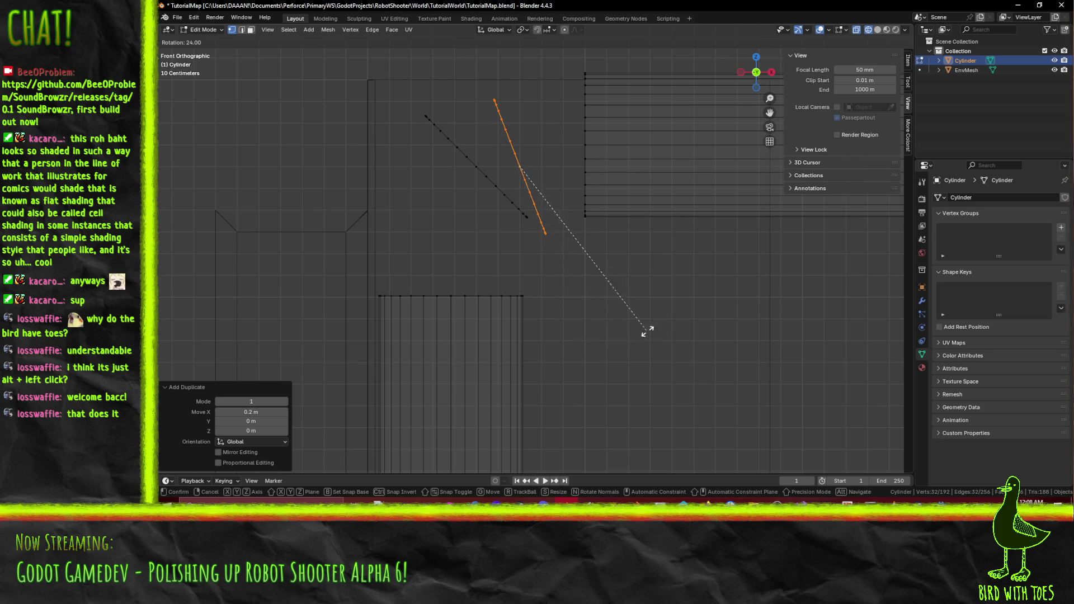
left_click(687, 196)
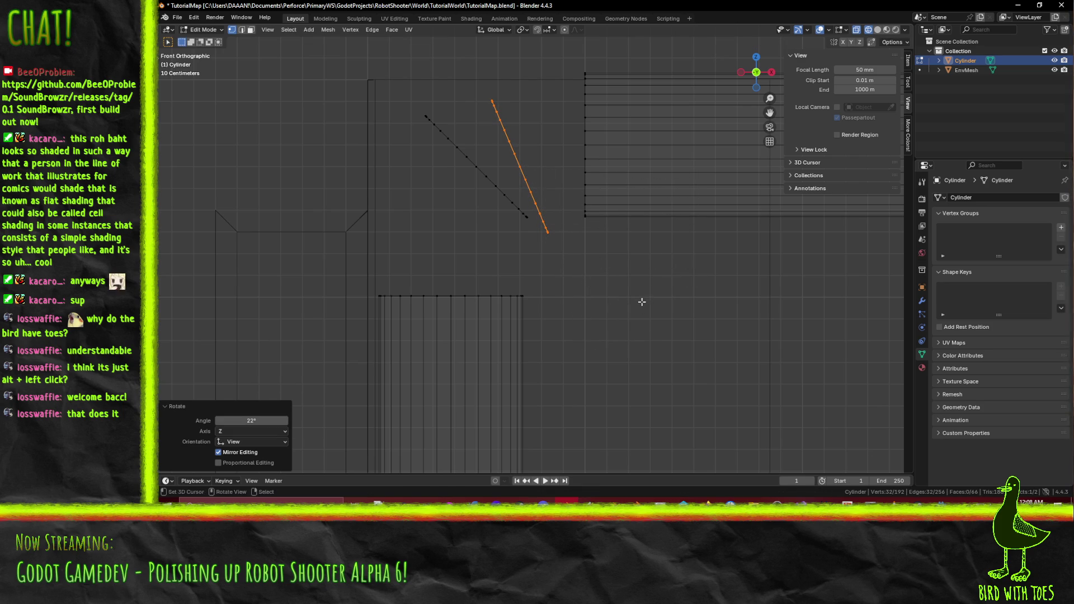
key("g")
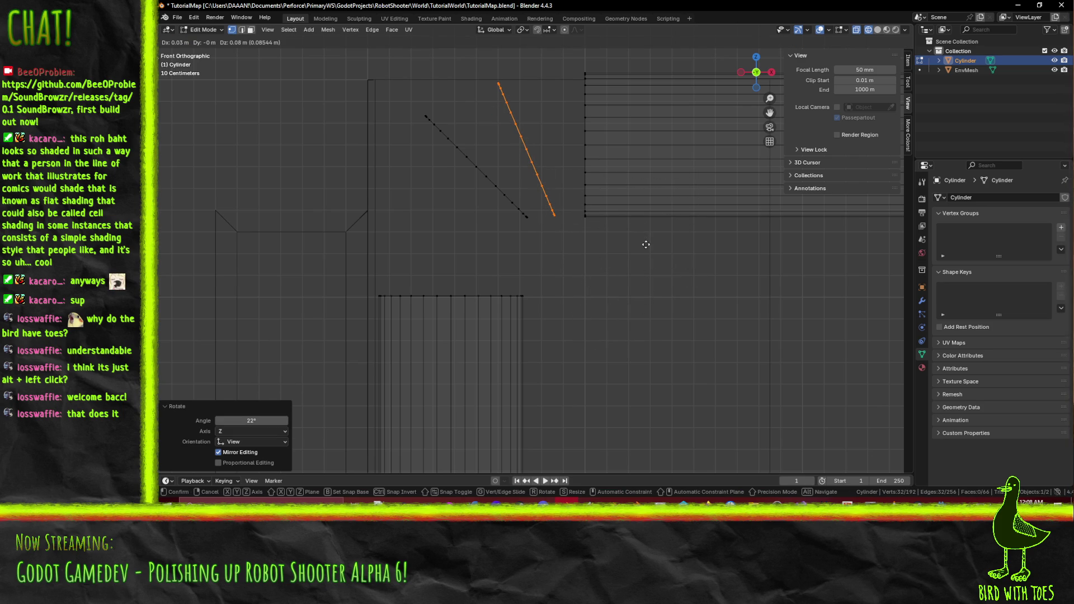
left_click(645, 248)
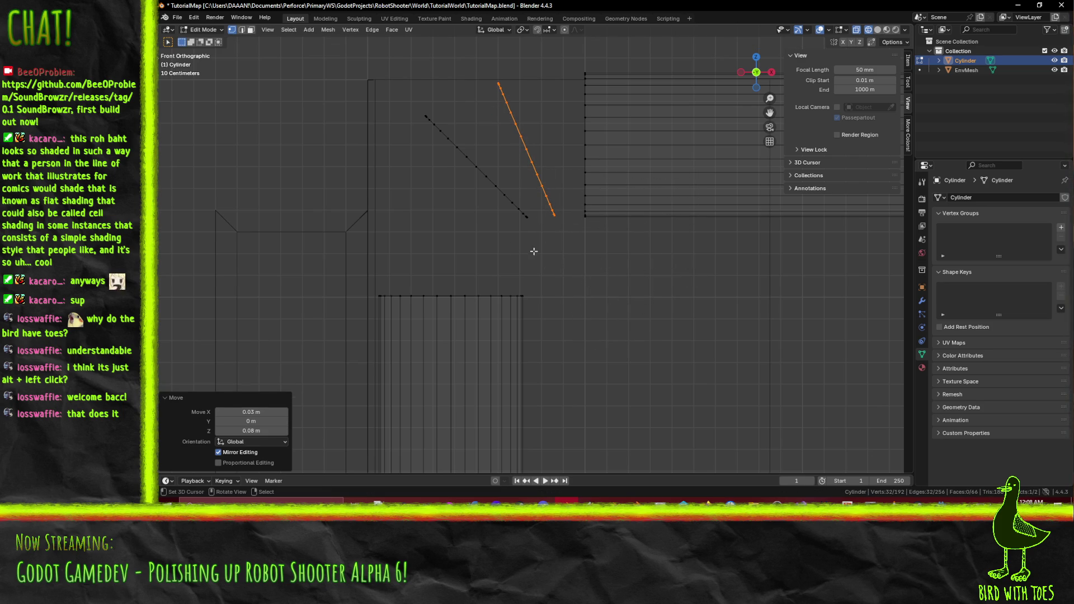
Add a third ring copy, tilted about -40° and dropped 0.3 m left and down.
key("shift+d")
key("Escape")
key("r")
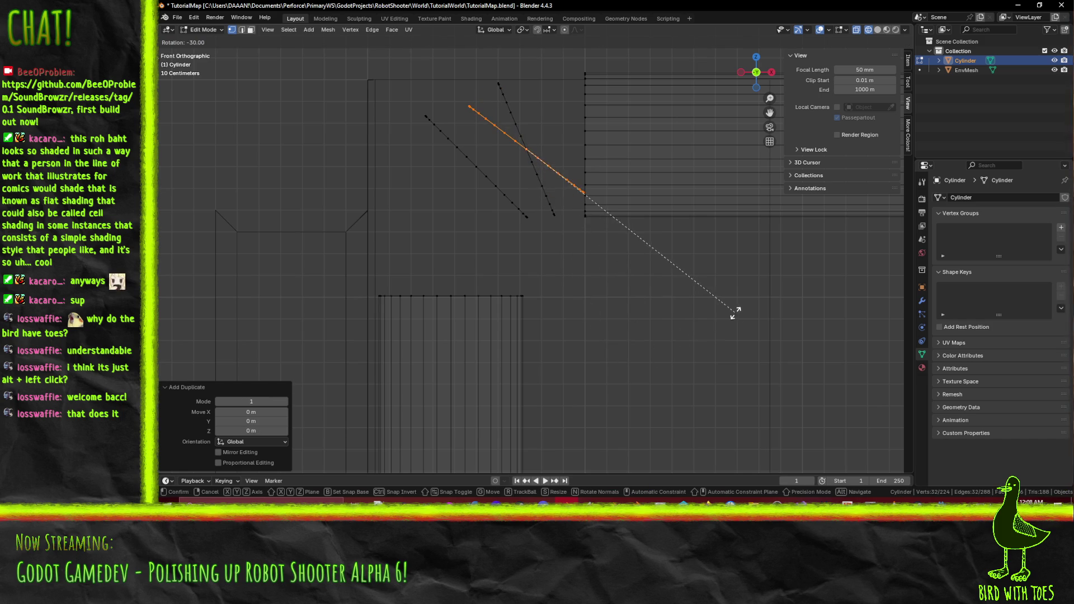
left_click(727, 296)
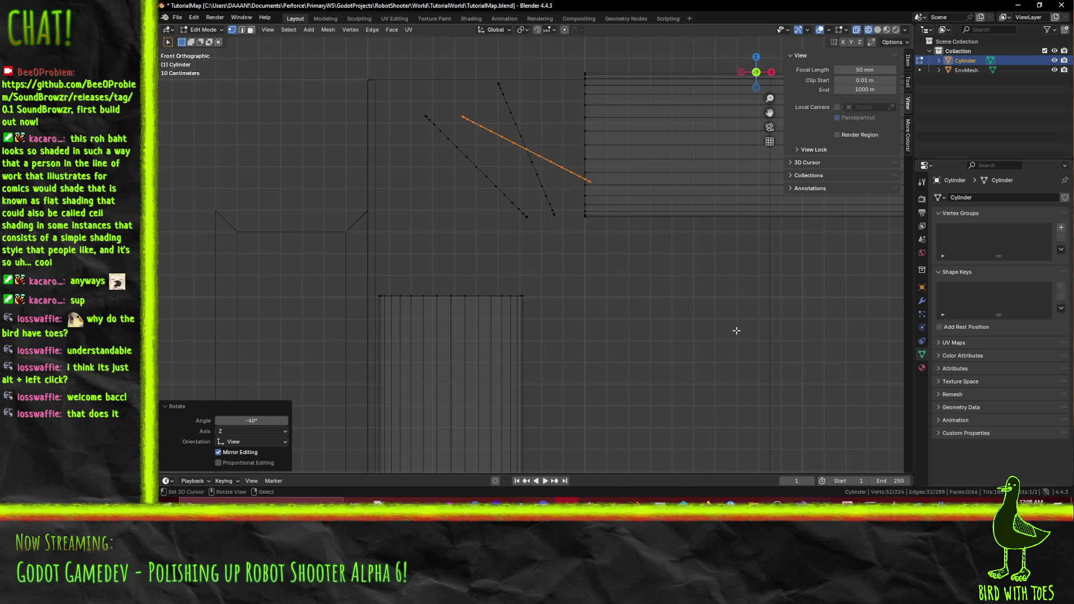
key("r")
left_click(732, 300)
key("g")
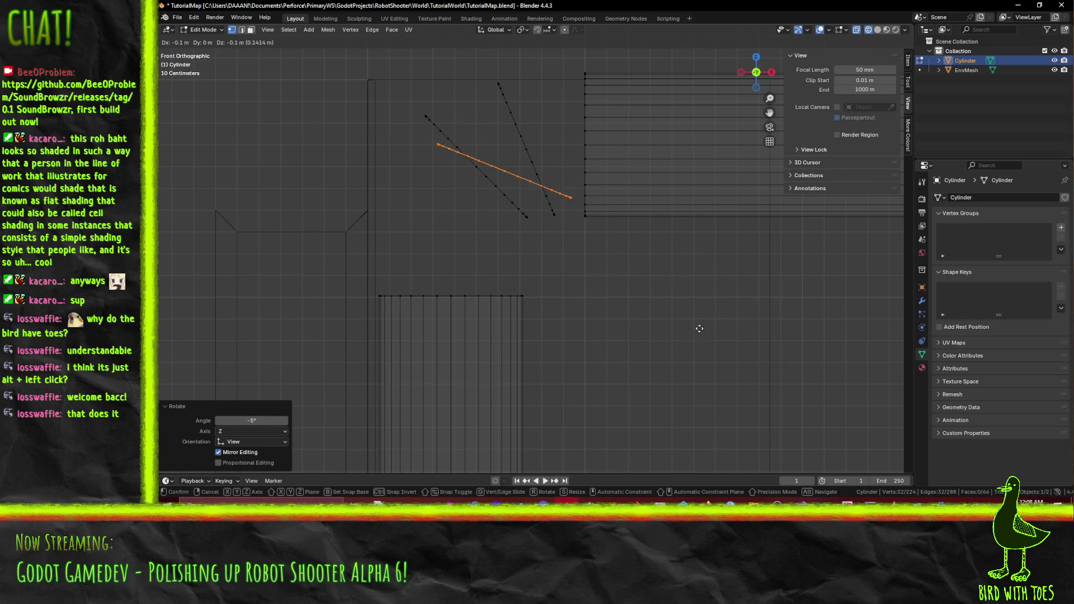
left_click(662, 370)
Inspect the three rings in 3D, return to front view and deselect.
mouse_move(515, 224)
left_mouse_down()
mouse_move(499, 290)
mouse_move(571, 307)
mouse_move(594, 295)
mouse_move(552, 304)
mouse_move(480, 297)
mouse_move(506, 287)
mouse_move(528, 298)
left_mouse_up()
key("KP_1")
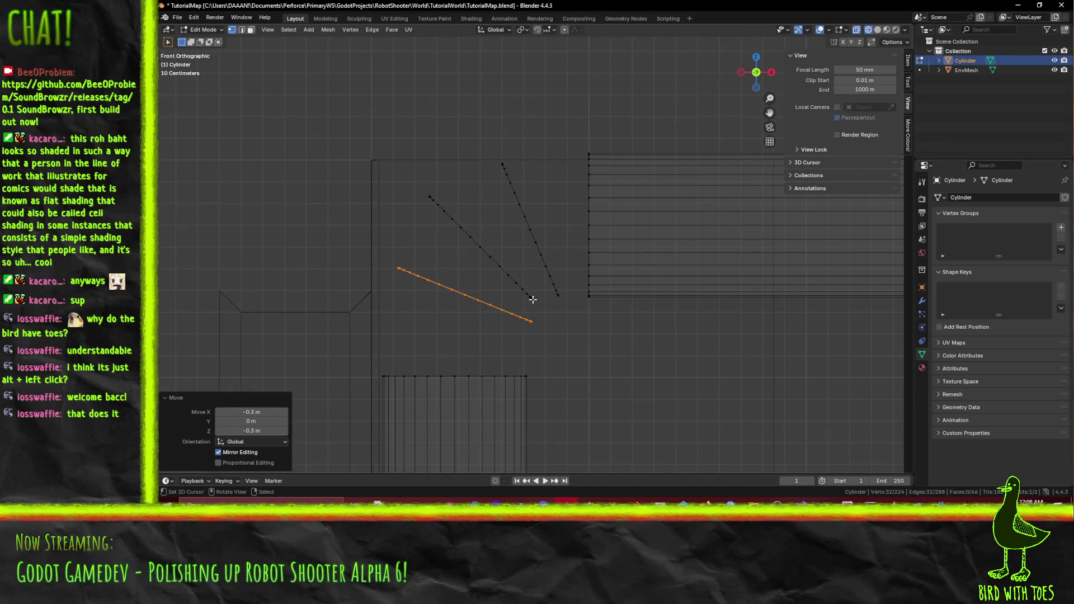
scroll(552, 308, "up", 2)
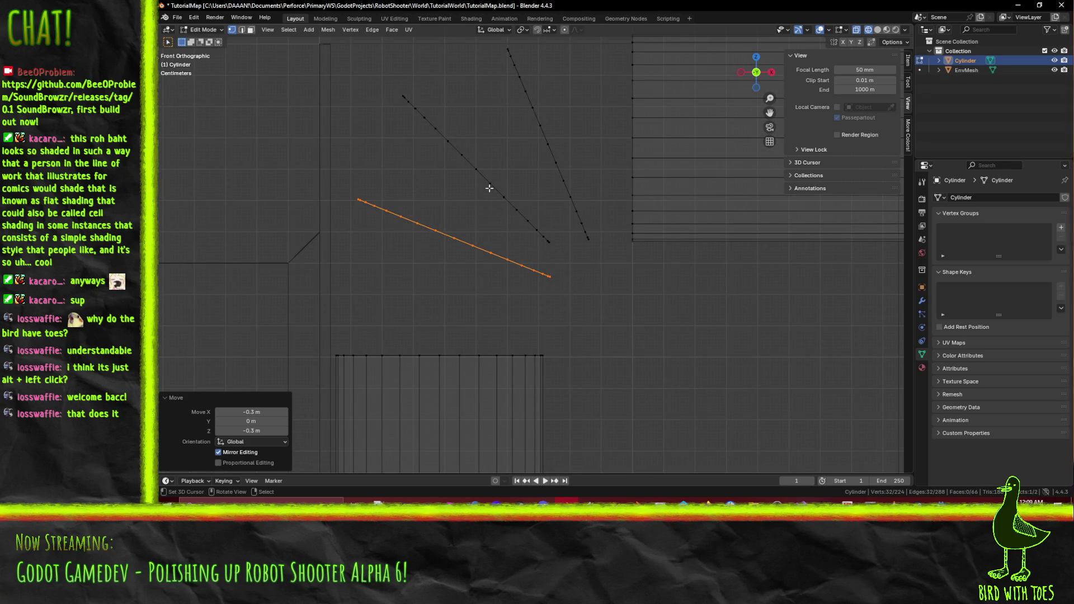
key("alt+a")
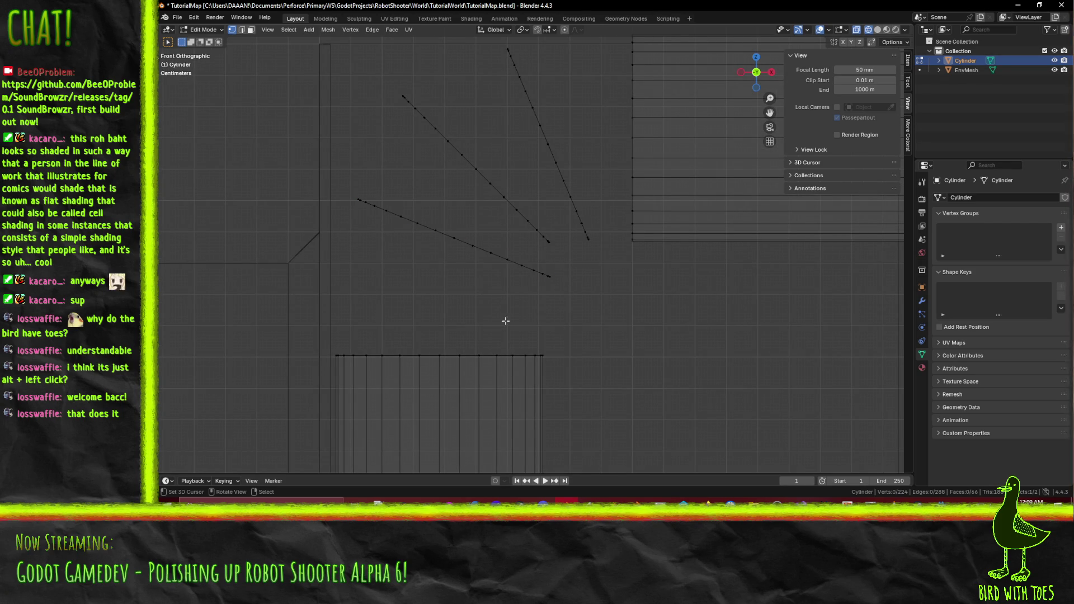
Box-select the shallowest ring and move it to a new position.
left_click_drag(343, 187, 429, 279)
key("b")
mouse_move(402, 205)
left_mouse_down()
mouse_move(498, 286)
mouse_move(565, 303)
left_mouse_up()
key("b")
key("g")
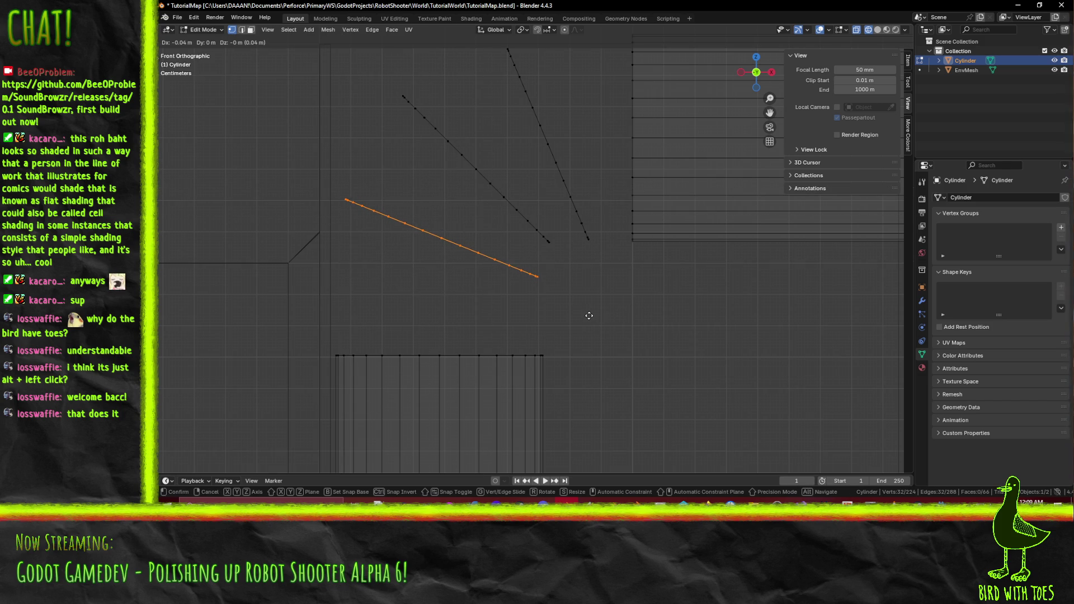
left_click(588, 316)
key("alt+a")
Select the steep ring and raise it by 0.01 m.
scroll(578, 355, "up", 3)
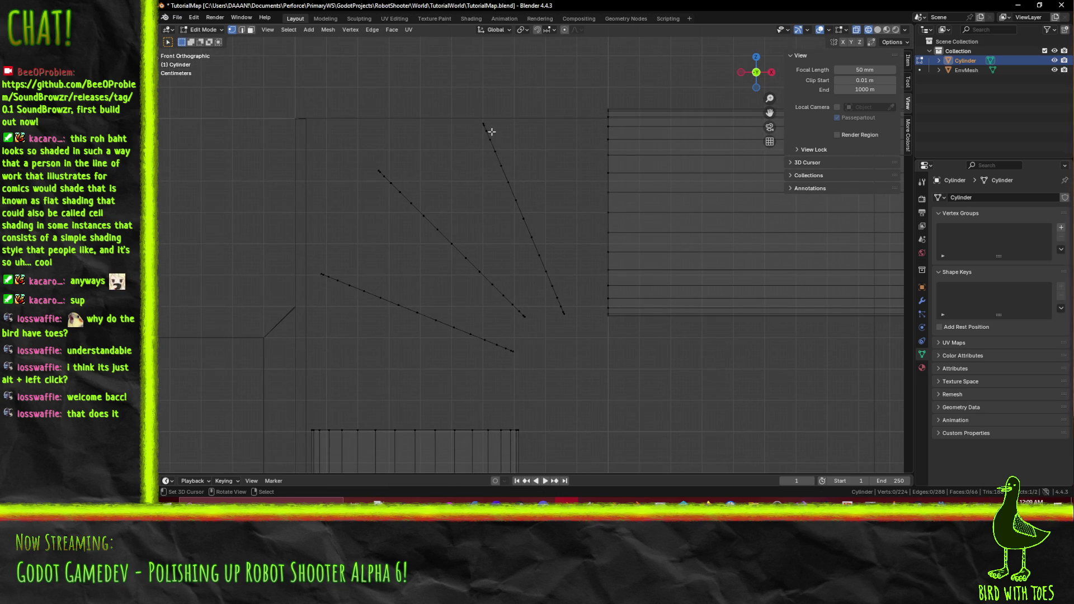
key("b")
left_click_drag(469, 113, 586, 227)
key("b")
mouse_move(524, 205)
left_mouse_down()
mouse_move(573, 328)
mouse_move(515, 185)
mouse_move(538, 166)
left_mouse_up()
key("b")
key("b")
left_click_drag(464, 111, 565, 250)
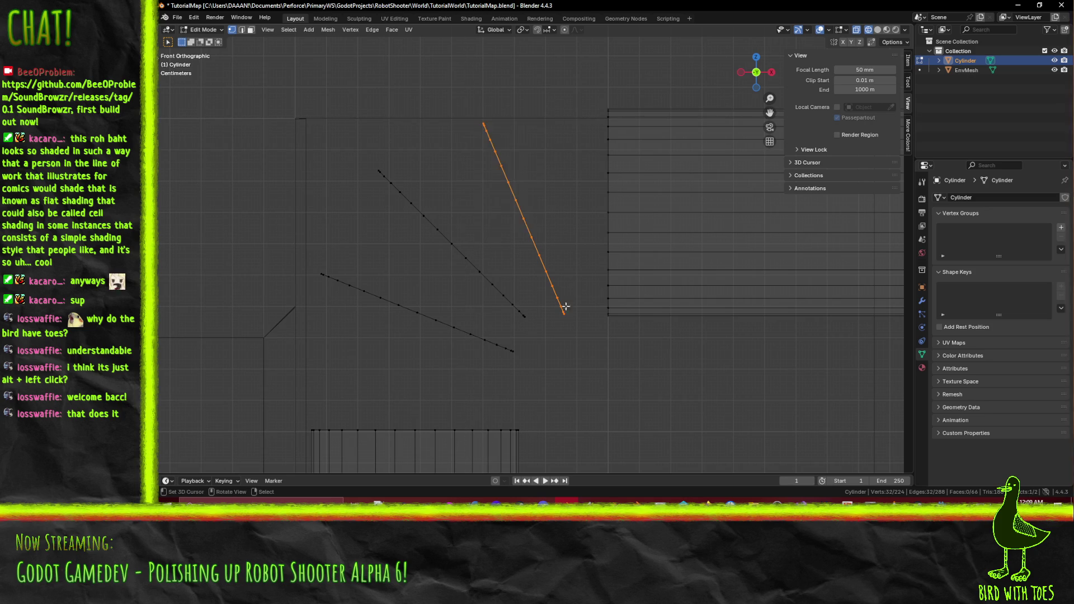
key("g")
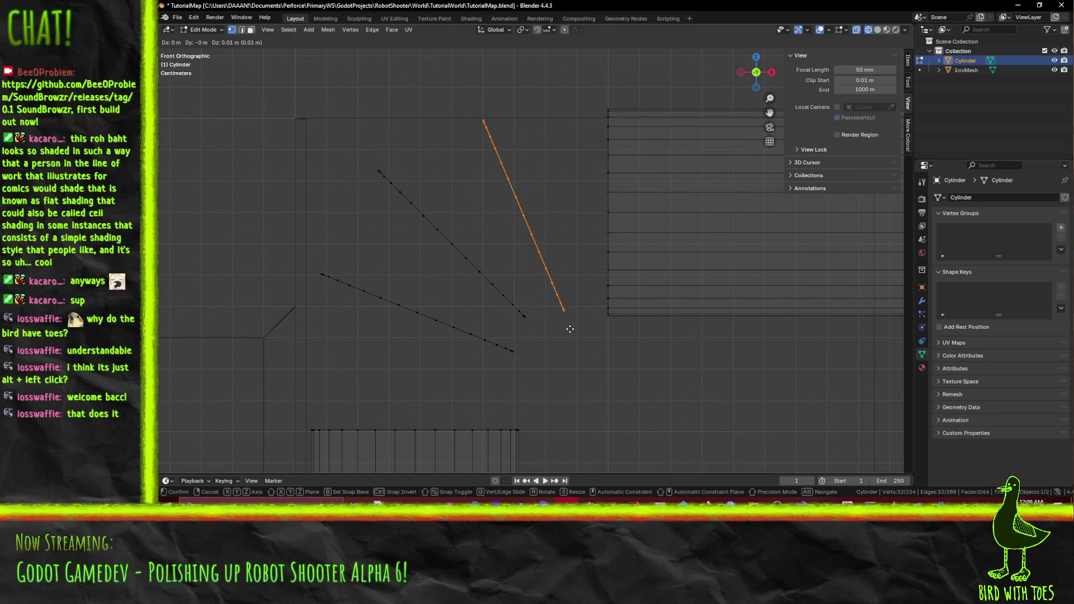
left_click(570, 328)
Select the middle diagonal ring and lower it by 0.02 m.
left_click_drag(579, 382, 620, 327)
scroll(638, 325, "down", 2)
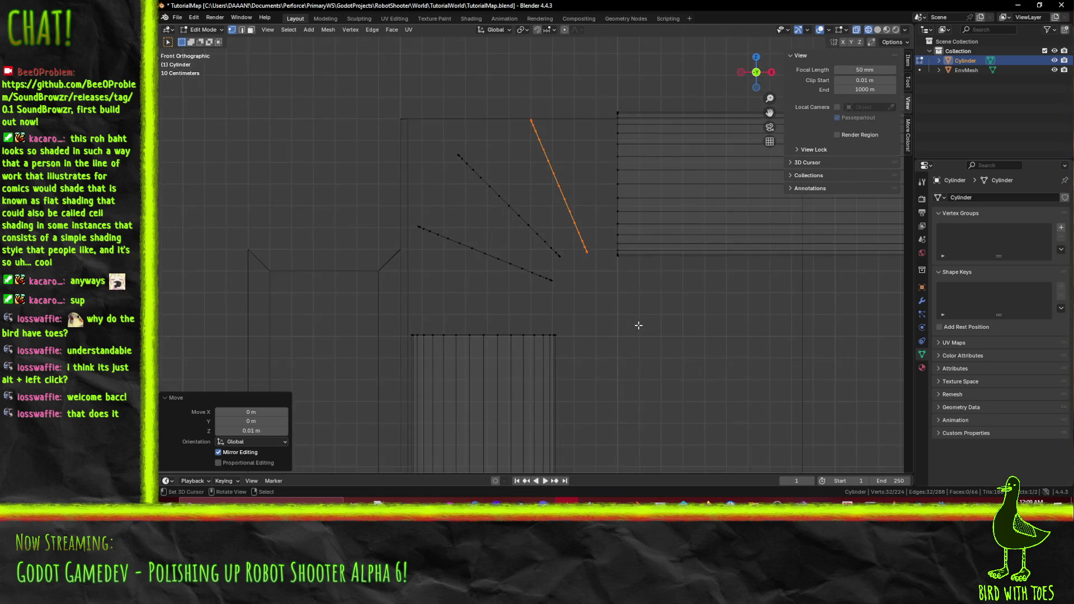
scroll(637, 326, "up", 2)
key("alt+a")
key("b")
left_click_drag(377, 70, 582, 267)
key("b")
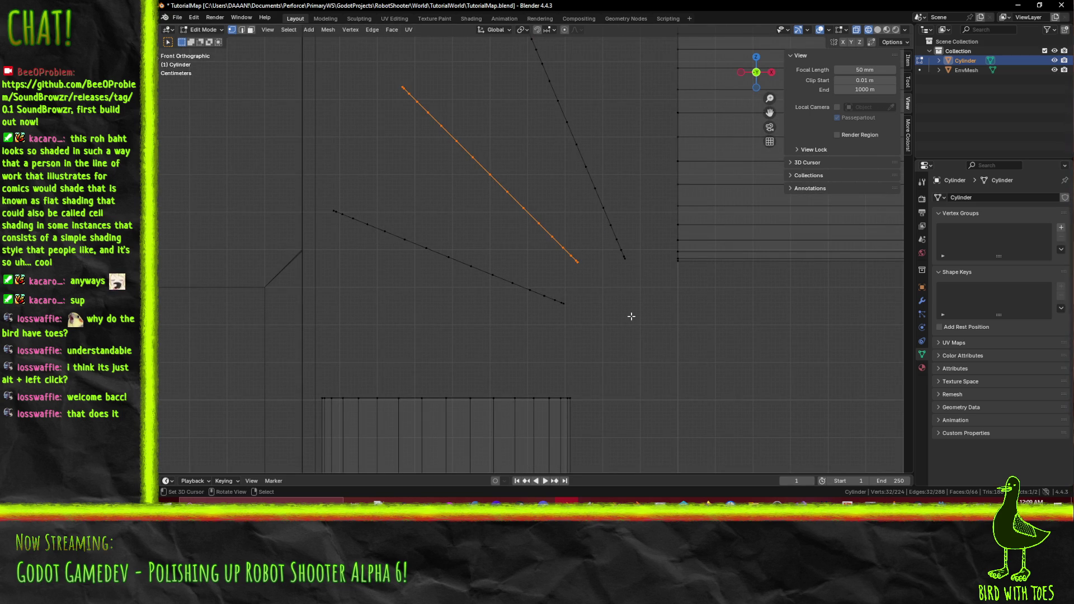
key("g")
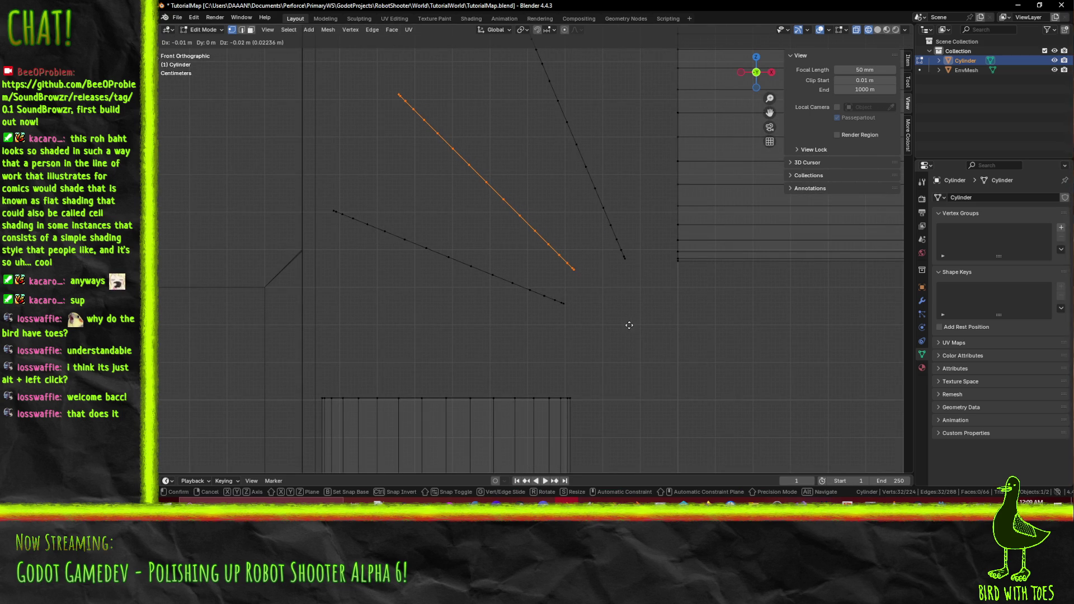
left_click(631, 325)
Undo an accidental select-all and readjust the diagonal ring's position.
scroll(638, 339, "down", 1)
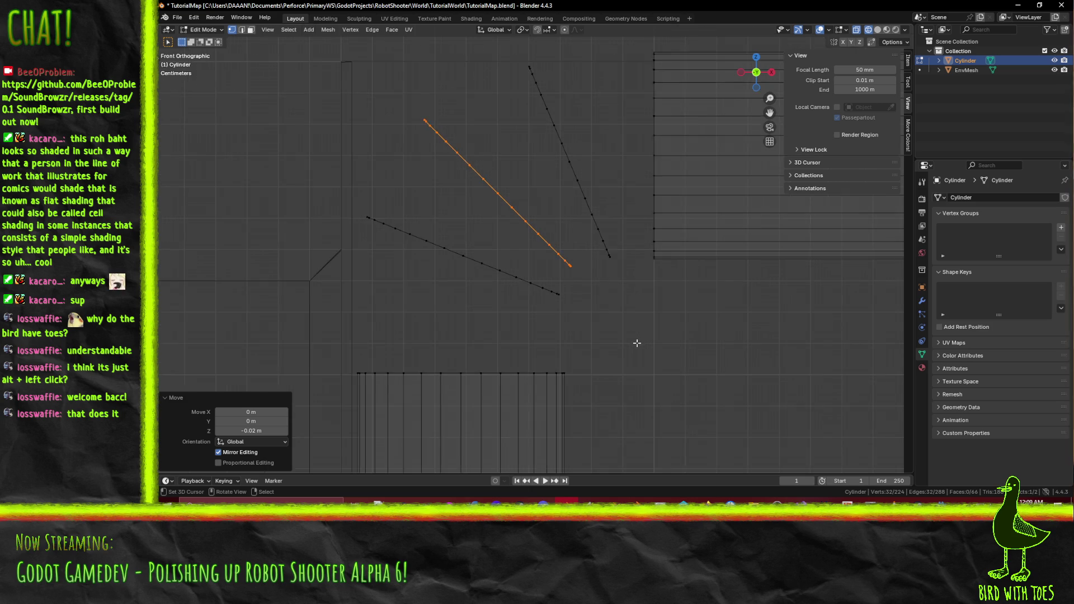
key("a")
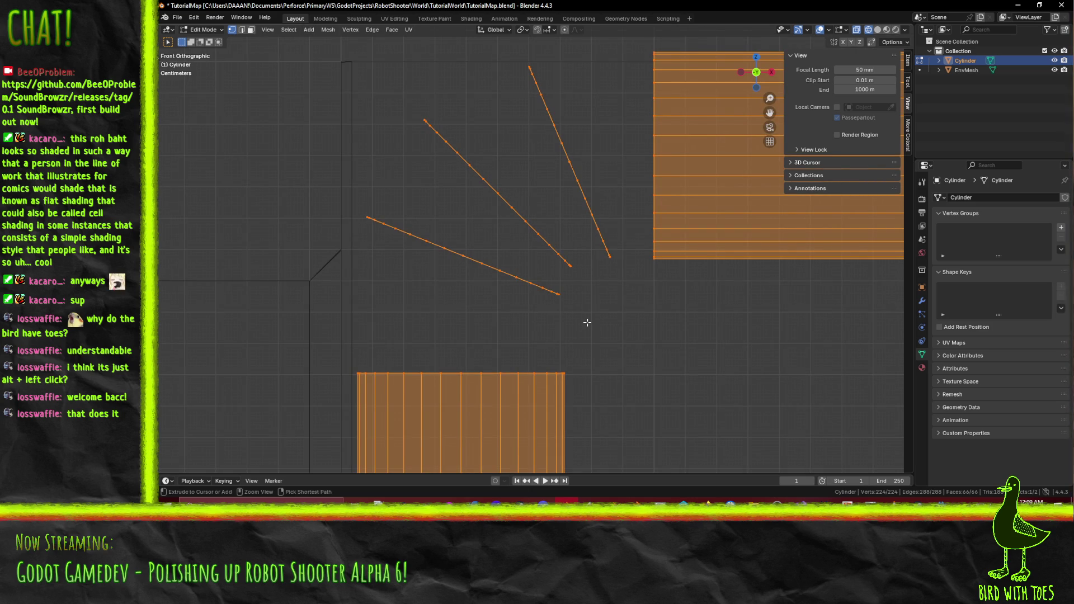
key("ctrl+z")
scroll(587, 323, "up", 2)
key("g")
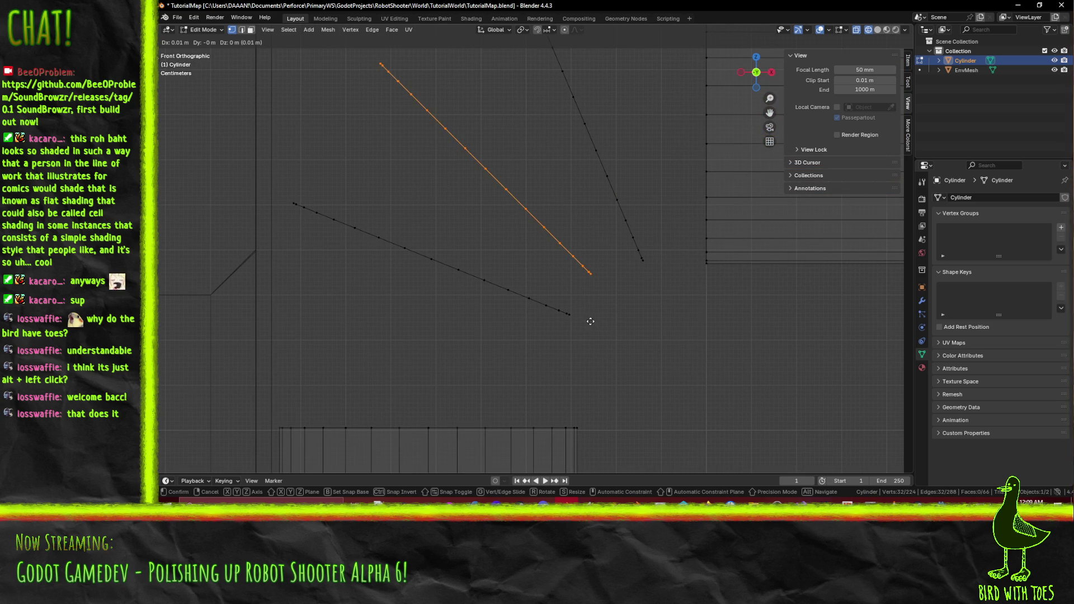
left_click(593, 320)
Reselect the diagonal edge line and move it to a lower position.
key("alt+a")
key("b")
mouse_move(282, 192)
left_mouse_down()
mouse_move(534, 341)
mouse_move(476, 340)
left_mouse_up()
left_click_drag(456, 269, 550, 352)
left_click_drag(530, 297, 583, 340)
key("g")
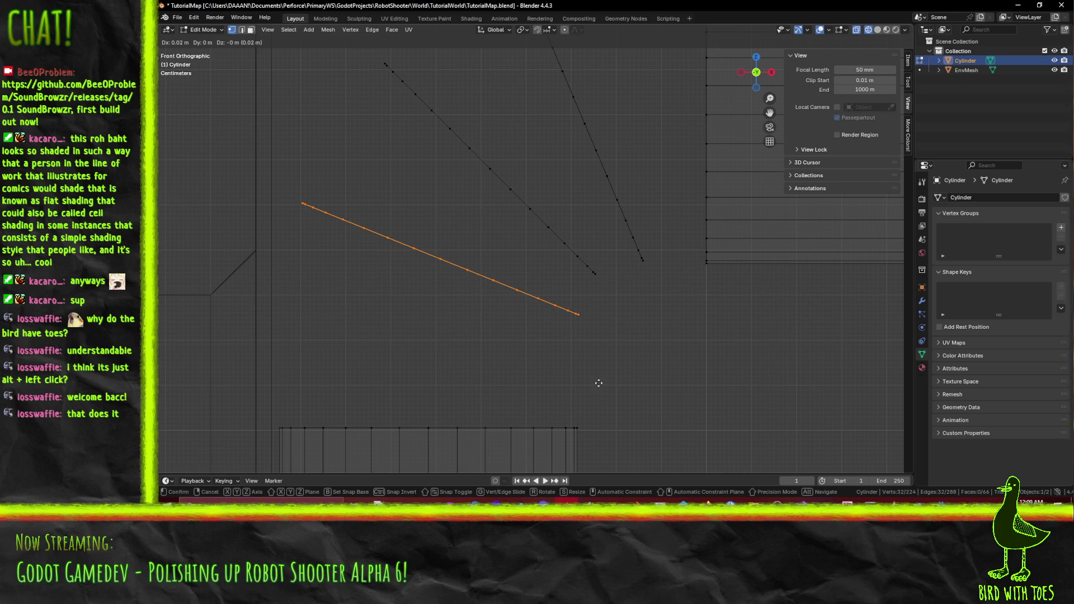
left_click(598, 383)
scroll(607, 369, "down", 3)
left_click(610, 354)
Select the vertices of the lowest diagonal edge line.
left_click_drag(609, 353, 605, 297)
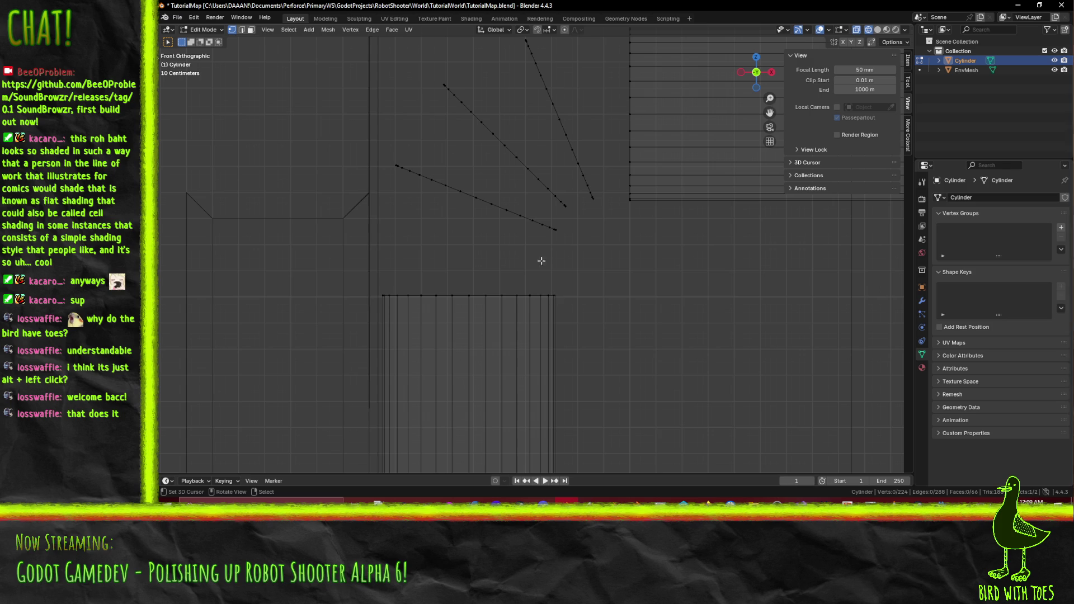
scroll(576, 195, "up", 3)
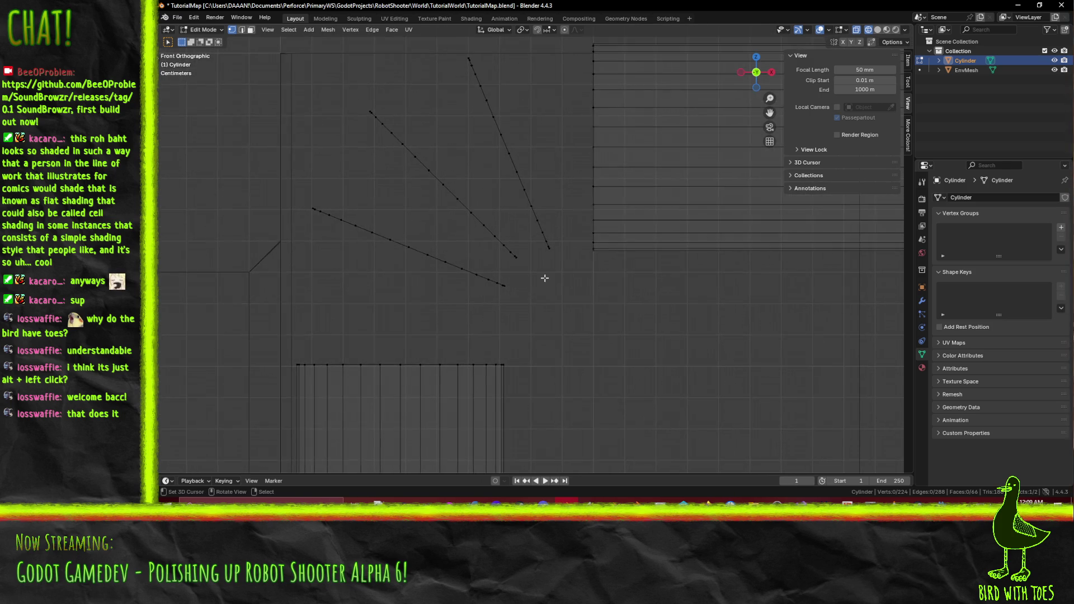
scroll(534, 251, "down", 3)
left_click_drag(336, 206, 445, 287)
left_click_drag(442, 251, 510, 302)
Extrude the lowest diagonal line about 0.1 m into faces, tilted -10° and repositioned.
key("e")
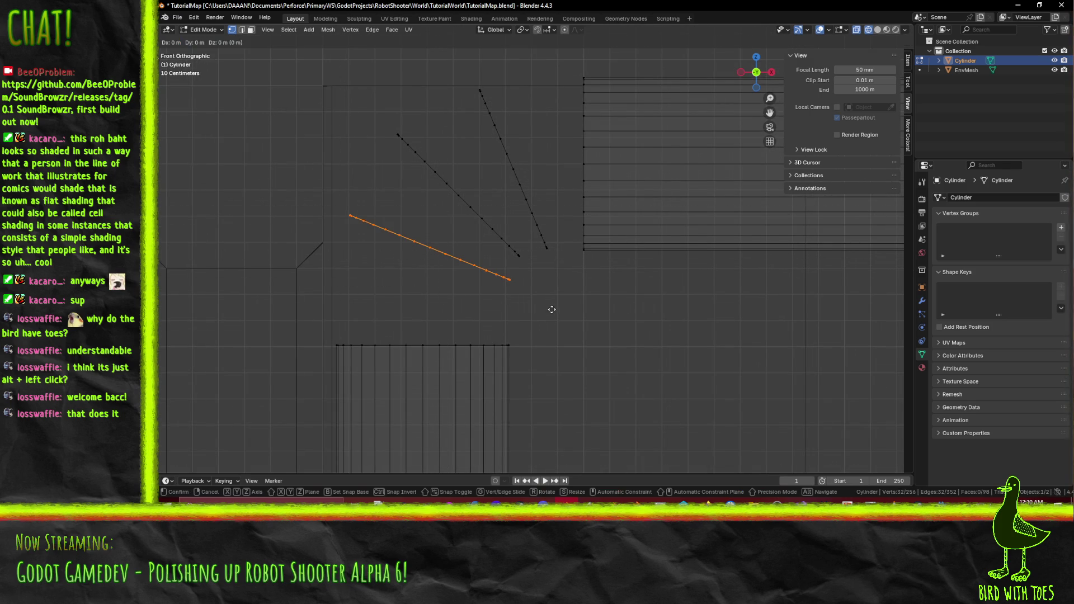
left_click(546, 346)
key("r")
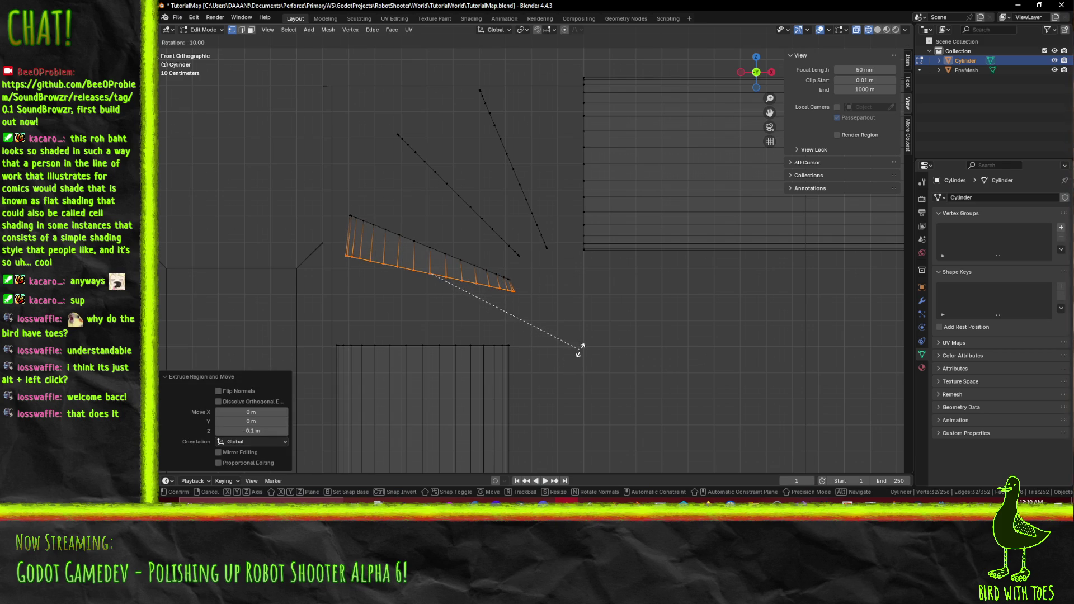
left_click(580, 350)
scroll(511, 360, "up", 3)
key("g")
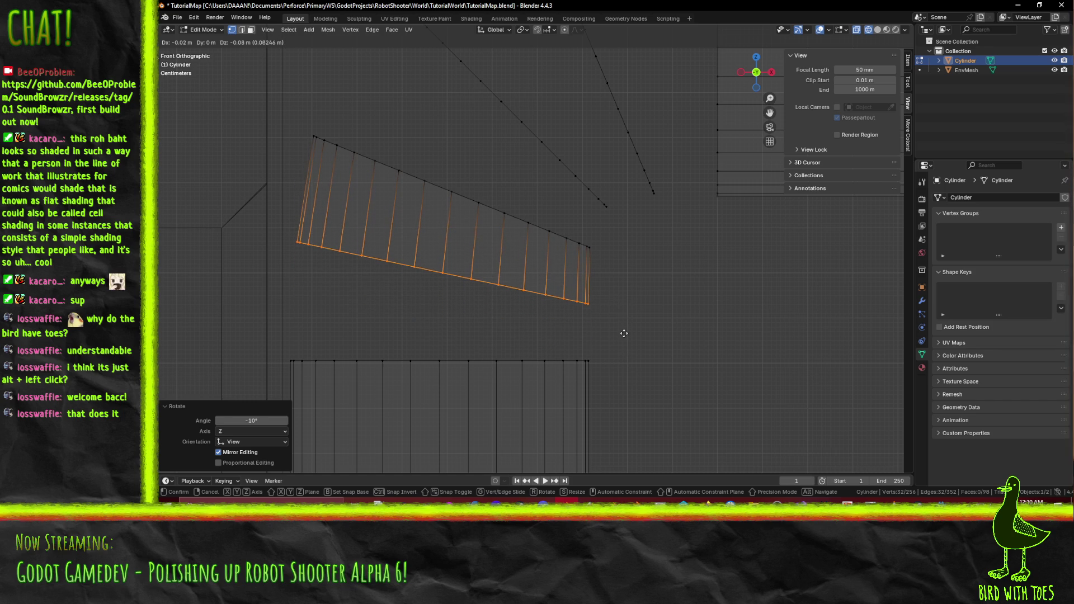
left_click(624, 324)
key("ctrl+z")
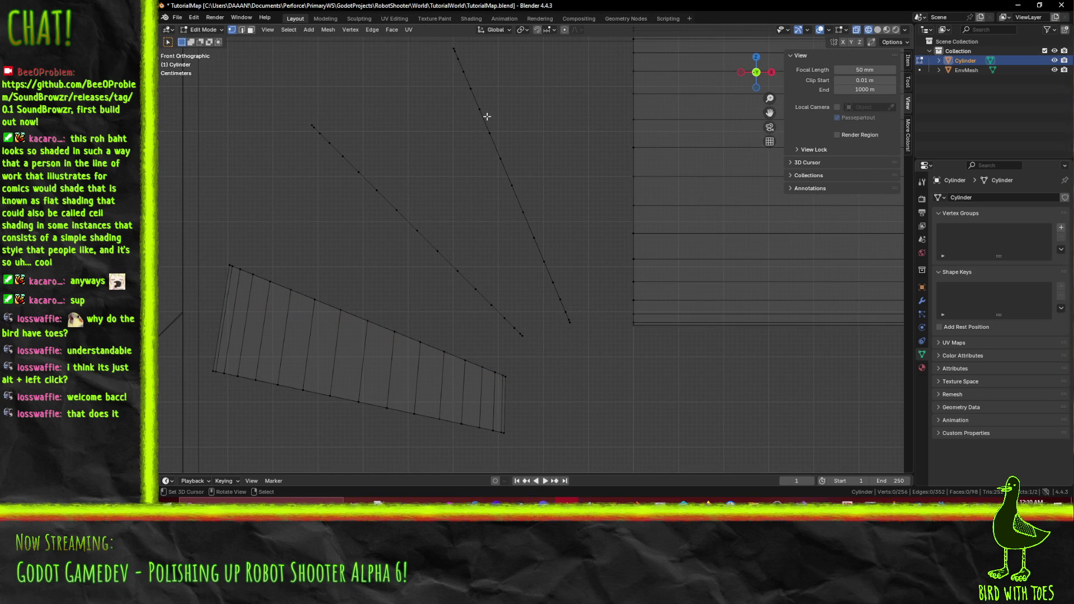
mouse_move(441, 25)
left_mouse_down()
mouse_move(556, 185)
mouse_move(551, 269)
mouse_move(580, 319)
mouse_move(537, 365)
left_mouse_up()
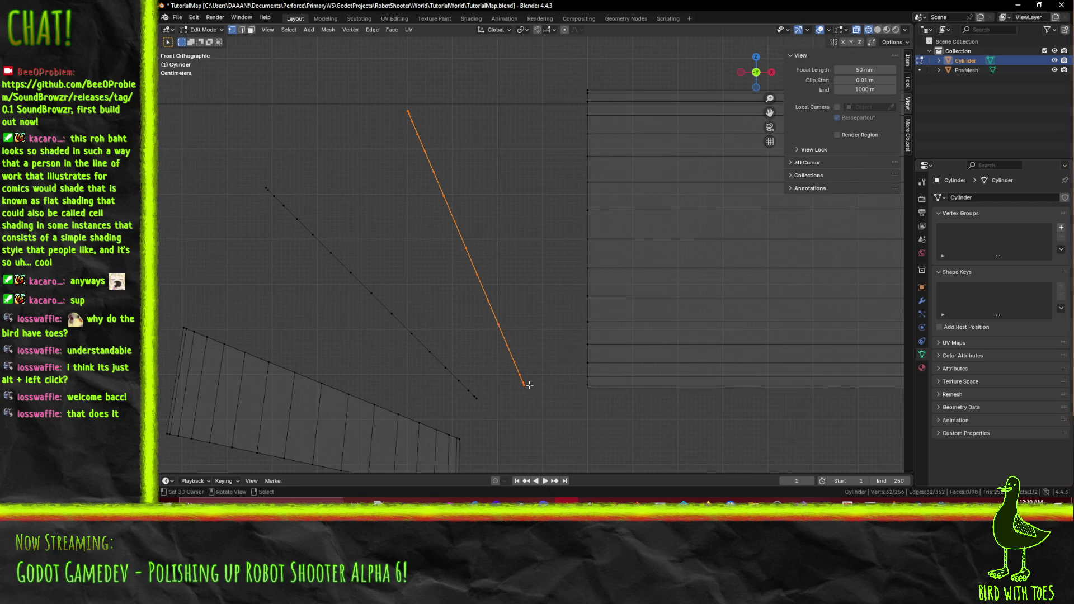
Extrude the steep edge line, rotate it 10° and shift it 0.19 m along X.
key("e")
left_click(530, 385)
type("r10")
key("Return")
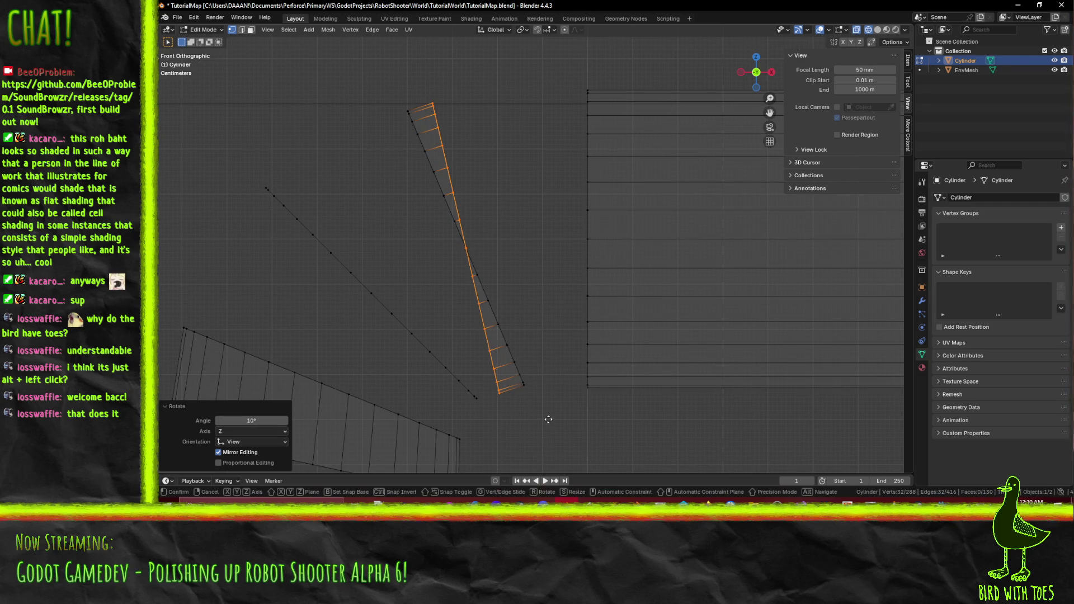
key("g")
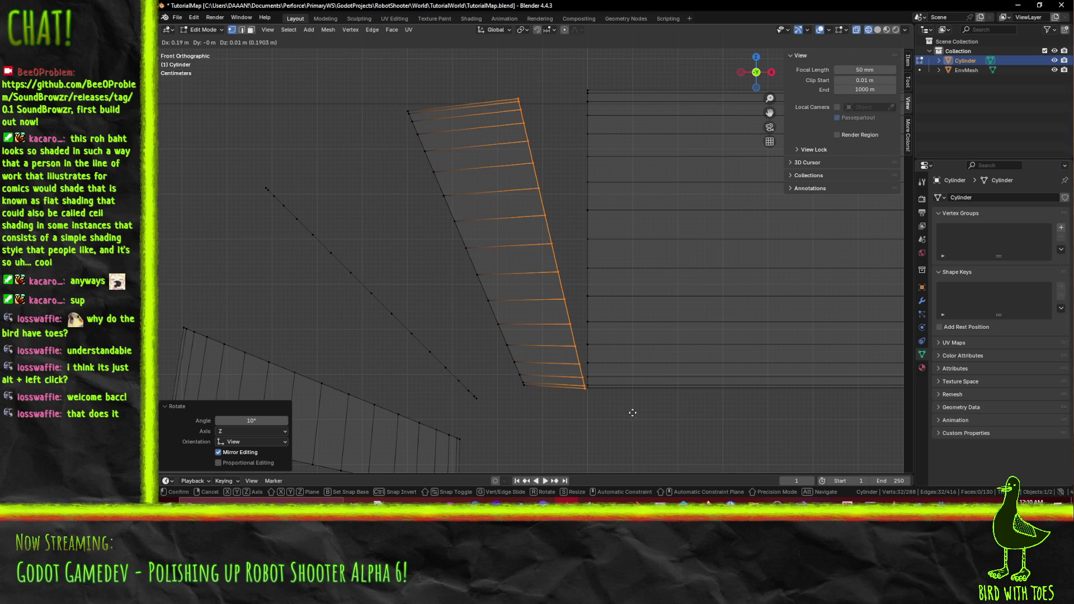
left_click(635, 413)
Nudge the extruded edge slightly up along Z and fine-tune its position.
left_click_drag(635, 413, 585, 293)
scroll(584, 293, "up", 6)
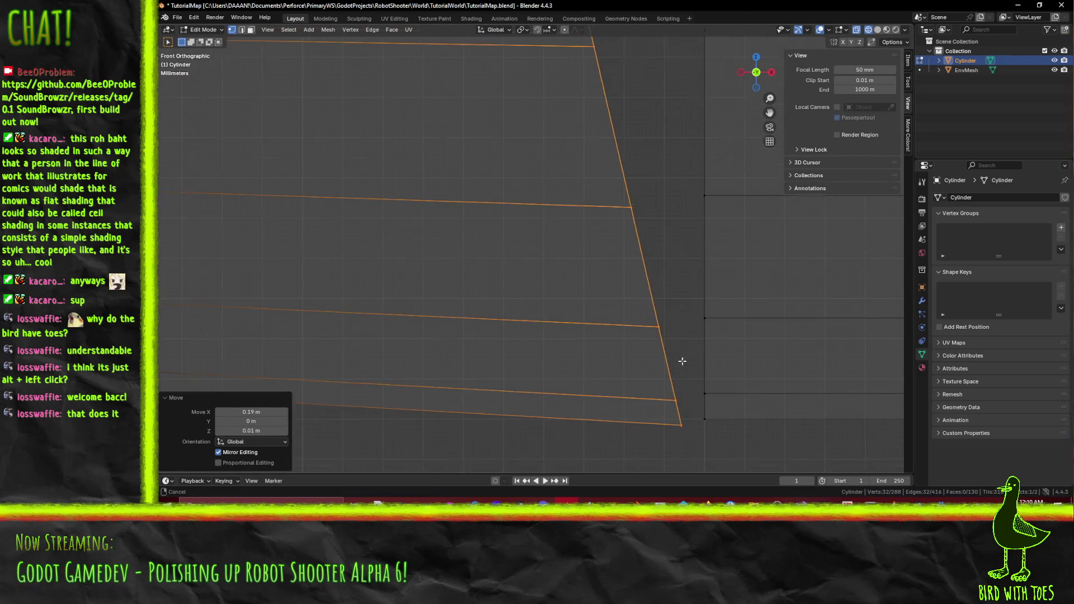
scroll(608, 349, "up", 1)
key("g")
key("z")
left_click(578, 358)
scroll(578, 358, "up", 1)
scroll(556, 258, "down", 3)
key("g")
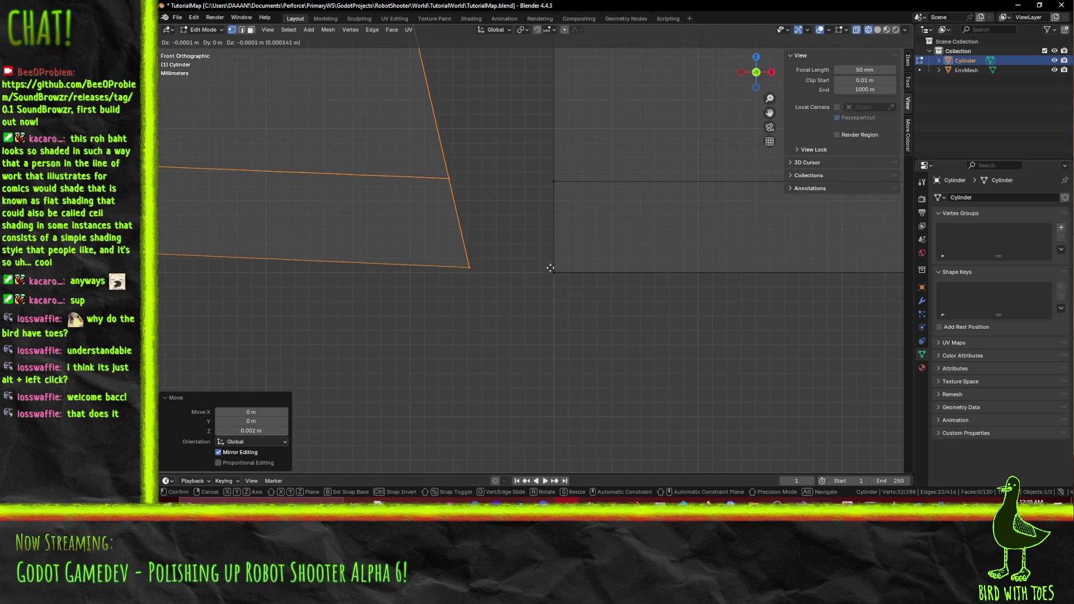
left_click(539, 317)
Slide the selected vertices 0.09 m left.
scroll(540, 305, "down", 4)
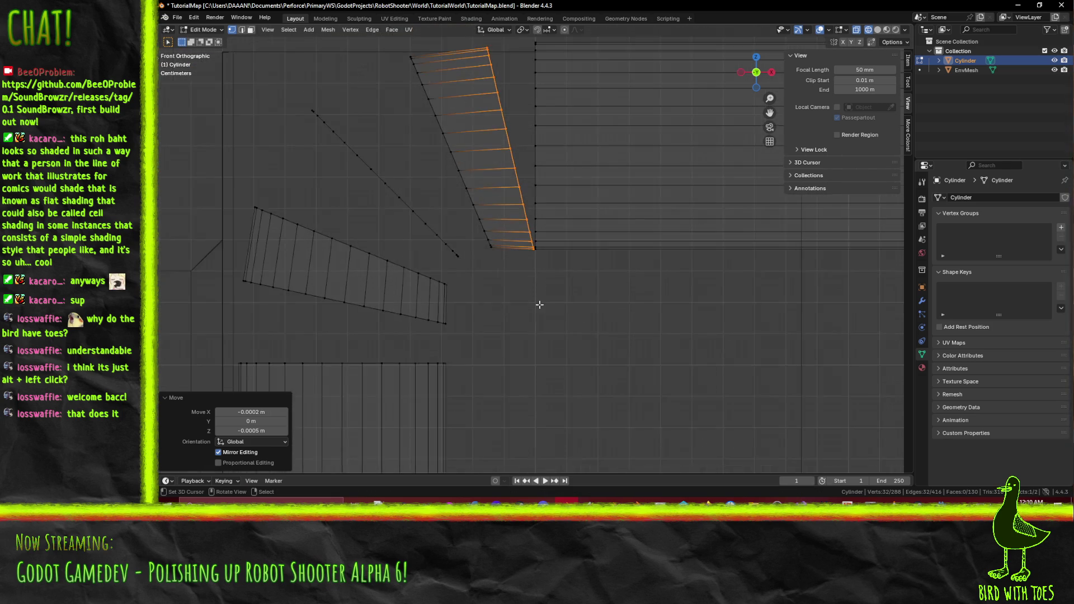
scroll(496, 344, "down", 2)
scroll(510, 356, "up", 3)
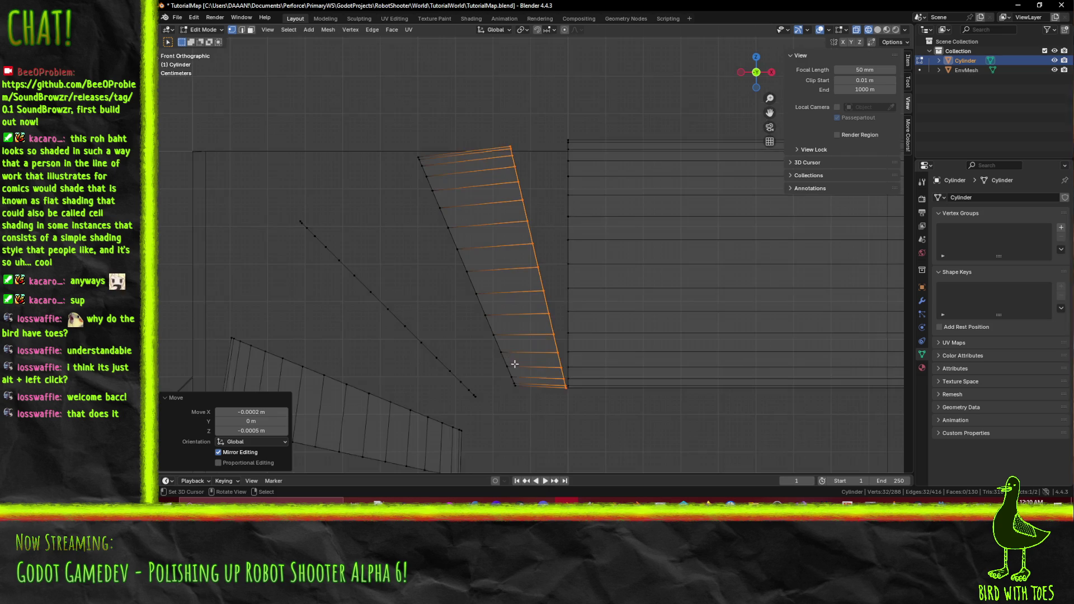
scroll(607, 347, "down", 3)
key("g")
left_click(614, 286)
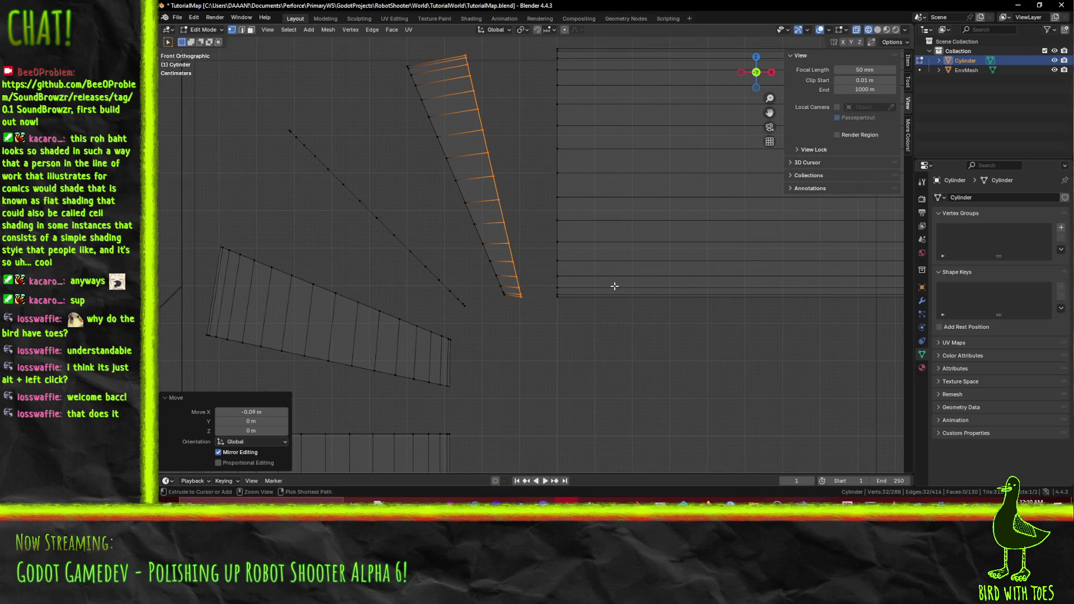
Make a small X-axis adjustment to the edges, then clear the selection.
scroll(604, 291, "up", 4)
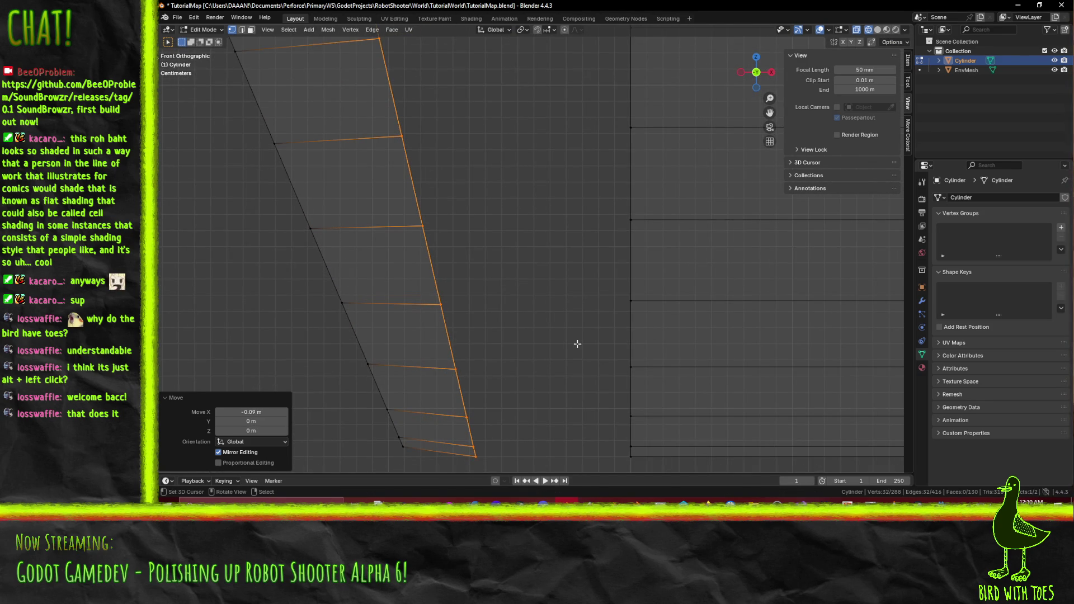
left_click_drag(565, 343, 592, 246)
scroll(592, 246, "up", 4)
key("g")
key("x")
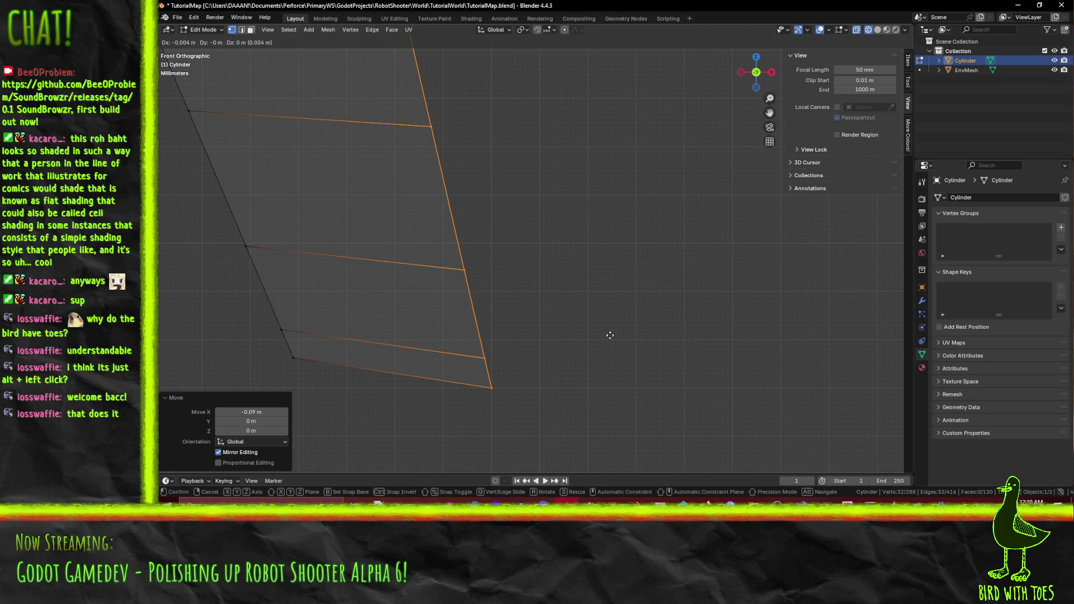
left_click(612, 336)
scroll(623, 314, "down", 4)
scroll(623, 314, "down", 1)
left_click(587, 308)
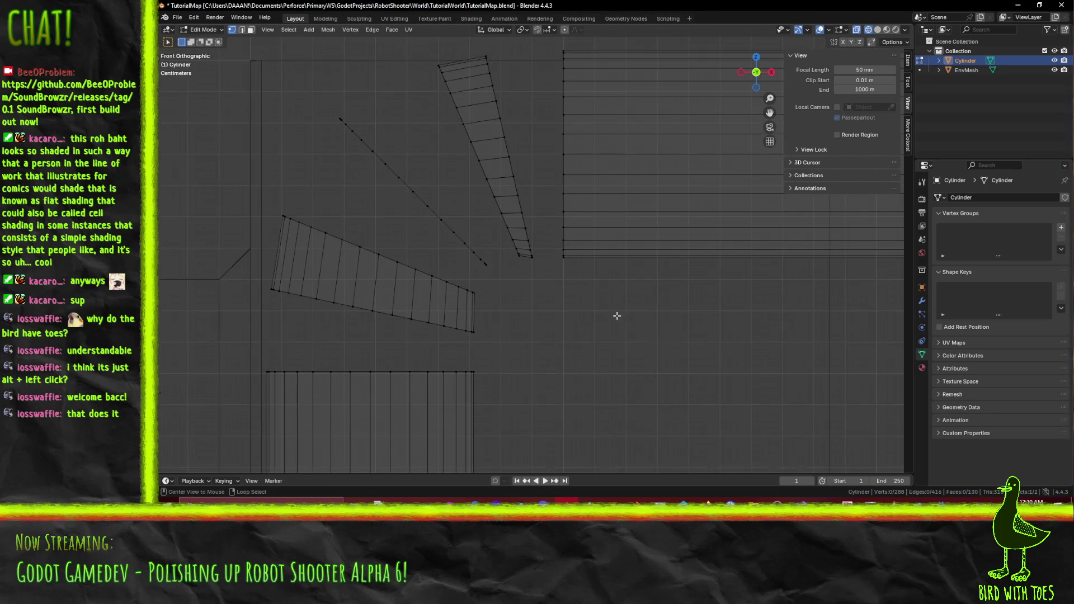
Select the fan-tip and strip-top vertices and move them slightly.
left_click_drag(501, 213, 518, 268)
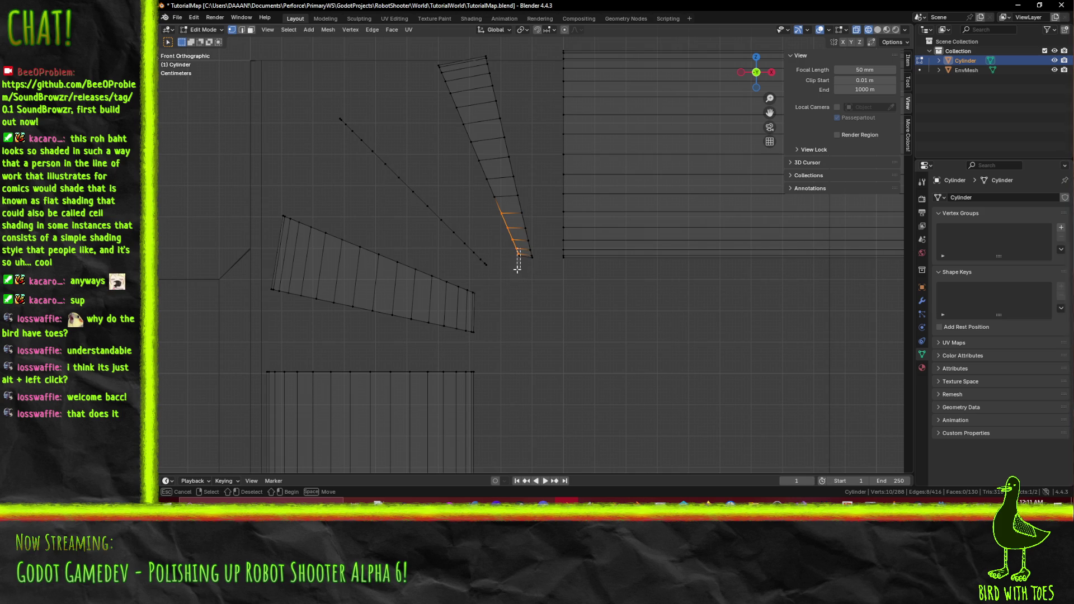
mouse_move(434, 56)
left_mouse_down()
mouse_move(492, 181)
mouse_move(481, 177)
mouse_move(495, 221)
left_mouse_up()
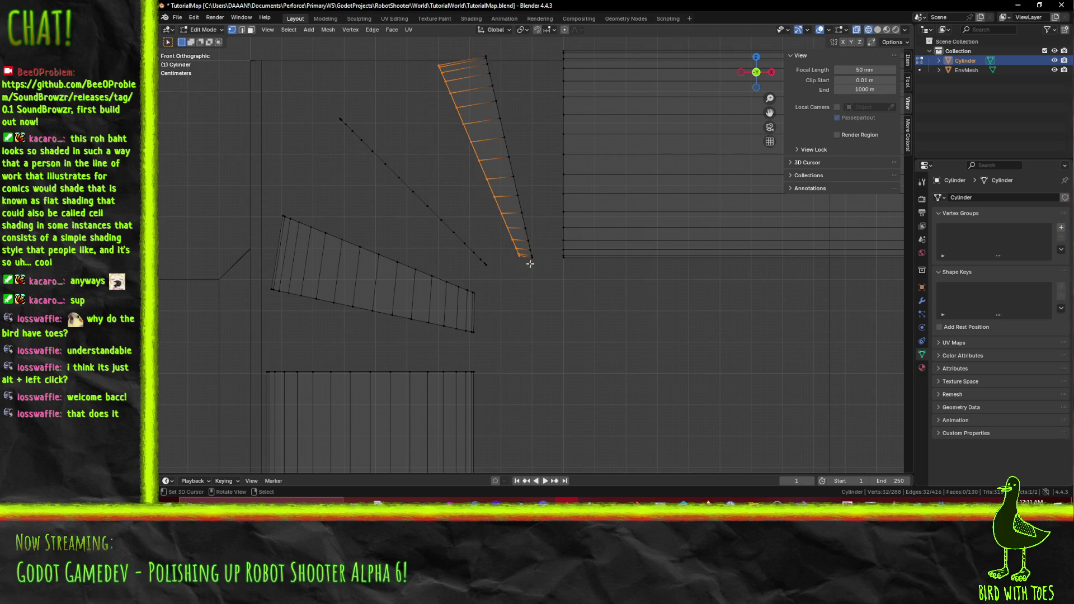
scroll(567, 300, "up", 2)
left_click_drag(567, 300, 594, 283)
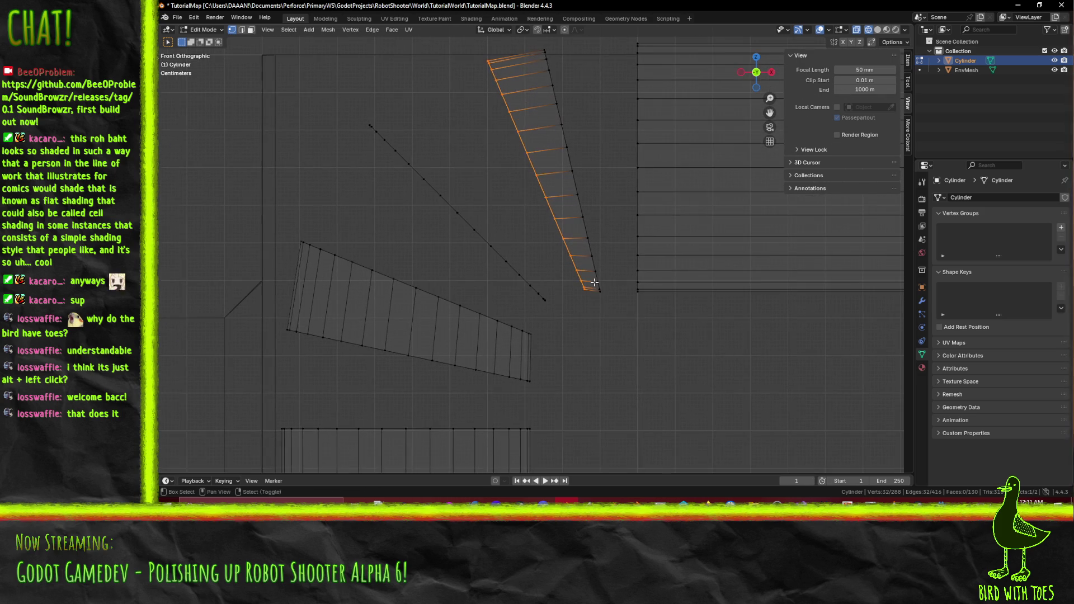
key("g")
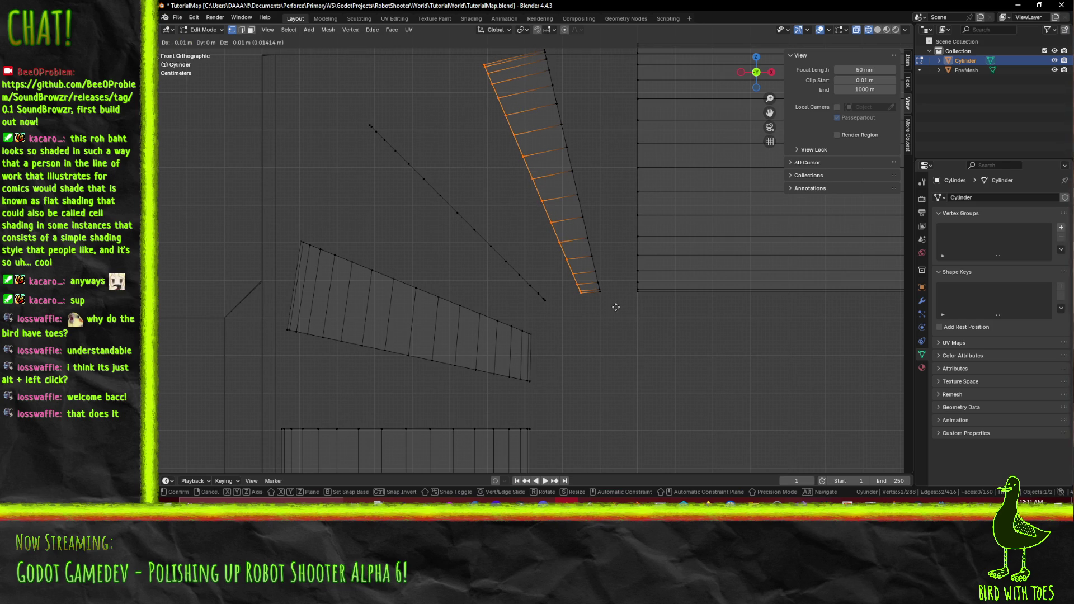
left_click(616, 308)
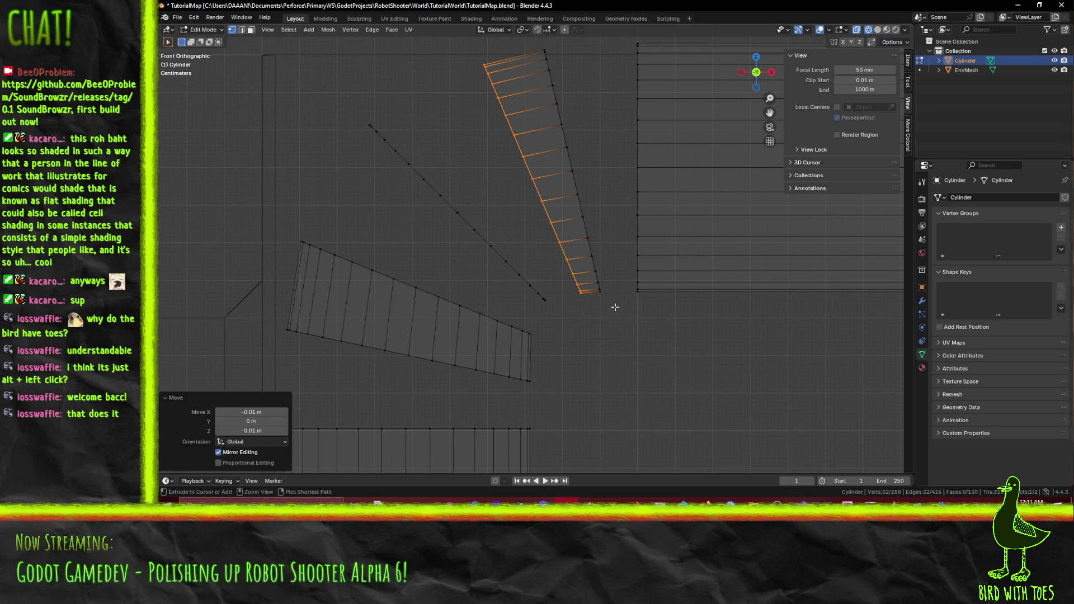
Box-select the lower pipe section's top-left vertices.
key("alt+a")
scroll(598, 374, "down", 3)
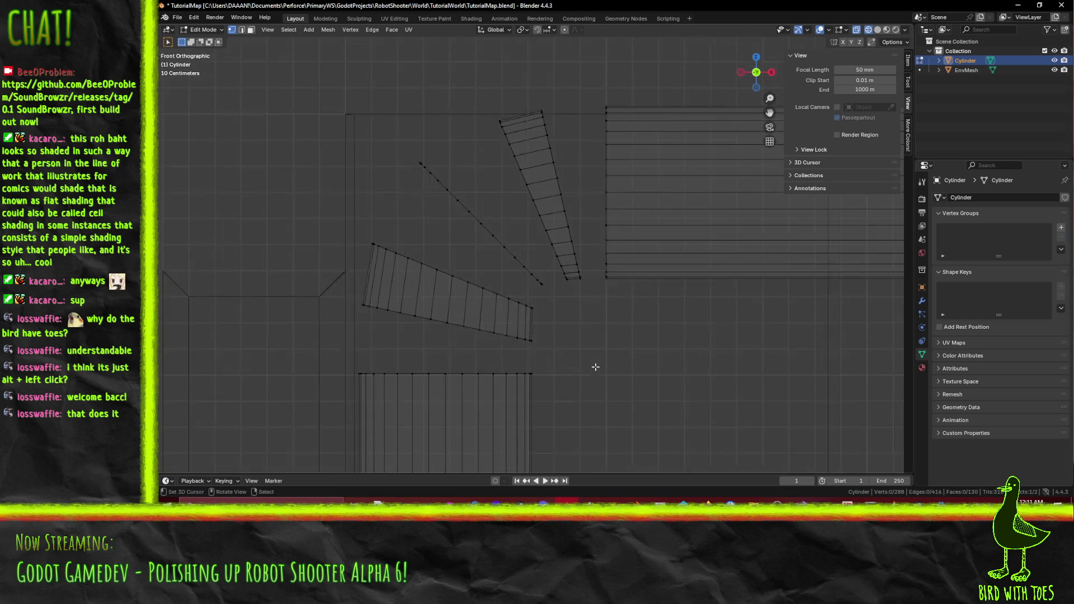
left_click_drag(624, 271, 565, 357)
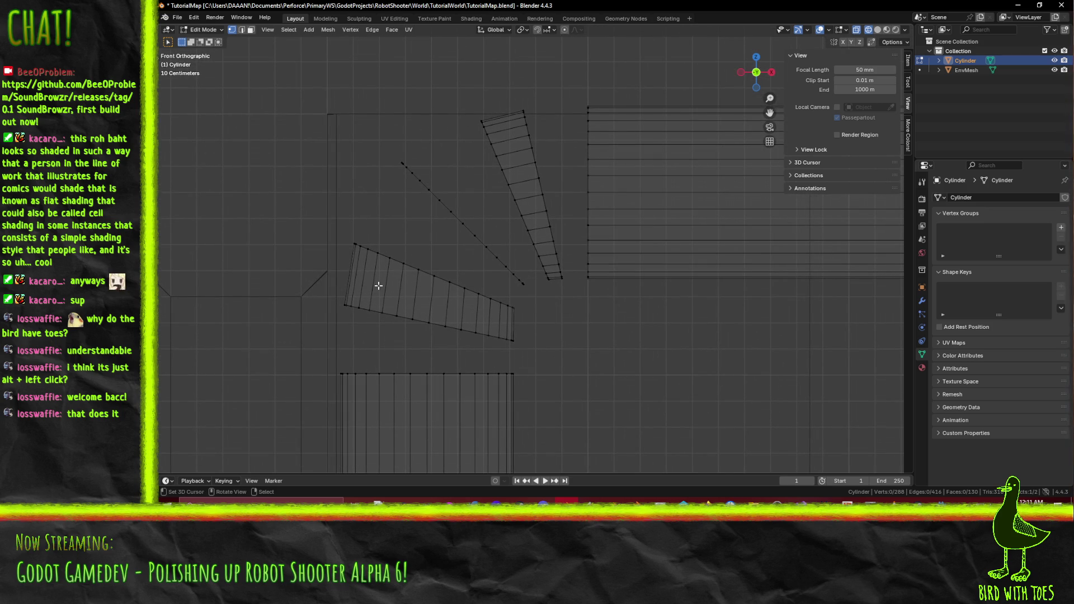
key("b")
left_click_drag(348, 239, 420, 278)
key("b")
left_click(464, 289)
Raise the lower pipe section's top edge by 0.1 m.
key("b")
left_click_drag(314, 352, 542, 403)
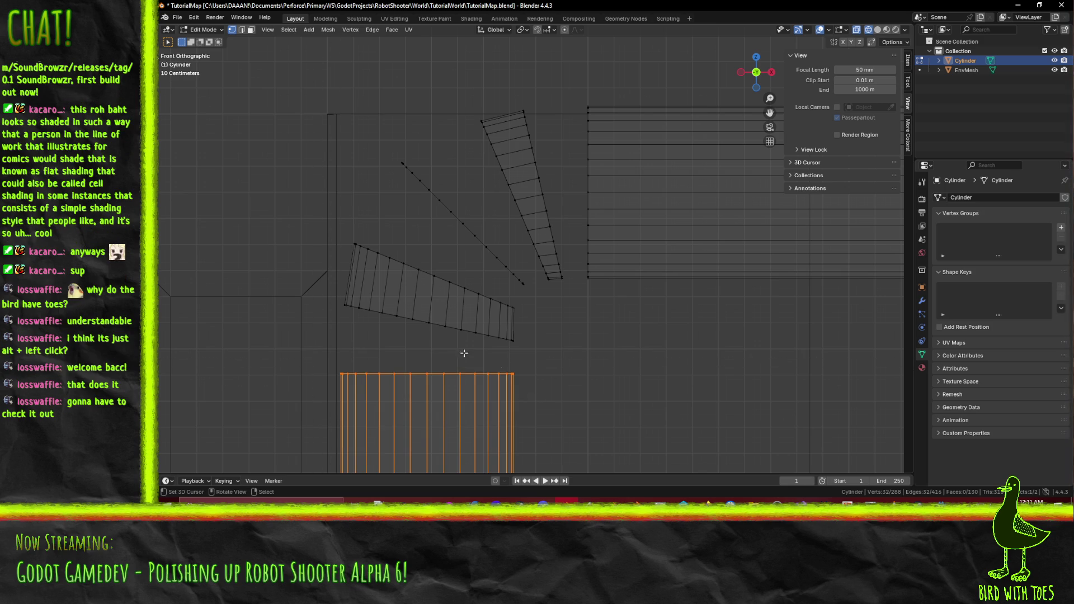
type("gz0.1")
key("Return")
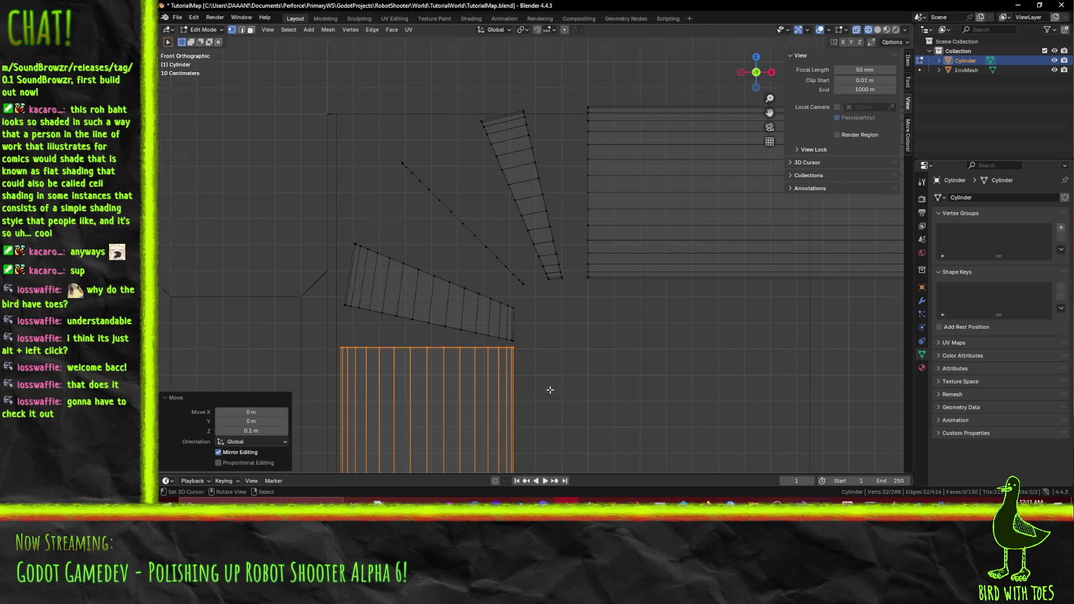
Move the angled strip's bottom edge upward and deselect everything.
scroll(548, 403, "up", 3)
left_click_drag(539, 401, 601, 277)
key("b")
left_click_drag(262, 200, 431, 287)
key("b")
left_click_drag(431, 240, 599, 300)
key("g")
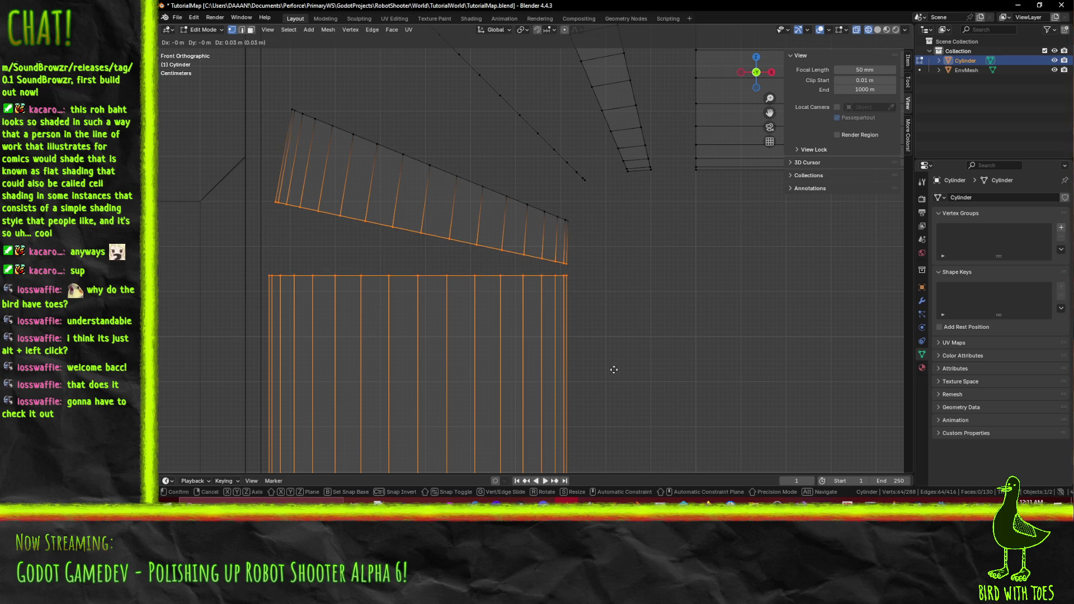
left_click(616, 351)
key("alt+a")
Lower the downward section's top row of vertices by 0.07 m.
scroll(625, 347, "down", 5)
scroll(534, 367, "up", 4)
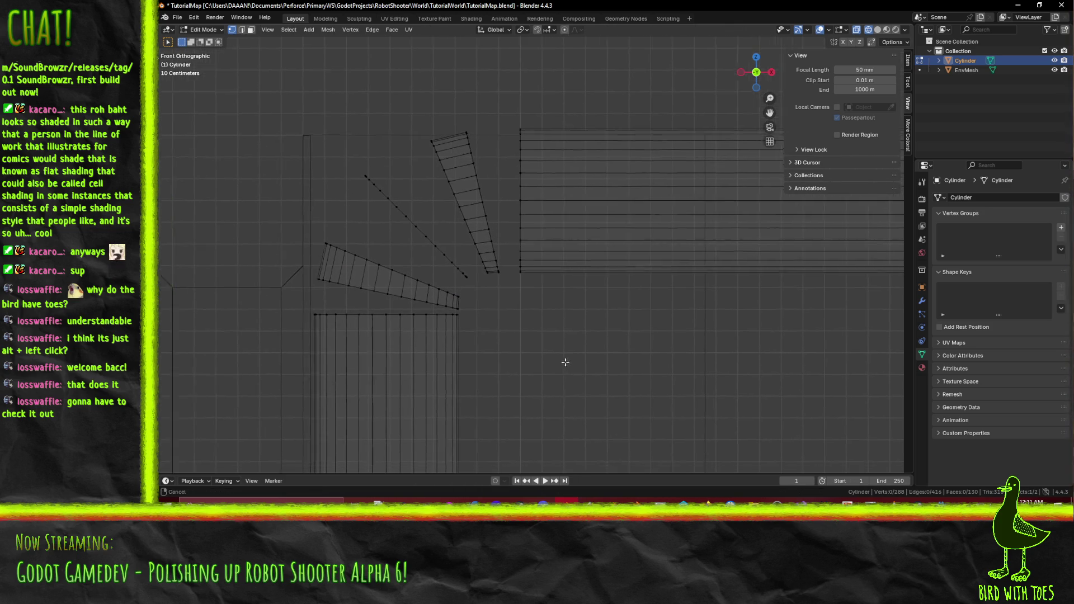
scroll(583, 350, "up", 1)
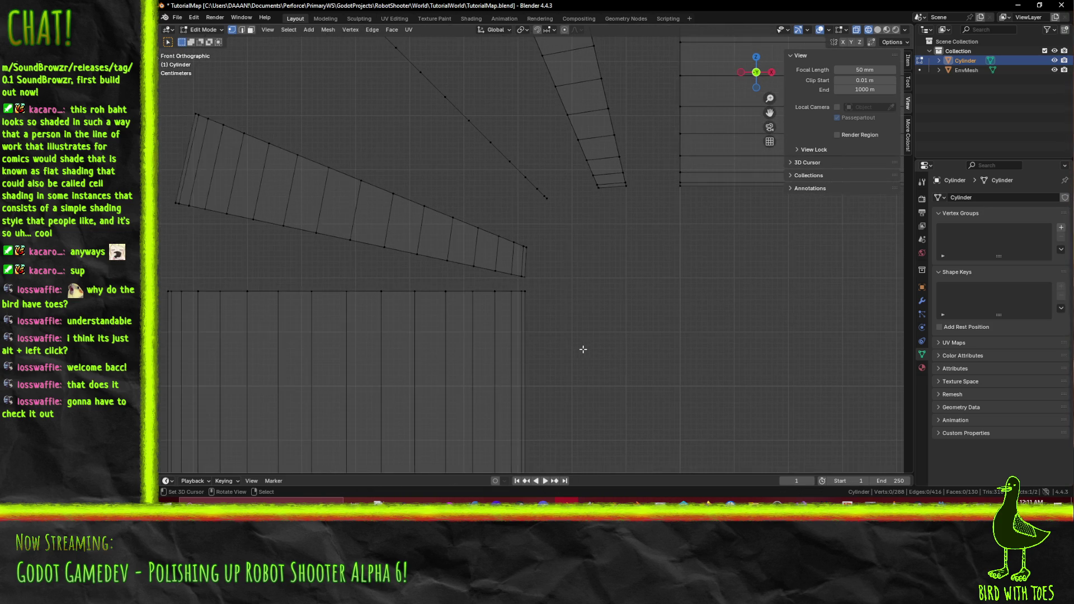
key("b")
left_click_drag(217, 268, 636, 302)
key("g")
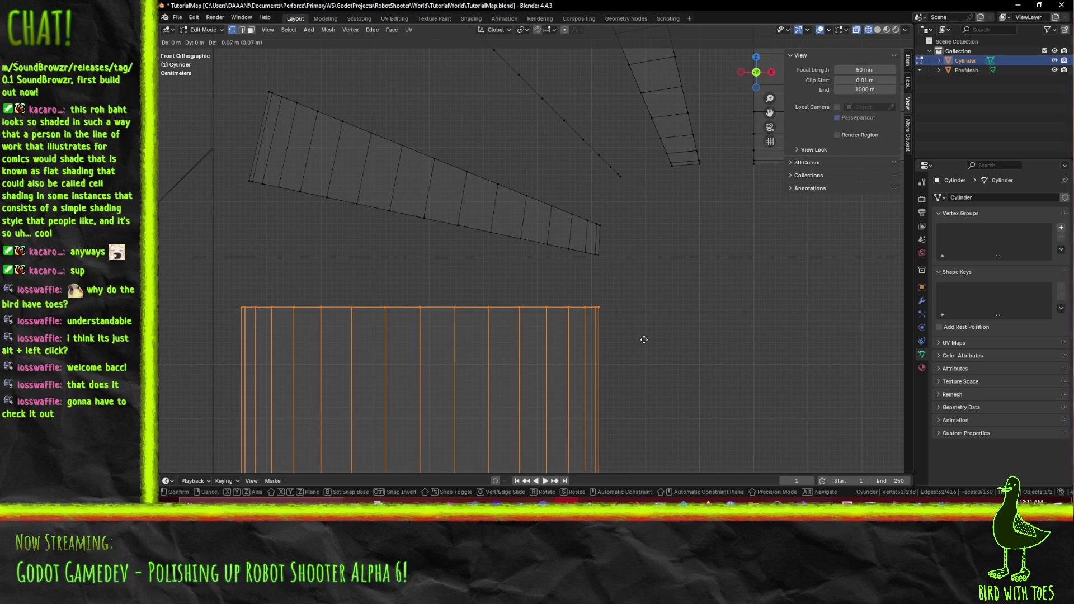
left_click(644, 340)
Try a Y-axis move of the downward section, cancel it, and return to front orthographic view.
scroll(640, 340, "up", 5)
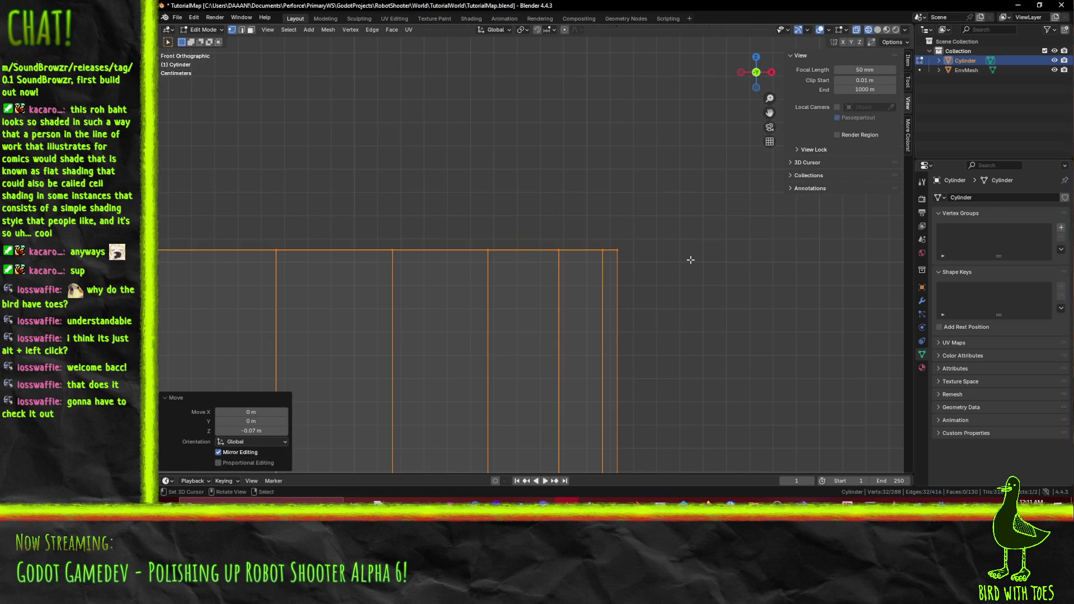
key("g")
key("Escape")
key("g")
key("y")
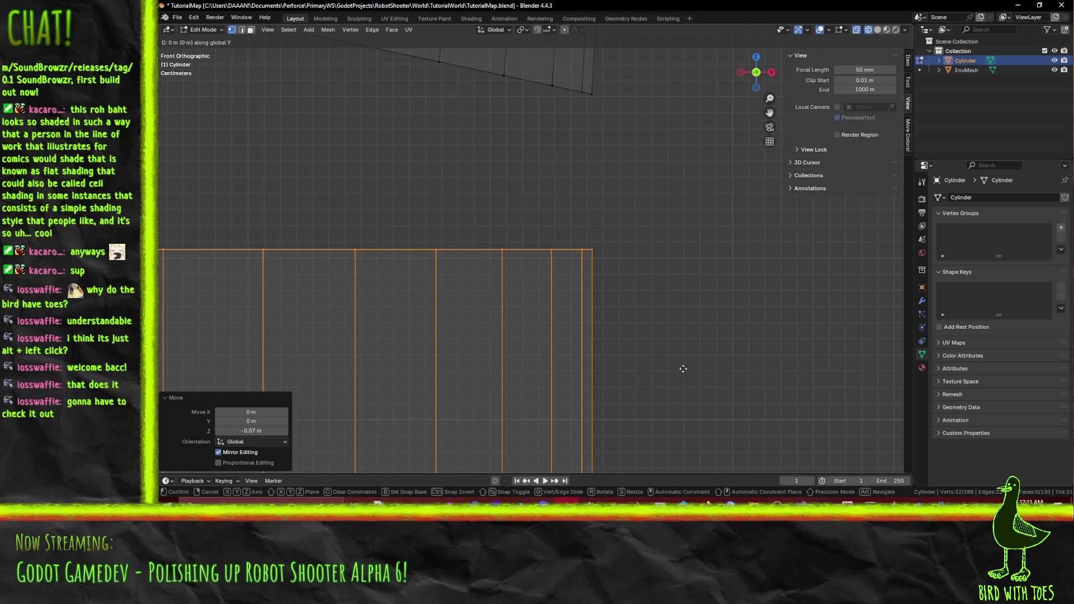
key("y")
key("y")
key("y")
key("Escape")
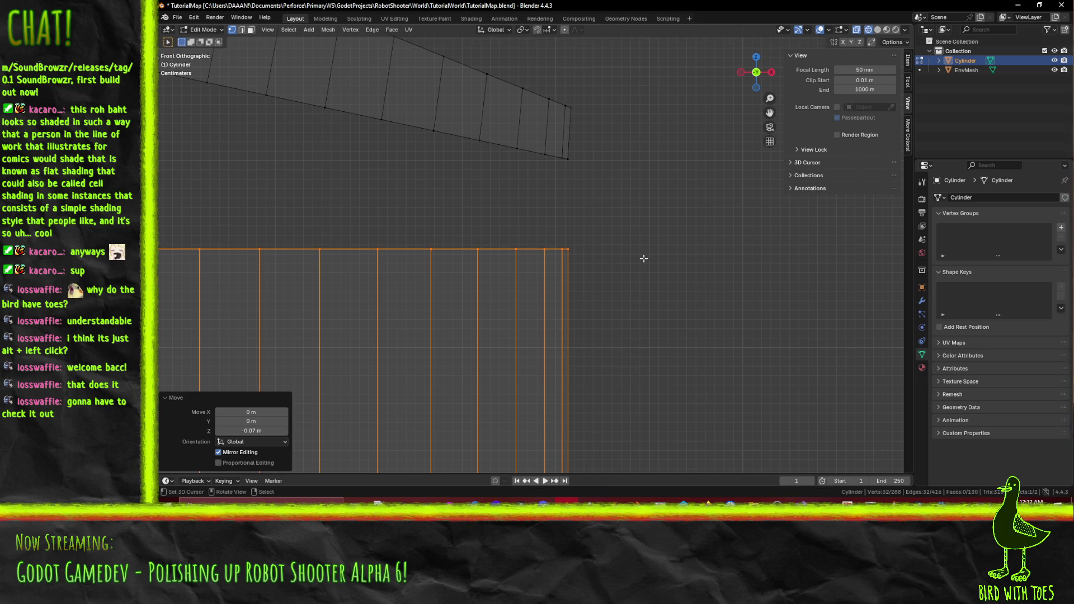
scroll(636, 232, "down", 6)
key("KP_8")
key("KP_8")
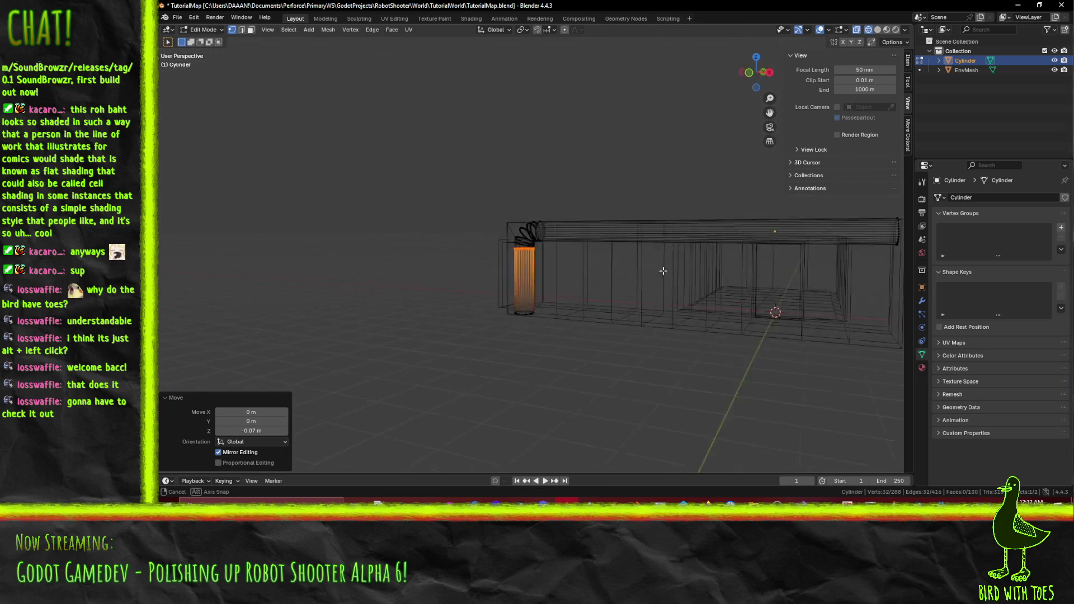
key("KP_1")
scroll(675, 276, "up", 15)
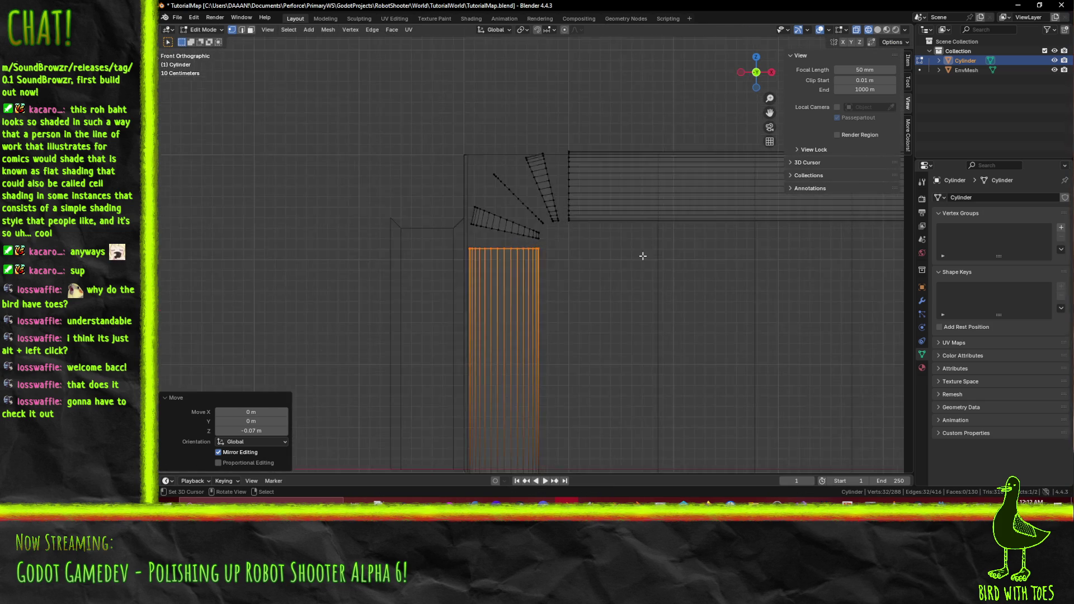
Nudge the downward section's edges a further 0.005 m down along Z, then clear the selection.
key("g")
key("z")
left_click(737, 264)
scroll(703, 230, "down", 6)
left_click(685, 242)
left_click_drag(505, 237, 577, 286)
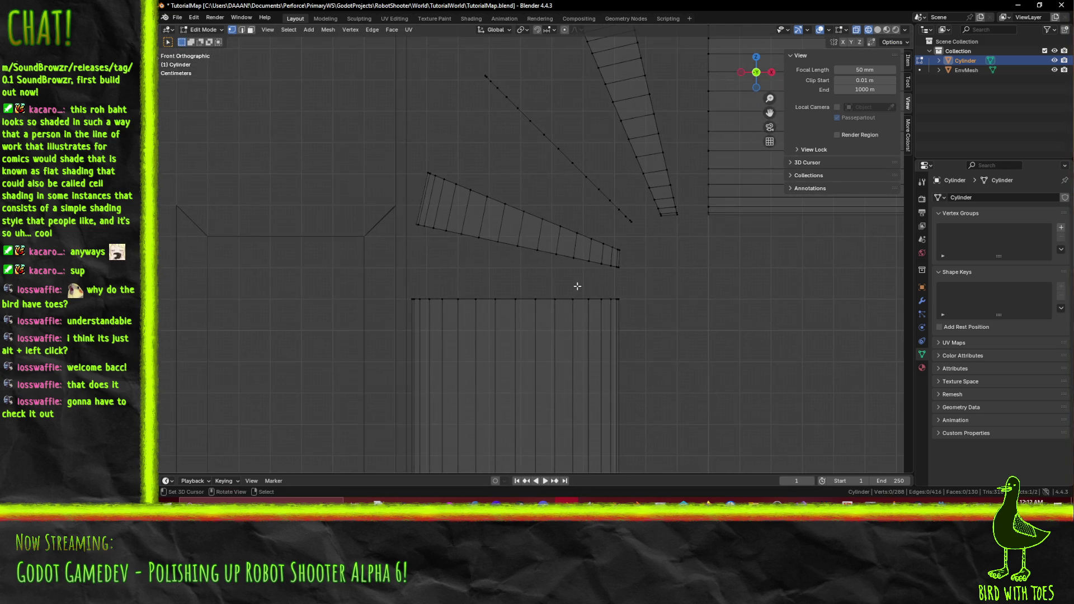
Extrude the bend's diagonal edge into a new wedge and rotate it -10°.
scroll(576, 288, "up", 2)
left_click_drag(512, 343, 562, 350)
scroll(590, 351, "up", 3)
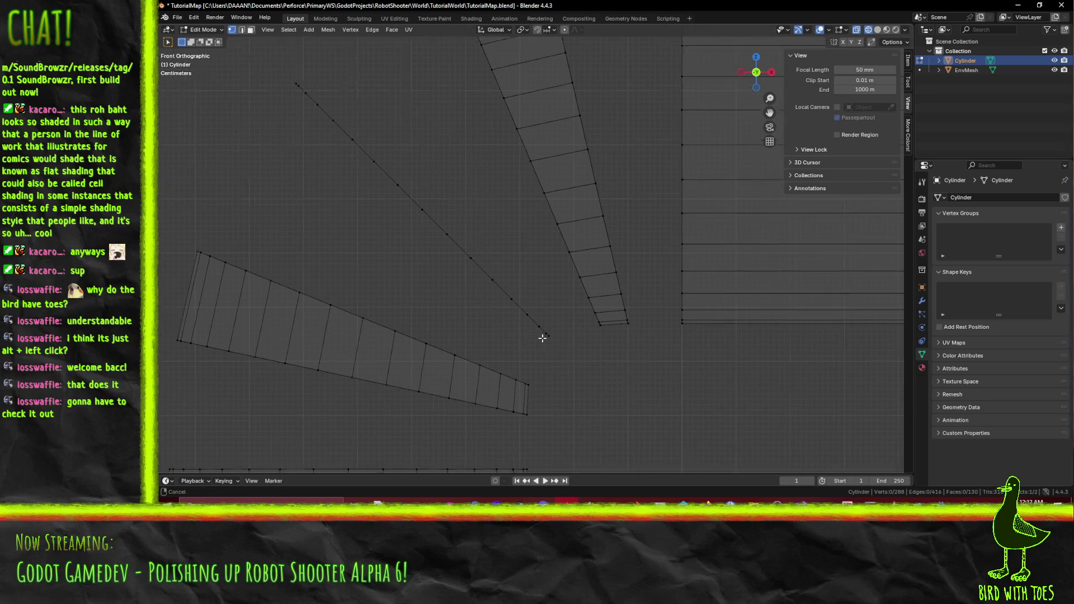
mouse_move(280, 76)
left_mouse_down()
mouse_move(475, 251)
mouse_move(574, 361)
left_mouse_up()
scroll(574, 361, "up", 1)
key("e")
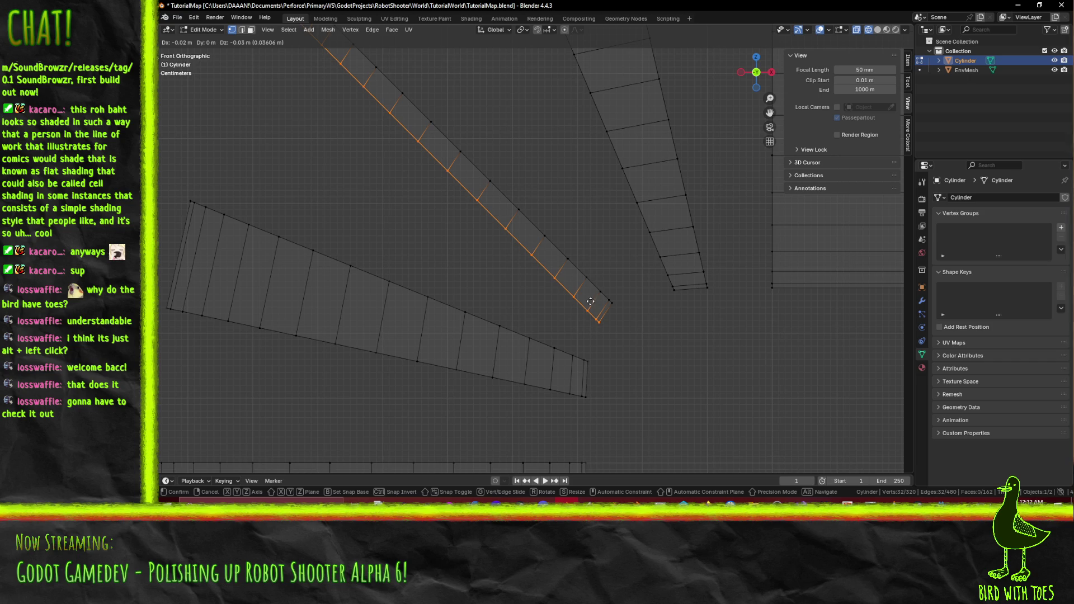
left_click(584, 300)
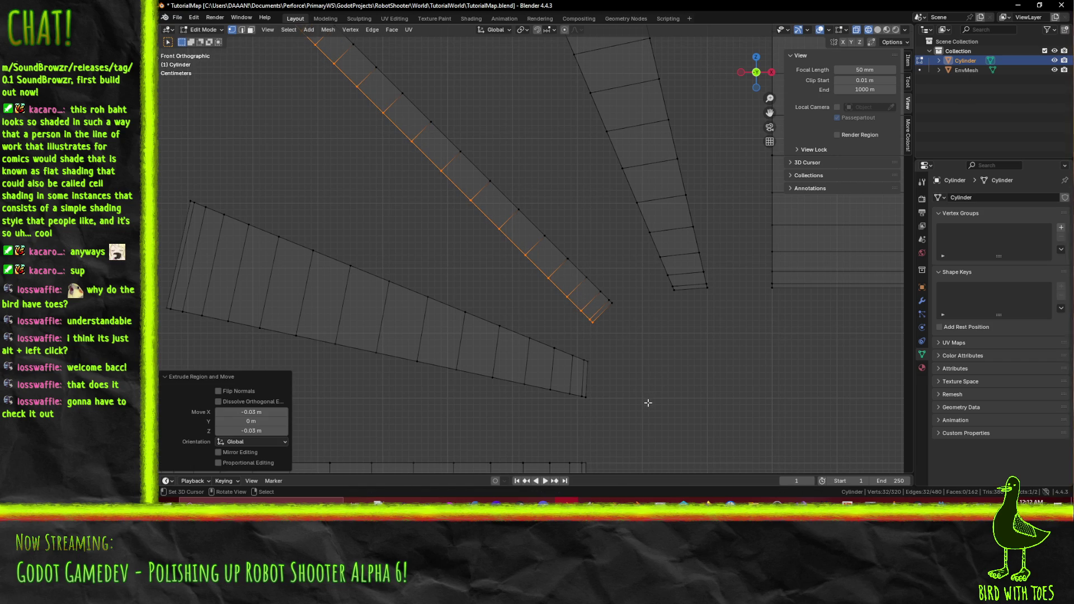
key("r")
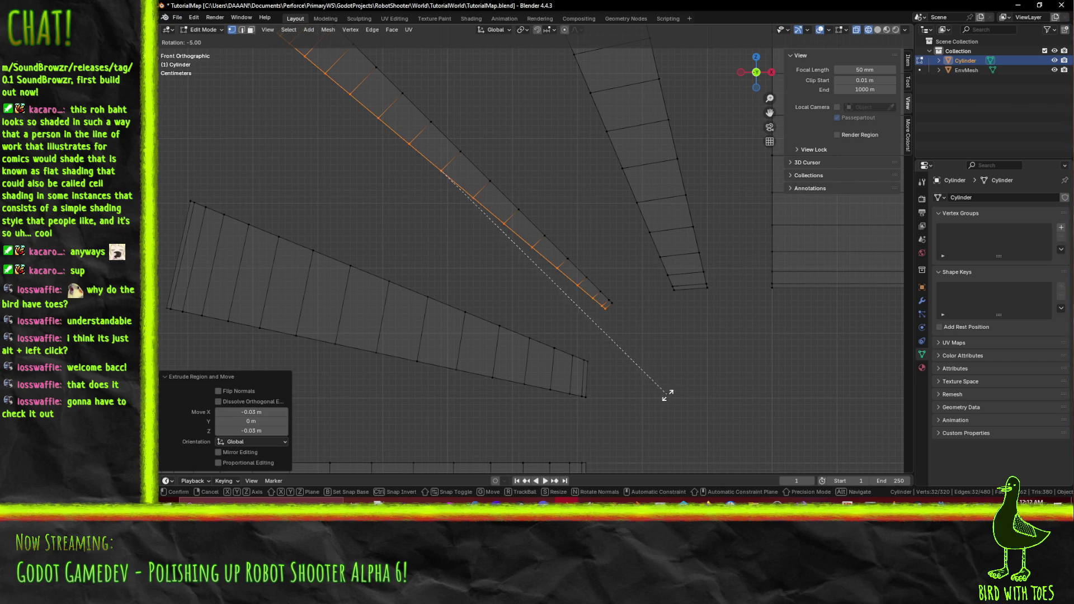
left_click(684, 376)
Position the new rotated edge at the bend and clear the selection.
scroll(602, 330, "down", 2)
scroll(603, 329, "up", 3)
key("g")
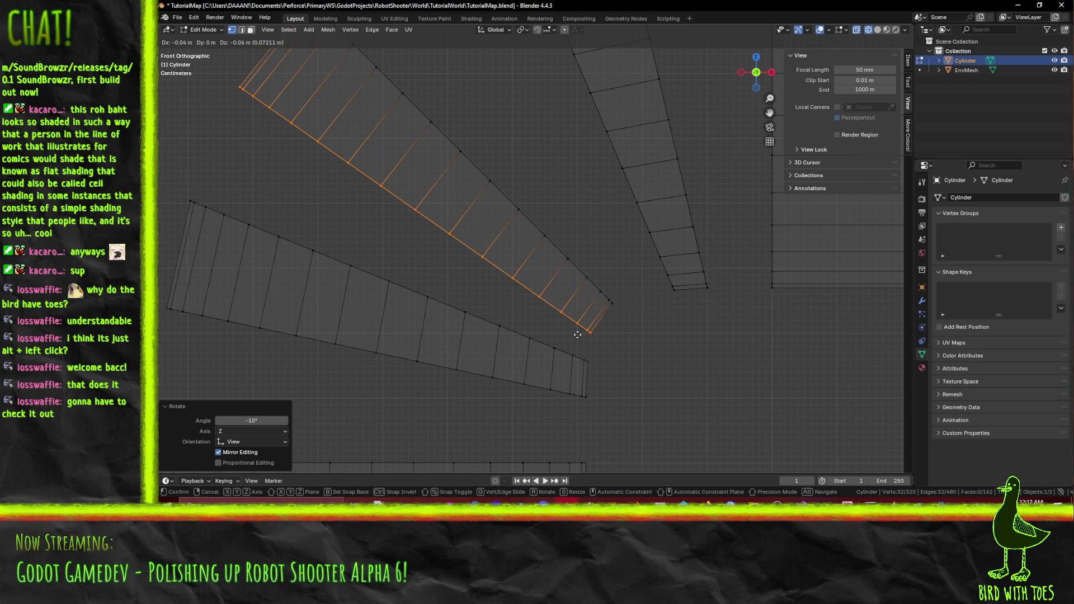
left_click(576, 333)
scroll(615, 336, "down", 4)
left_click(638, 336)
Shift the upper slanted strip and horizontal pipe together to meet the new wedge.
scroll(621, 321, "down", 1)
scroll(570, 235, "up", 1)
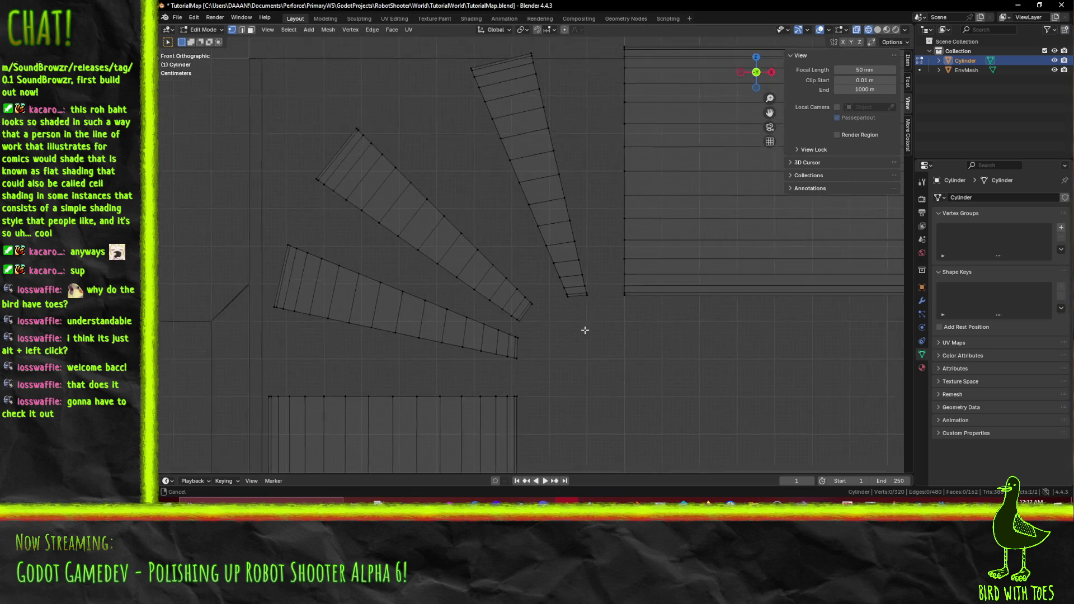
key("b")
mouse_move(387, 70)
left_mouse_down()
mouse_move(464, 119)
mouse_move(475, 187)
mouse_move(468, 233)
mouse_move(492, 268)
mouse_move(480, 303)
mouse_move(532, 367)
left_mouse_up()
key("b")
key("b")
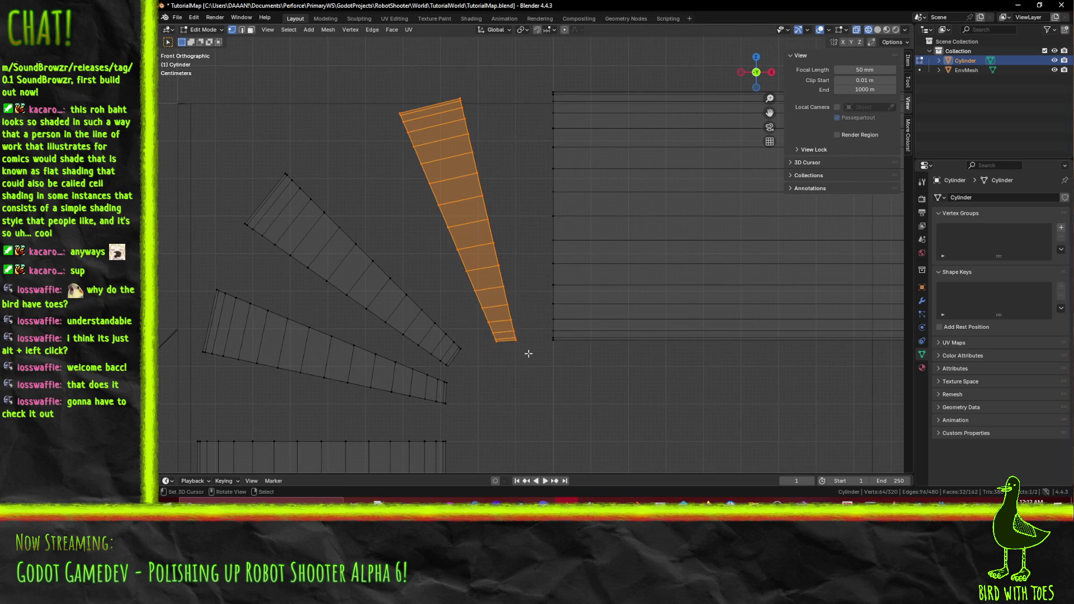
key("ctrl+l")
key("g")
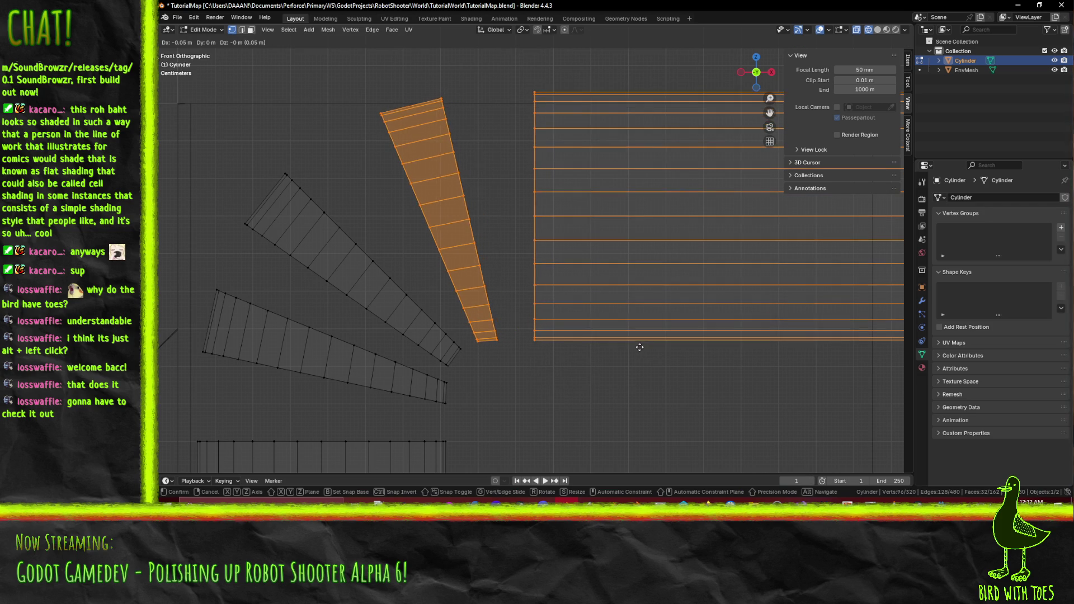
left_click(646, 350)
key("alt+a")
mouse_move(263, 163)
left_mouse_down()
mouse_move(358, 238)
mouse_move(465, 351)
left_mouse_up()
Extrude the strip's top edge, rotate it 10°, and place the new wedge.
key("b")
key("b")
scroll(453, 335, "up", 5)
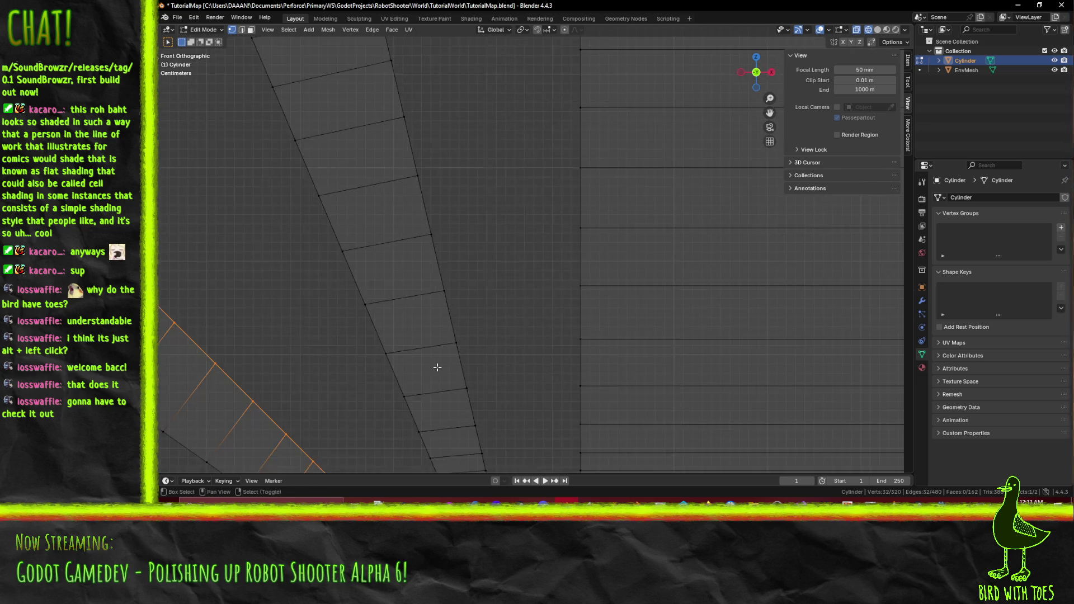
key("e")
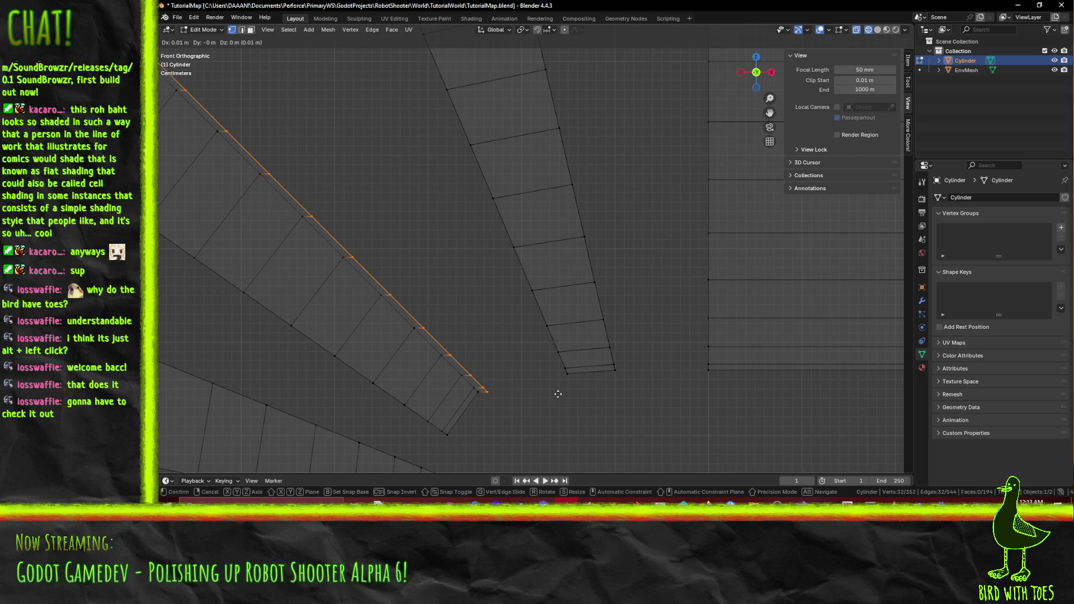
left_click(567, 380)
key("r")
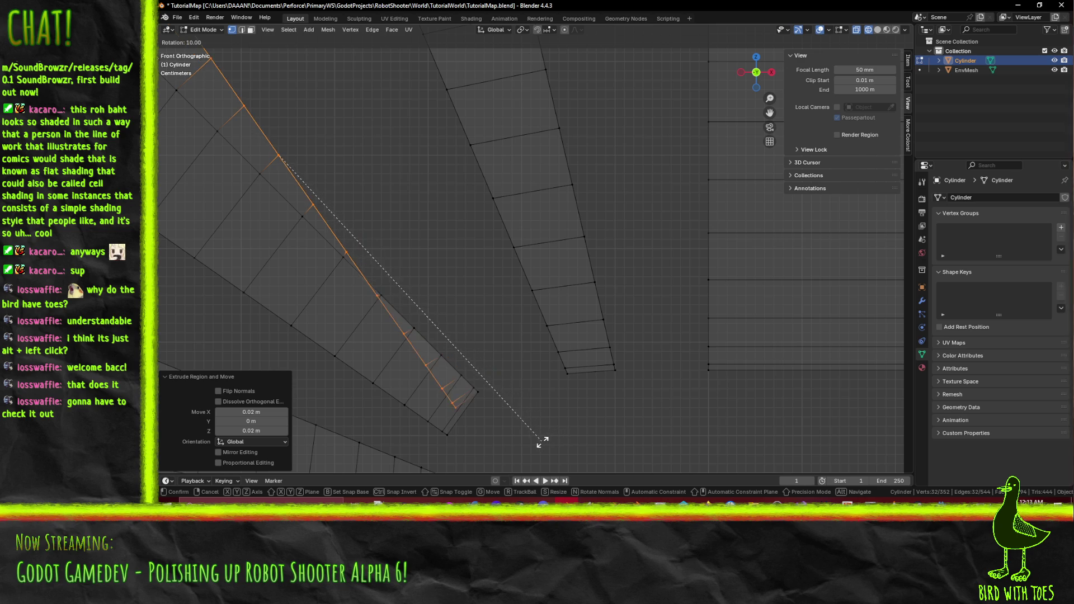
left_click(542, 442)
key("g")
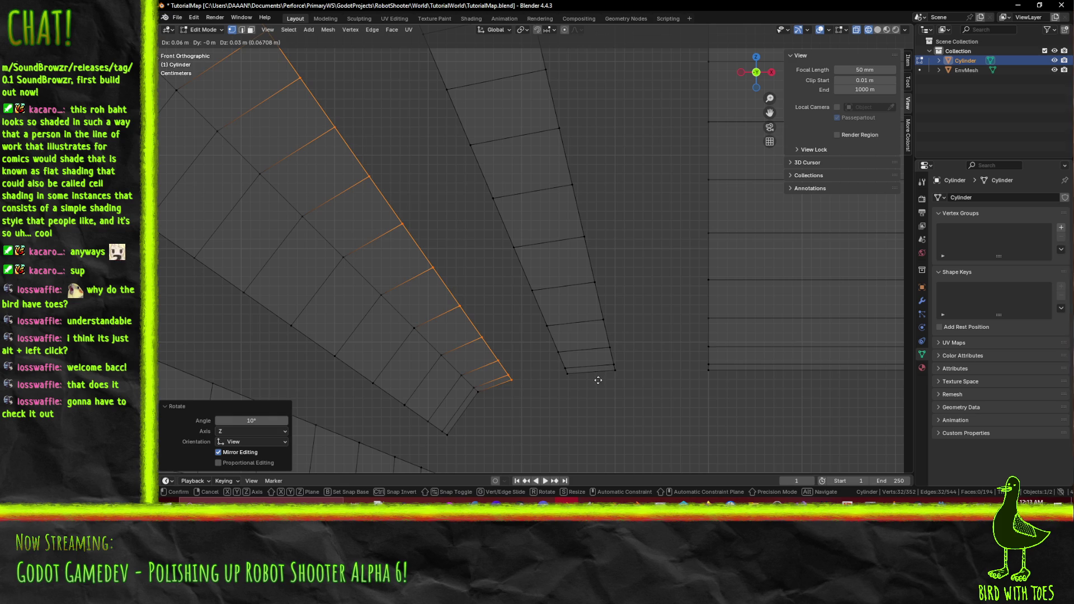
left_click(595, 378)
scroll(538, 400, "down", 1)
left_click(540, 377)
Shift the upper wedge strip -0.01 m in X and Z to close the gap.
scroll(522, 342, "up", 2)
scroll(521, 343, "down", 1)
key("b")
mouse_move(342, 84)
left_mouse_down()
mouse_move(461, 190)
mouse_move(497, 263)
mouse_move(540, 300)
mouse_move(576, 370)
mouse_move(582, 360)
left_mouse_up()
key("b")
key("b")
key("b")
scroll(582, 360, "up", 3)
scroll(585, 291, "down", 1)
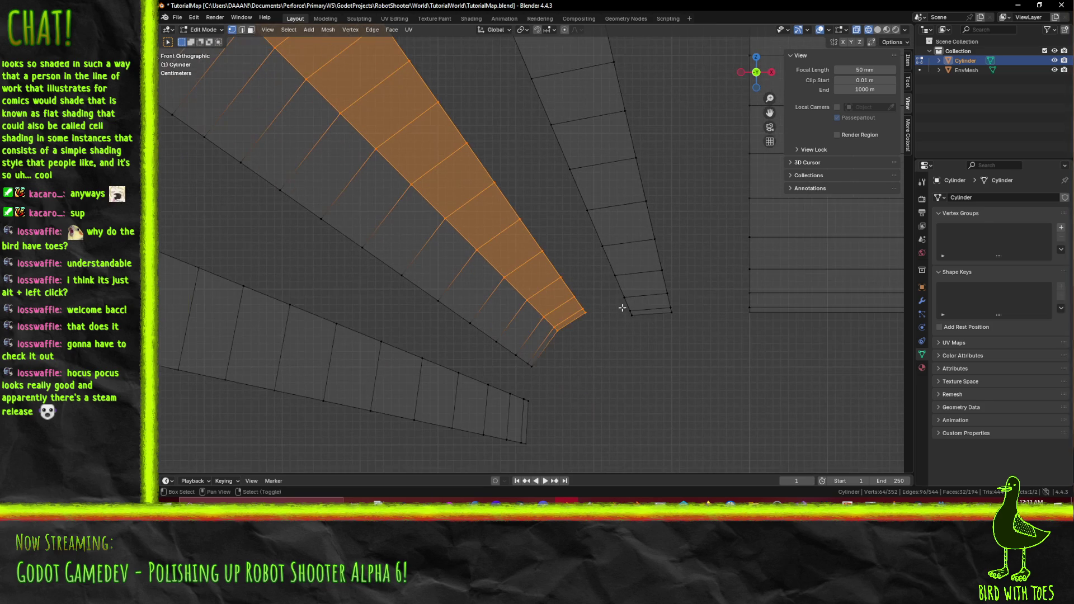
key("g")
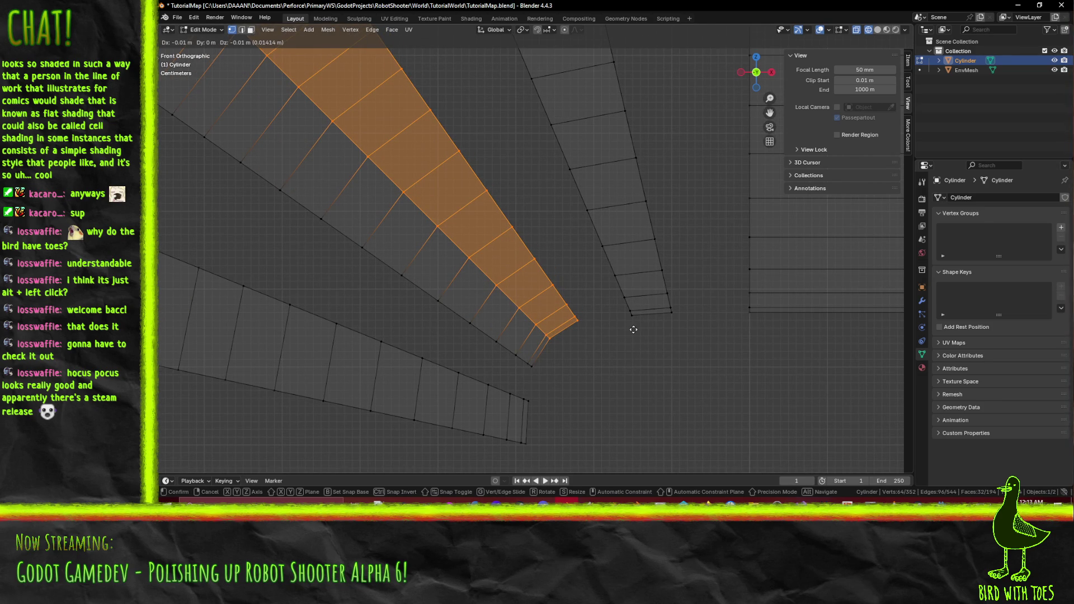
left_click(634, 329)
left_click(636, 331)
scroll(637, 333, "down", 5)
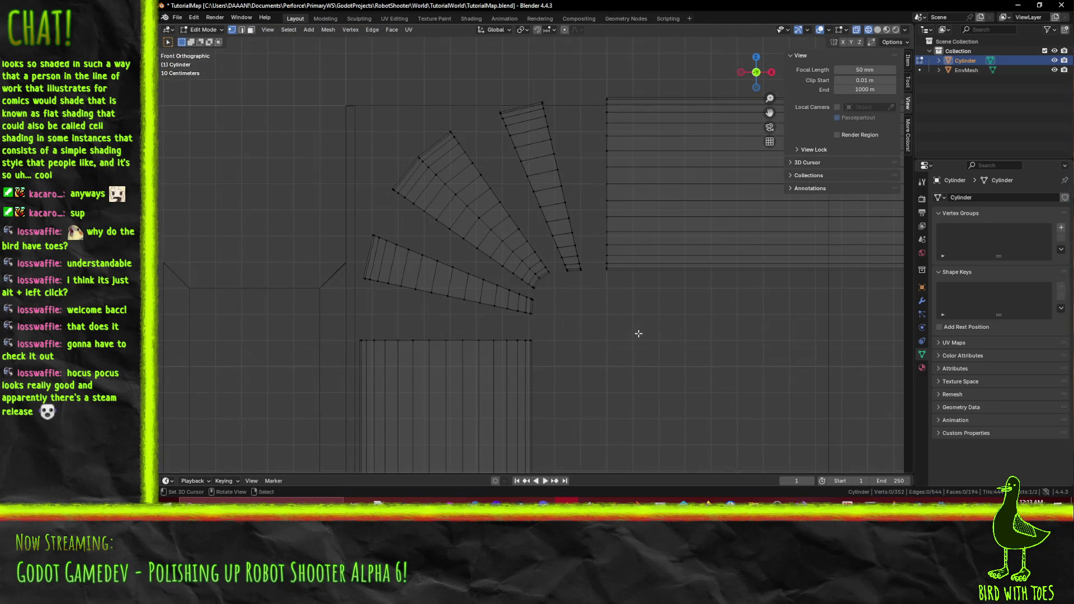
Switch the viewport to solid shading in a perspective view of the pipe.
mouse_move(568, 269)
left_mouse_down()
mouse_move(563, 291)
mouse_move(588, 301)
mouse_move(559, 305)
mouse_move(556, 322)
left_mouse_up()
key("z")
left_click(621, 294)
scroll(616, 297, "up", 4)
In edge select mode, fill the first faces across the gap at the joint.
left_click(241, 30)
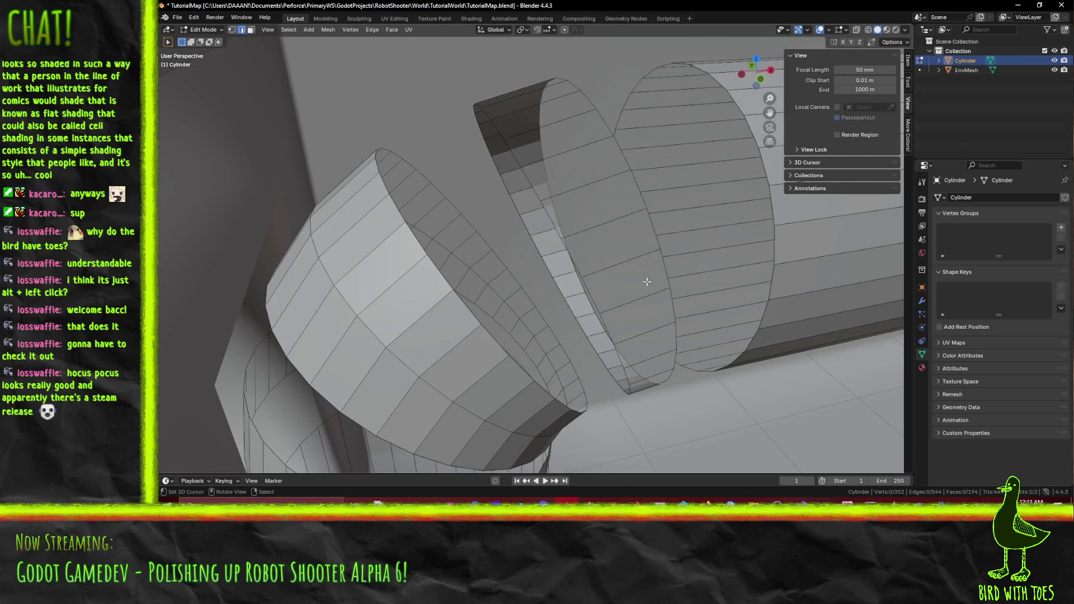
left_click(532, 248, "shift")
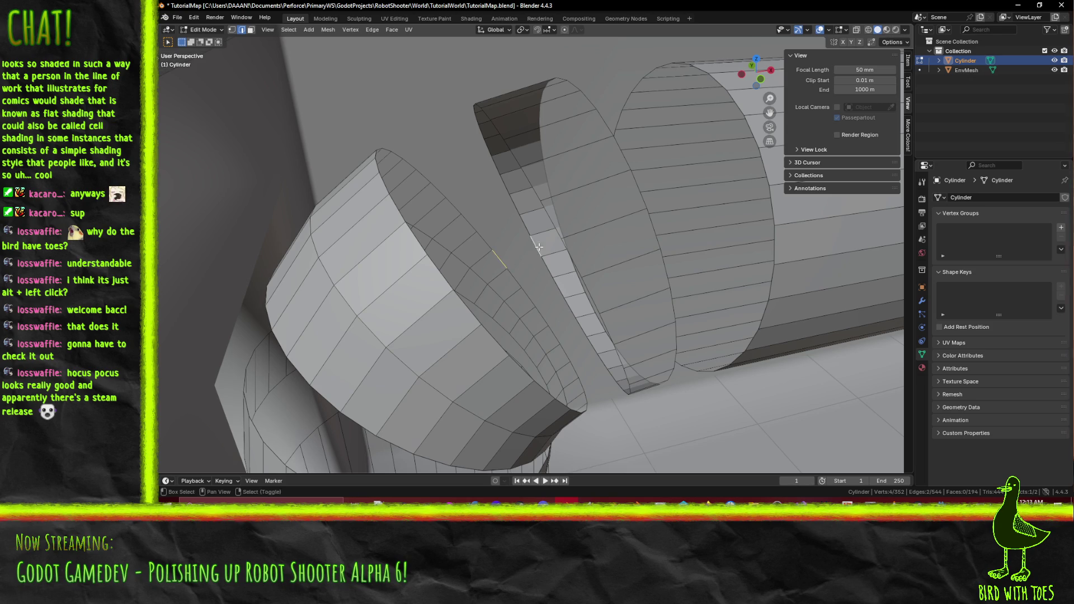
left_click_drag(515, 259, 556, 299)
key("f")
key("f")
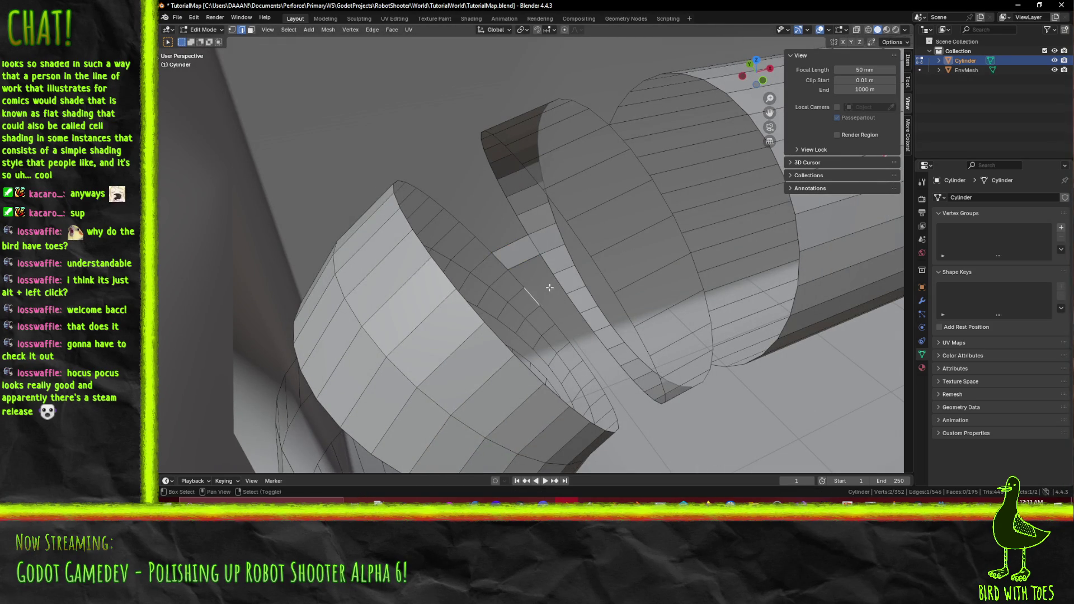
key("f")
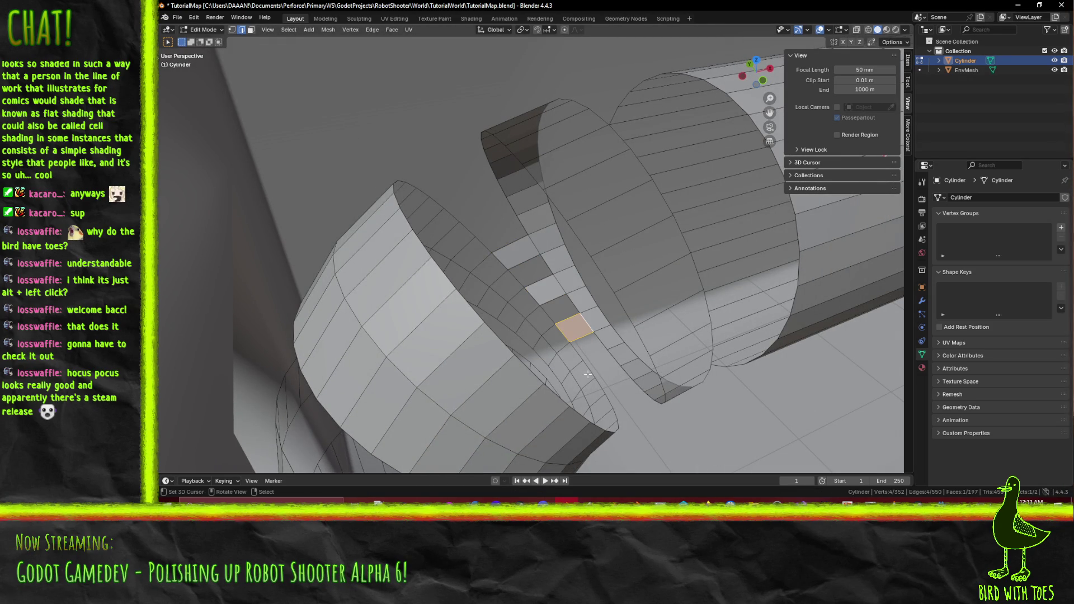
key("f")
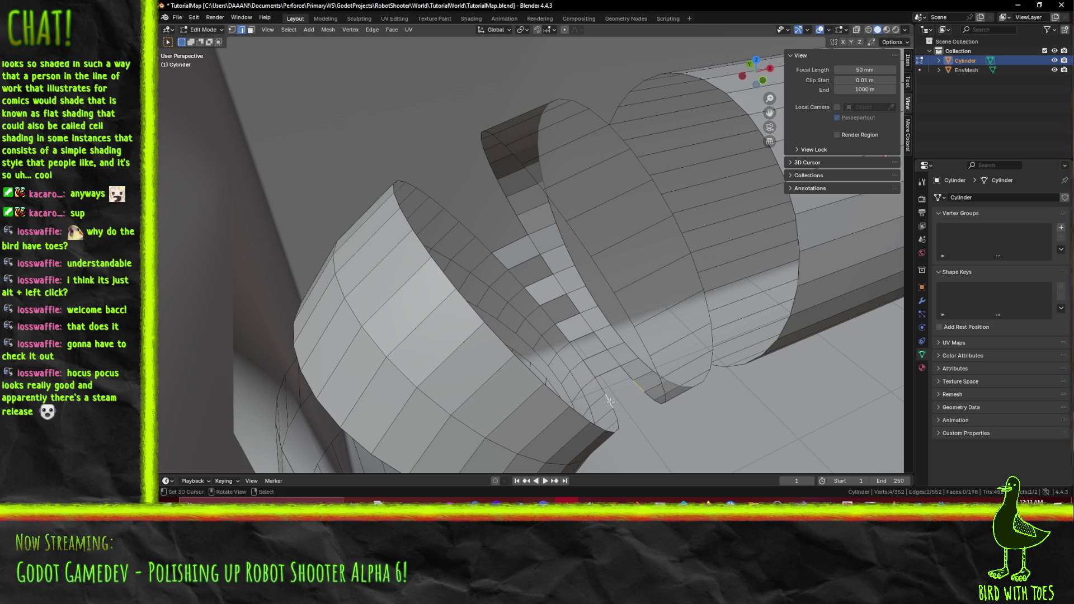
Fill further faces along the gap from its bordering edges.
left_click(465, 230)
key("f")
key("f")
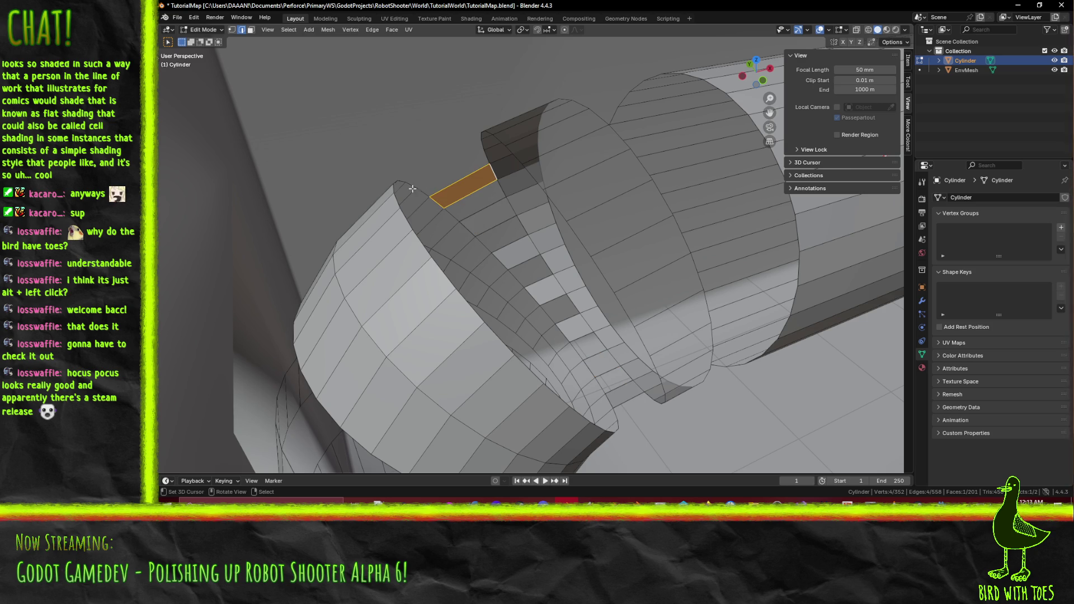
left_click(412, 190)
key("f")
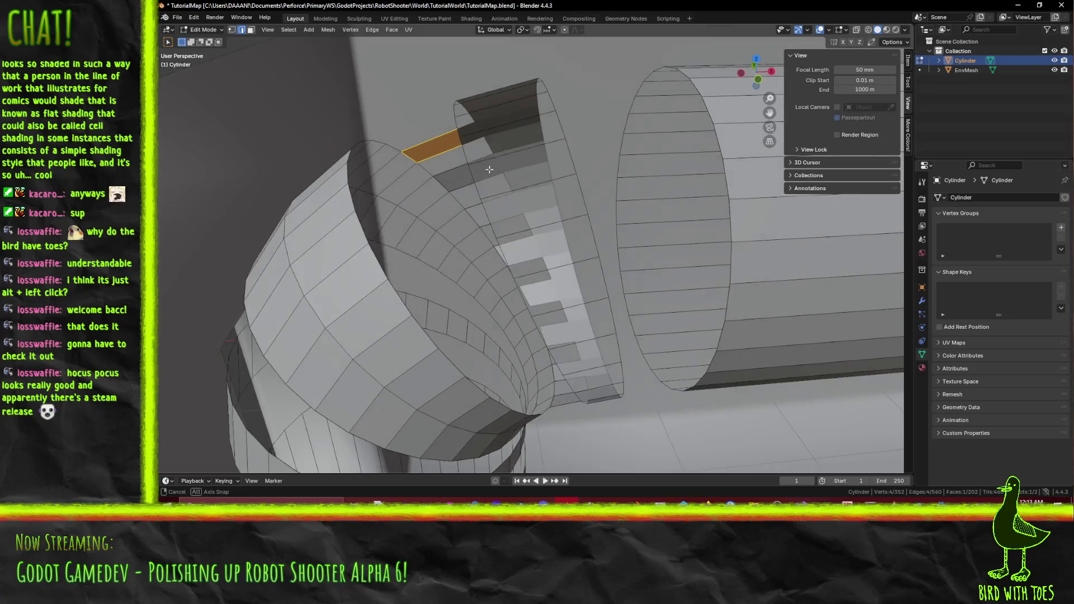
left_click(385, 137)
mouse_move(391, 138)
left_mouse_down()
mouse_move(551, 168)
mouse_move(479, 109)
mouse_move(523, 173)
left_mouse_up()
left_click(533, 197, "shift")
key("f")
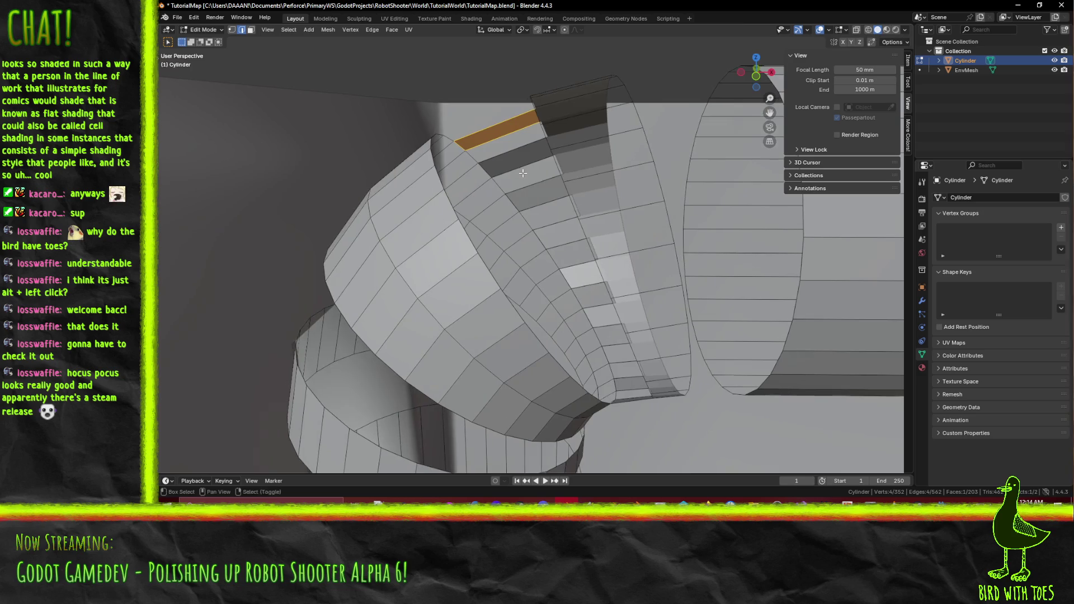
Bridge more opposite edge pairs around the cylinder with new faces.
mouse_move(435, 143)
left_mouse_down()
mouse_move(438, 156)
mouse_move(574, 213)
mouse_move(547, 233)
mouse_move(583, 252)
left_mouse_up()
left_click(441, 161)
left_click(579, 202, "shift")
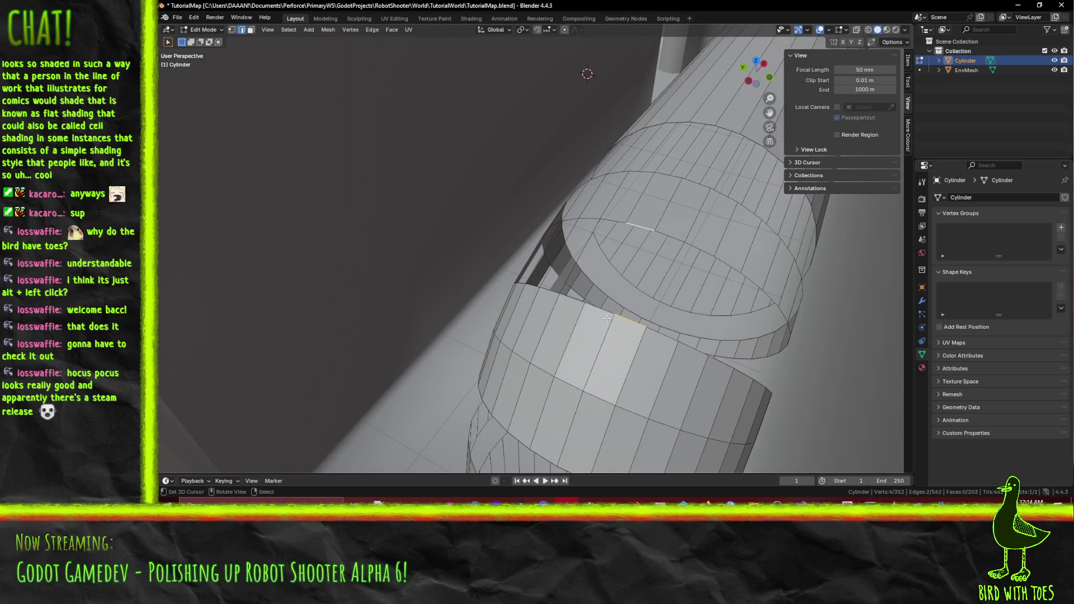
key("f")
mouse_move(607, 316)
left_mouse_down()
mouse_move(497, 286)
mouse_move(661, 279)
mouse_move(624, 248)
left_mouse_up()
left_click(624, 248)
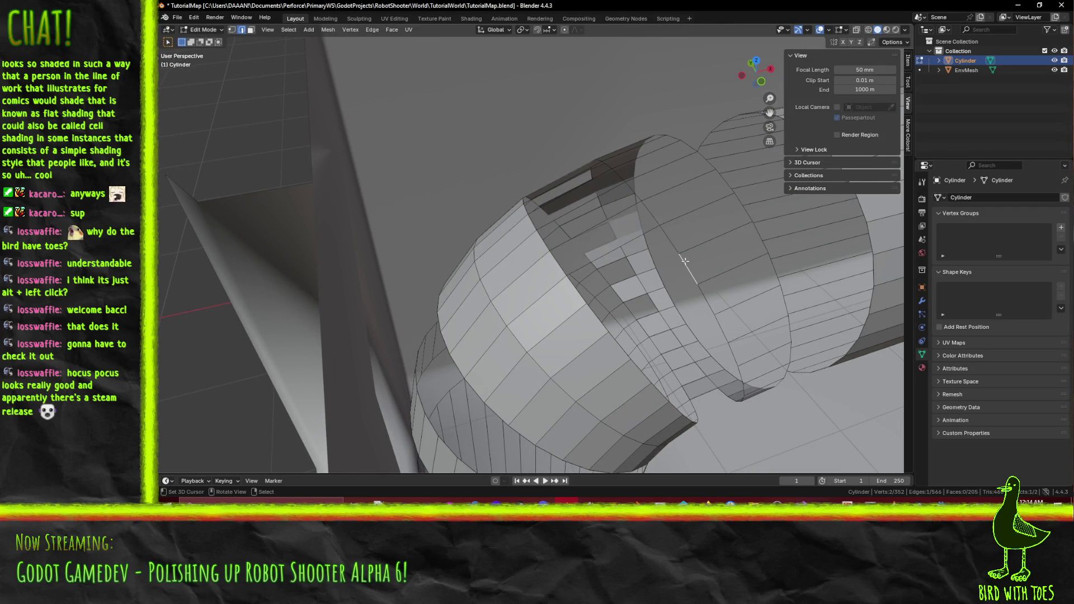
key("f")
left_click(632, 368)
key("f")
Patch the remaining joint gaps with faces, bringing the mesh to 215 faces.
mouse_move(710, 328)
left_mouse_down()
mouse_move(537, 260)
mouse_move(556, 241)
left_mouse_up()
key("f")
left_click(535, 229)
key("f")
left_click_drag(563, 279, 588, 235)
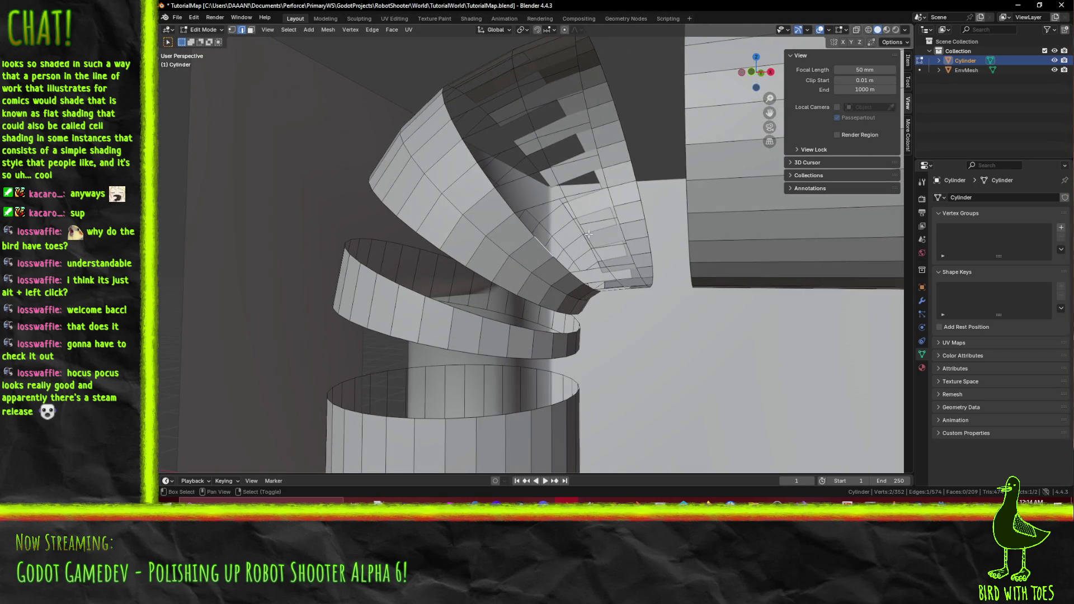
mouse_move(637, 265)
left_mouse_down()
mouse_move(635, 284)
mouse_move(578, 265)
left_mouse_up()
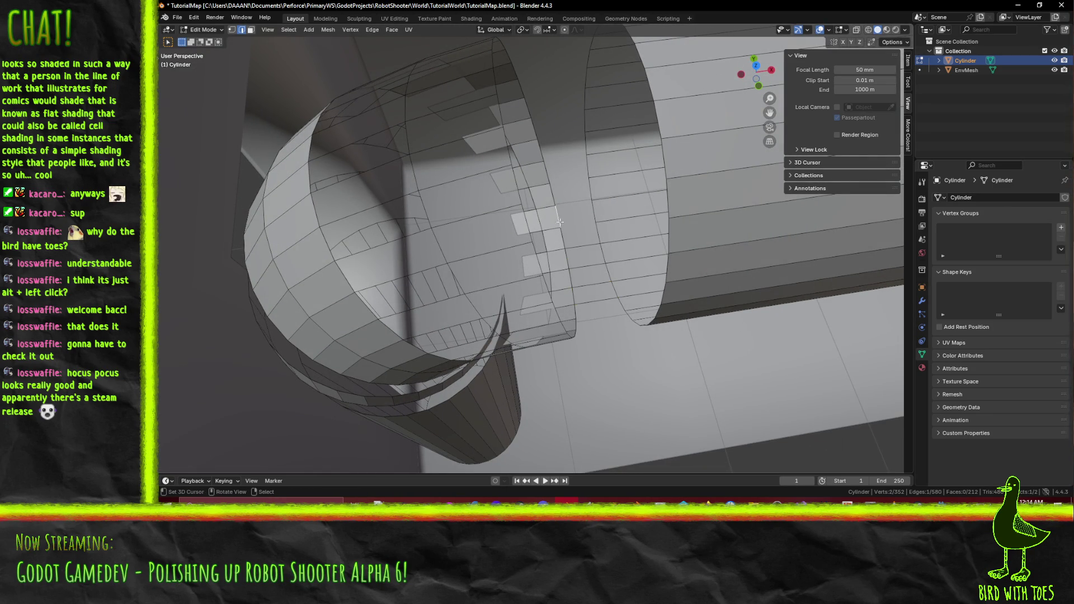
left_click(578, 166, "shift")
left_click(593, 128, "shift")
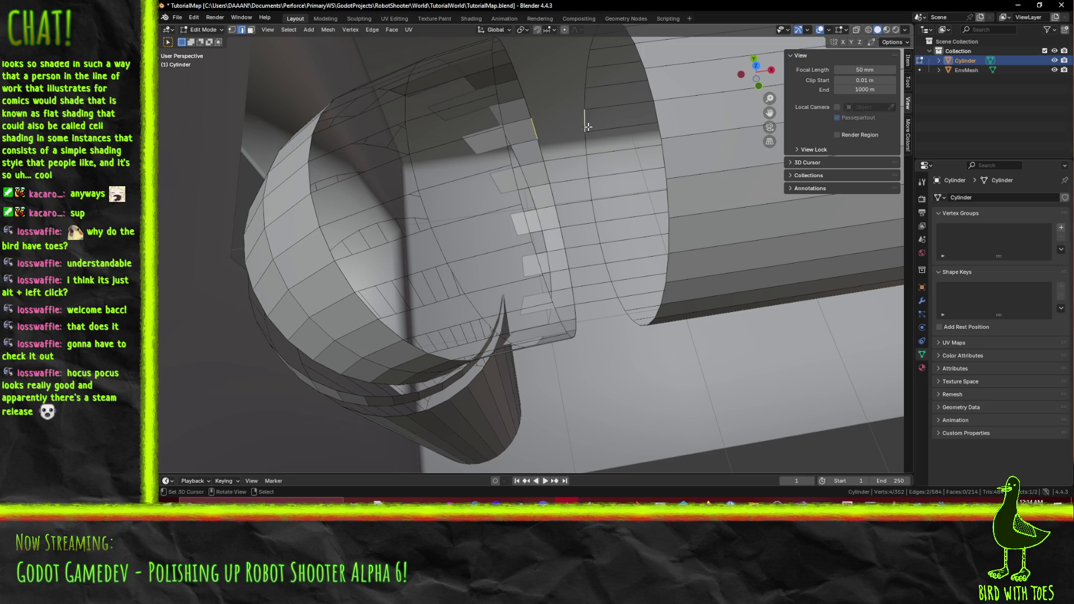
key("f")
key("KP_Decimal")
Switch the viewport to Solid shading and recalculate the whole pipe's normals to face outward.
key("z")
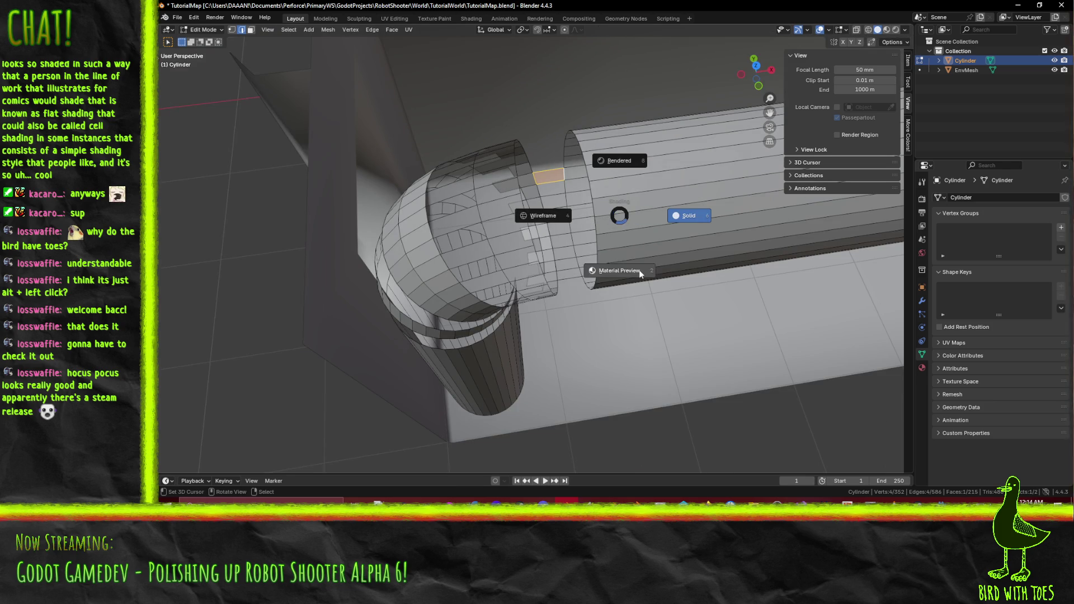
left_click(627, 250)
mouse_move(626, 249)
left_mouse_down()
mouse_move(690, 257)
mouse_move(755, 218)
mouse_move(810, 118)
mouse_move(567, 199)
left_mouse_up()
key("z")
left_click(729, 268)
key("a")
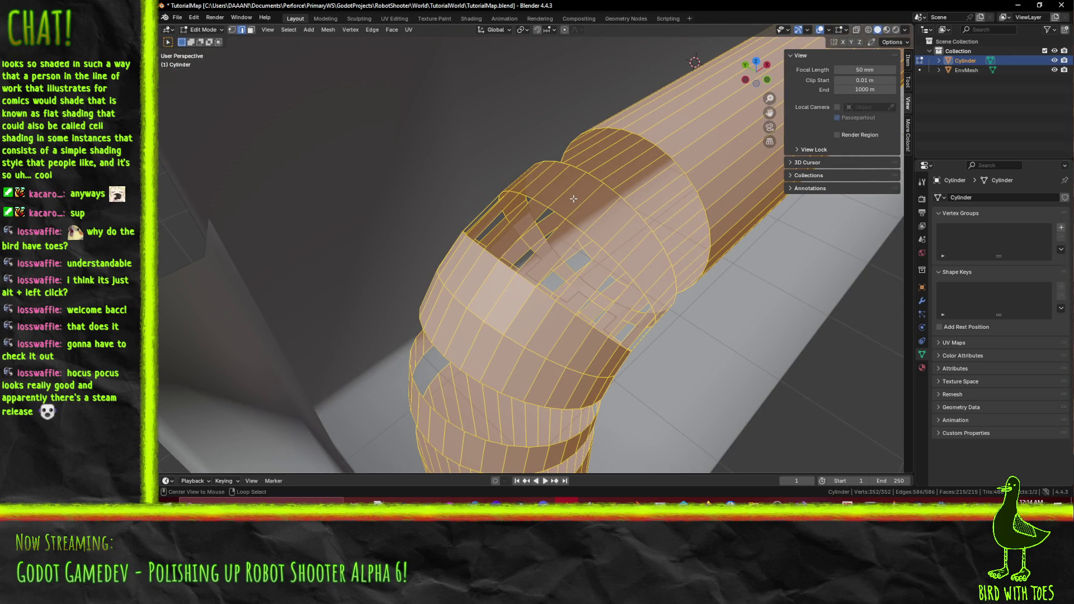
key("alt+n")
left_click(573, 198)
Fill the first gaps between the bend and the straight section's rim with faces.
key("alt+a")
left_click_drag(573, 198, 618, 252)
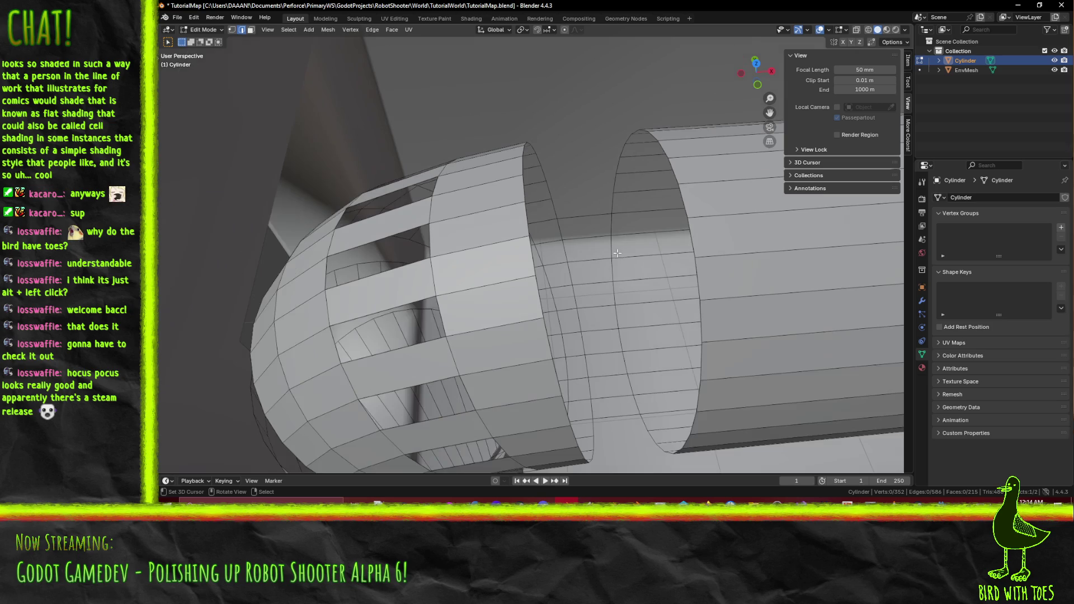
key("f")
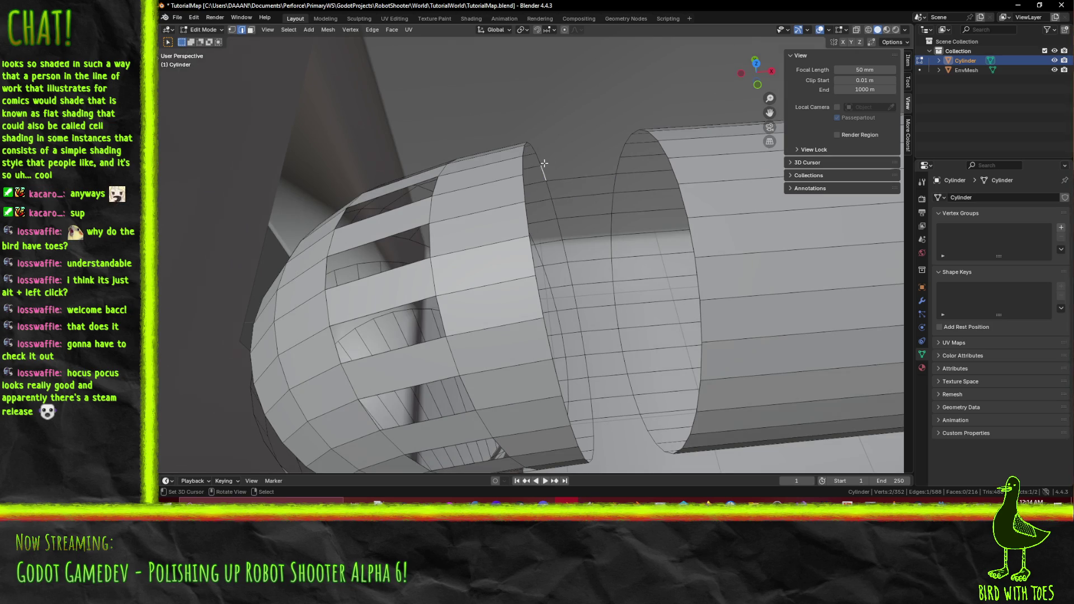
key("f")
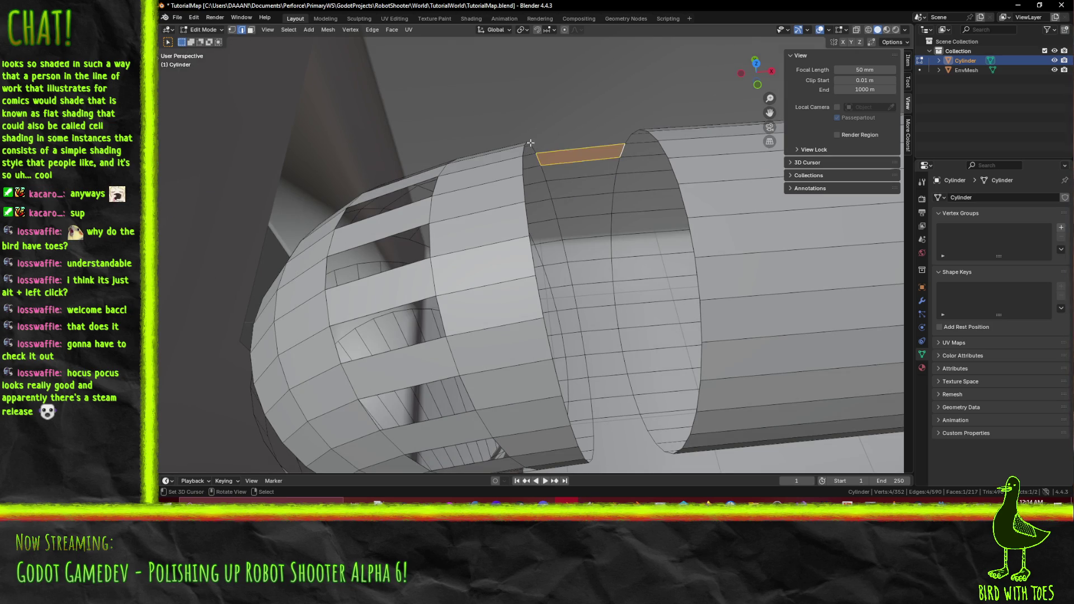
left_click_drag(585, 160, 498, 330)
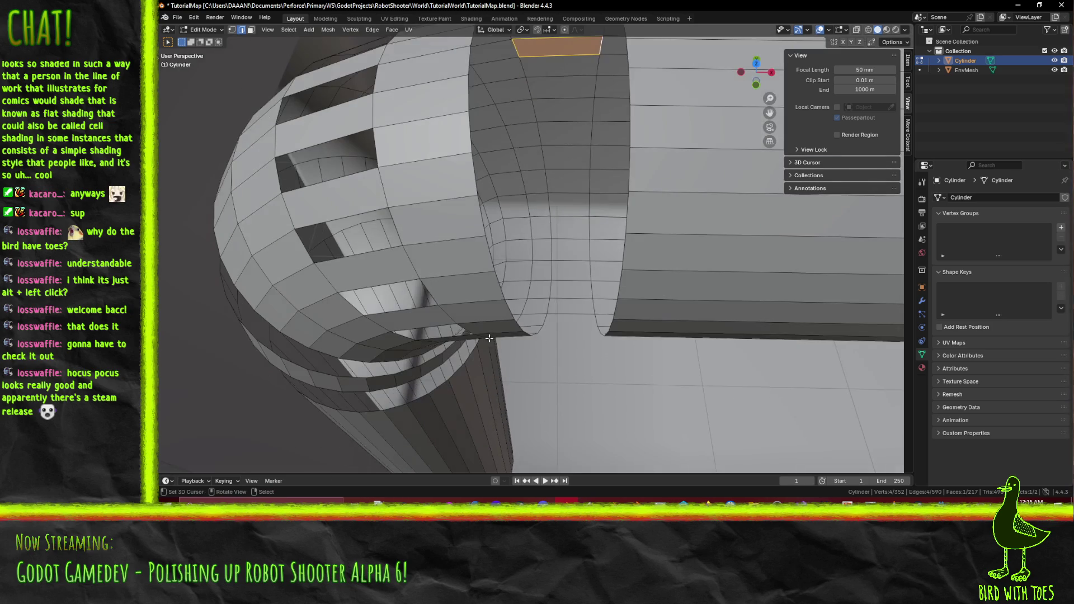
left_click(509, 318)
key("f")
left_click(491, 253)
left_click(624, 252, "shift")
key("f")
left_click(628, 168)
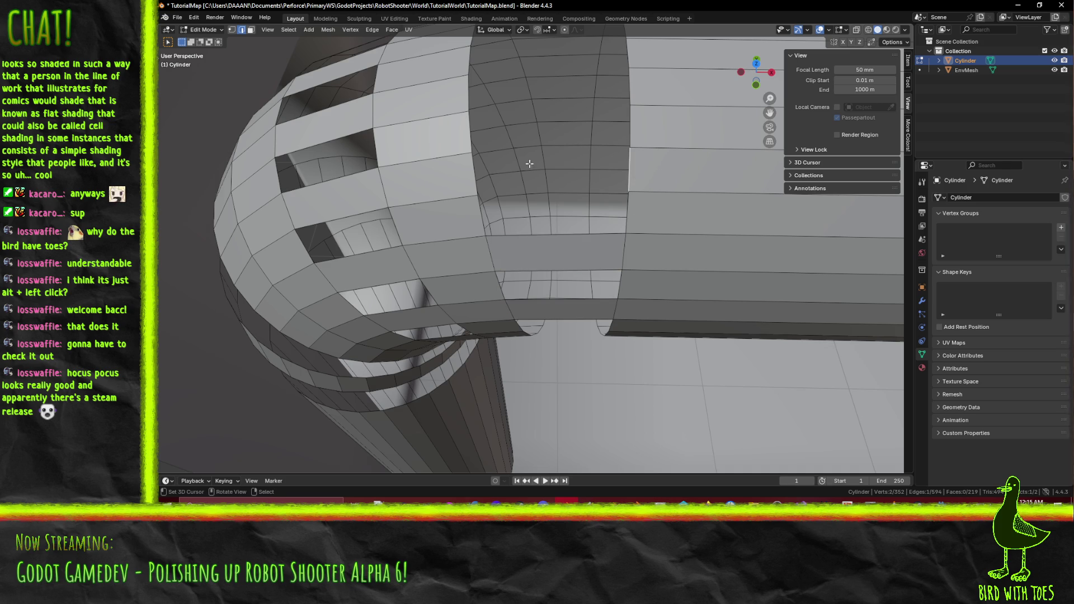
left_click(630, 174, "shift")
key("f")
Fill the remaining top and inner-rim gaps at the joint, bringing the mesh to 227 faces.
left_click(639, 105)
left_click(450, 101, "shift")
left_click(647, 93, "shift")
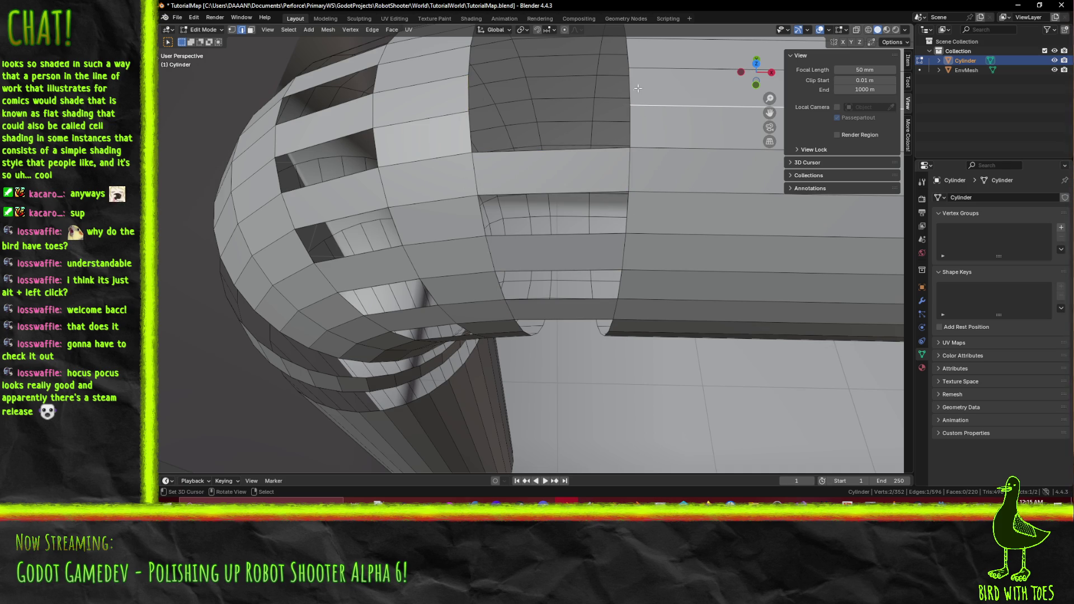
key("f")
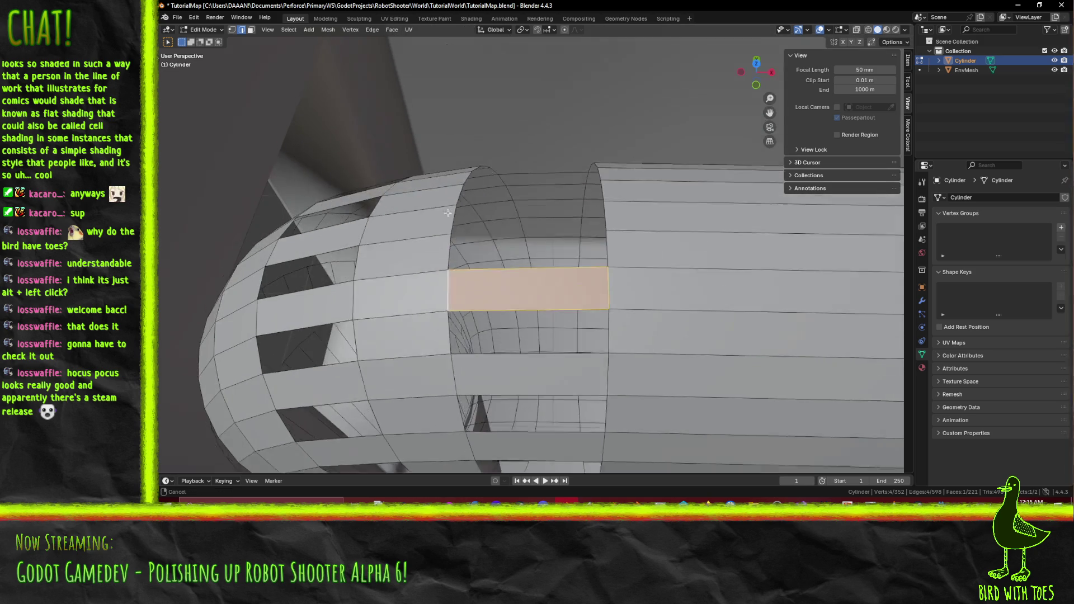
left_click(547, 245)
left_click(604, 237, "shift")
key("f")
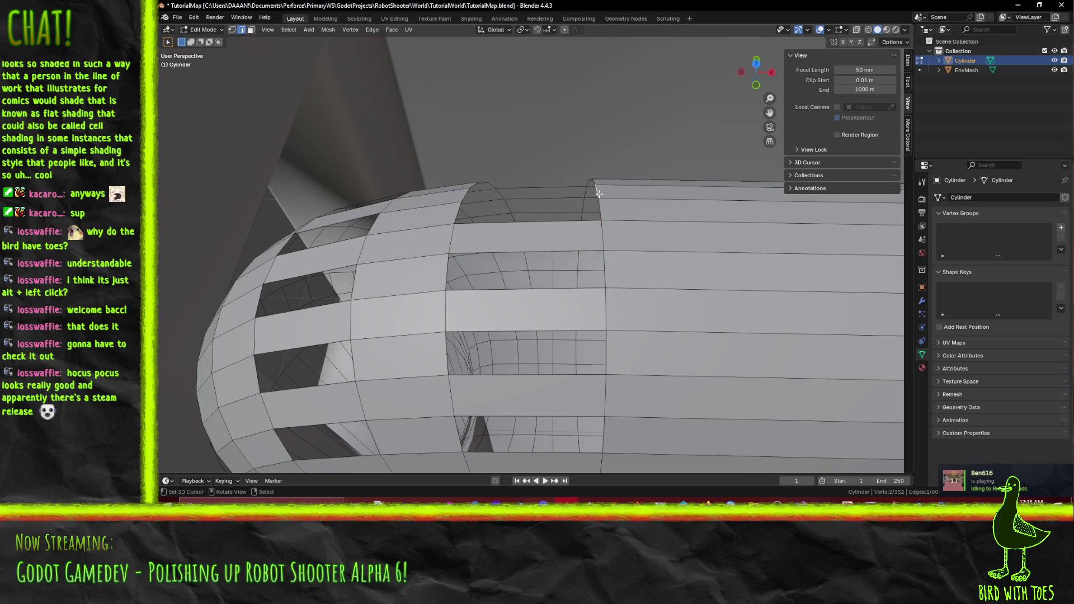
left_click(460, 195, "shift")
key("f")
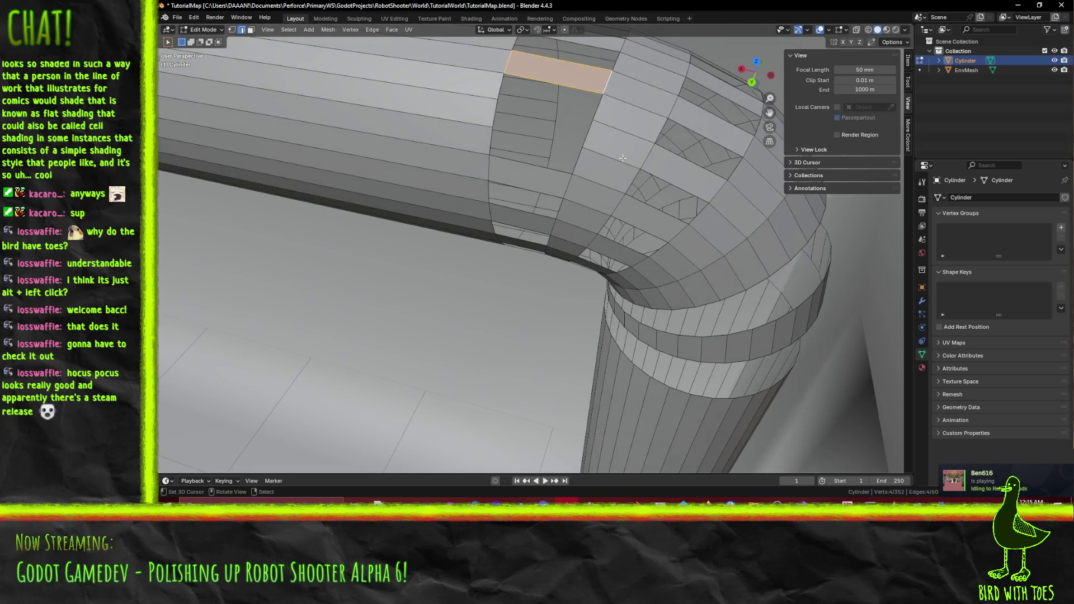
left_click(495, 136)
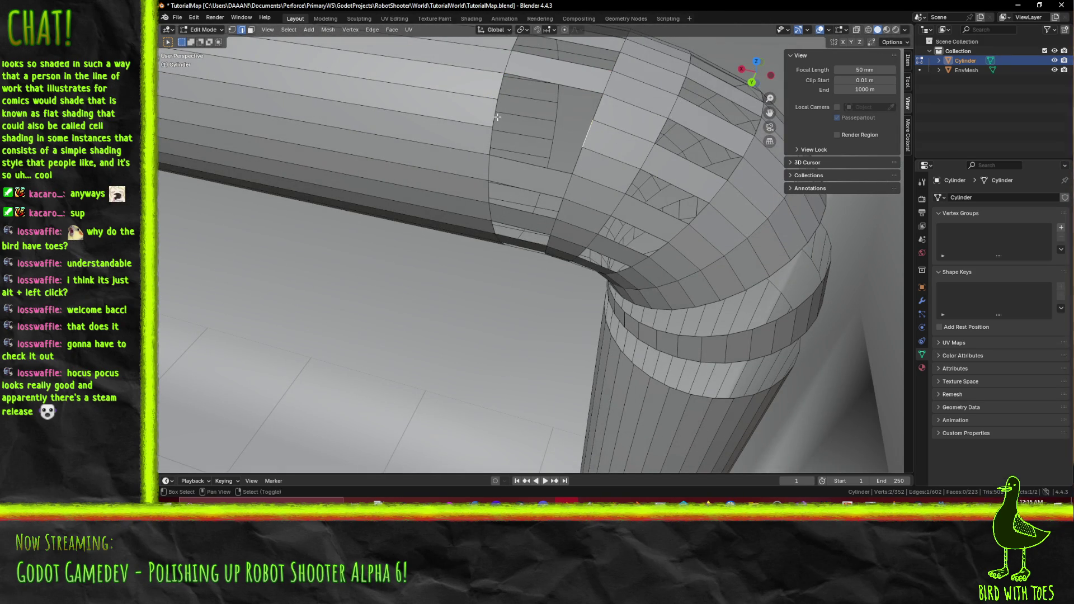
key("f")
key("f")
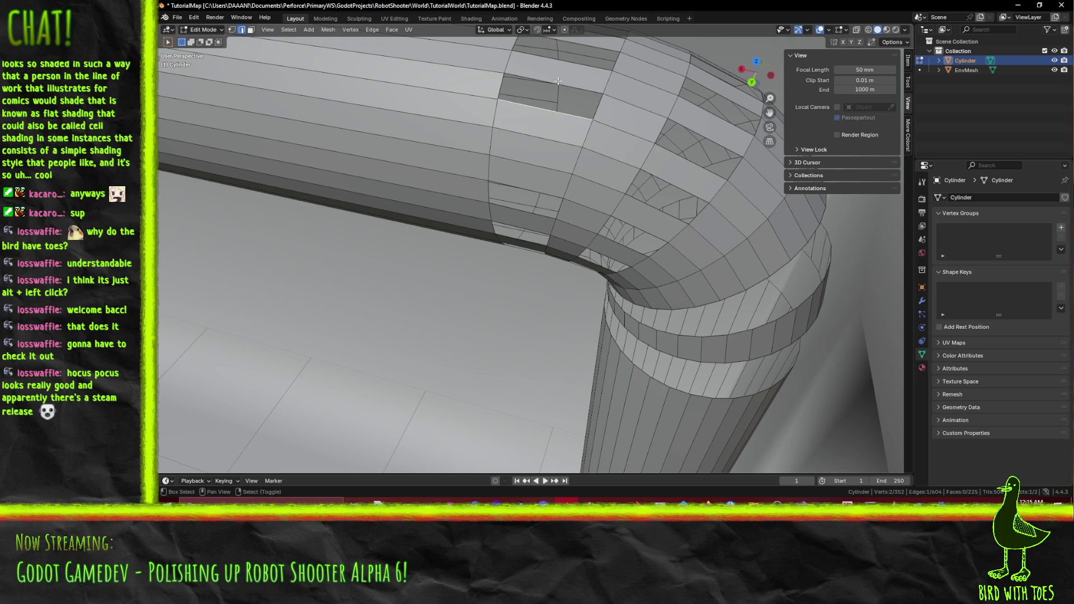
key("f")
key("f")
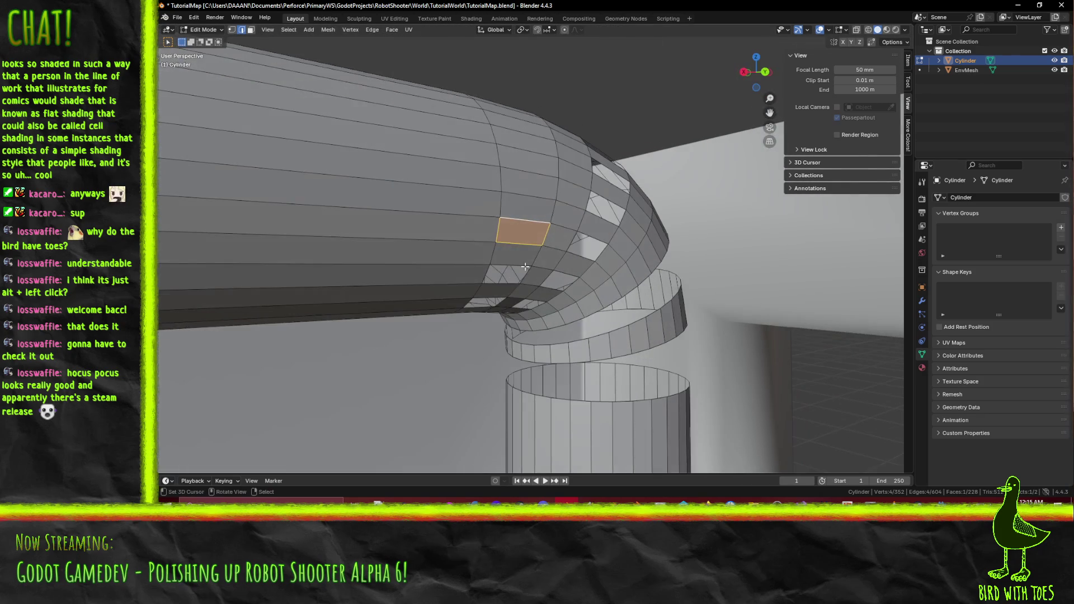
Fill the first holes in the bend's tube surface with faces between rim edge pairs.
left_click(505, 288, "alt")
key("f")
key("f")
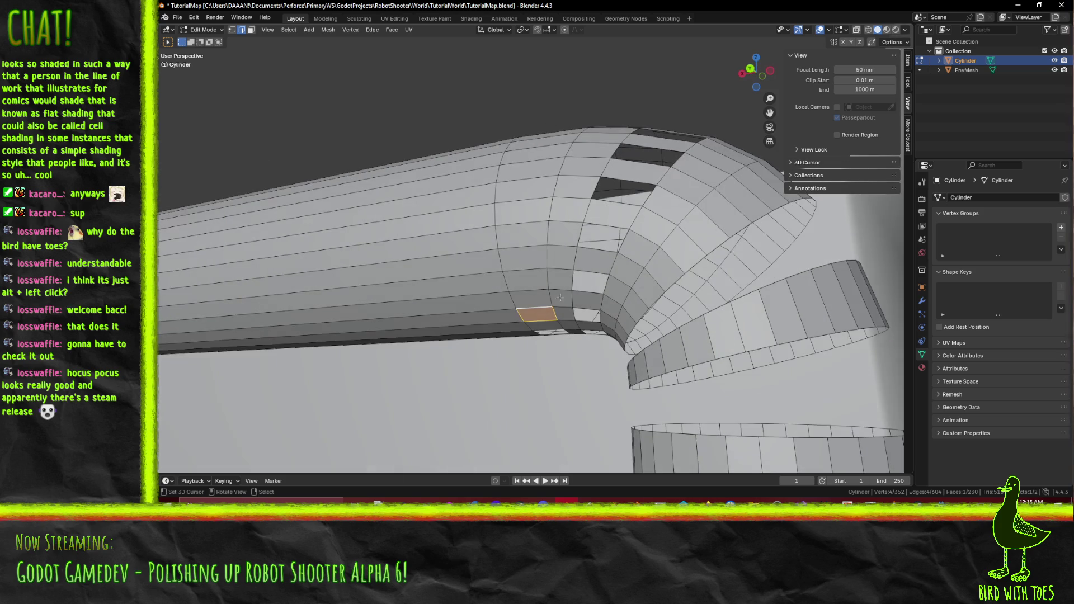
left_click(584, 314, "alt")
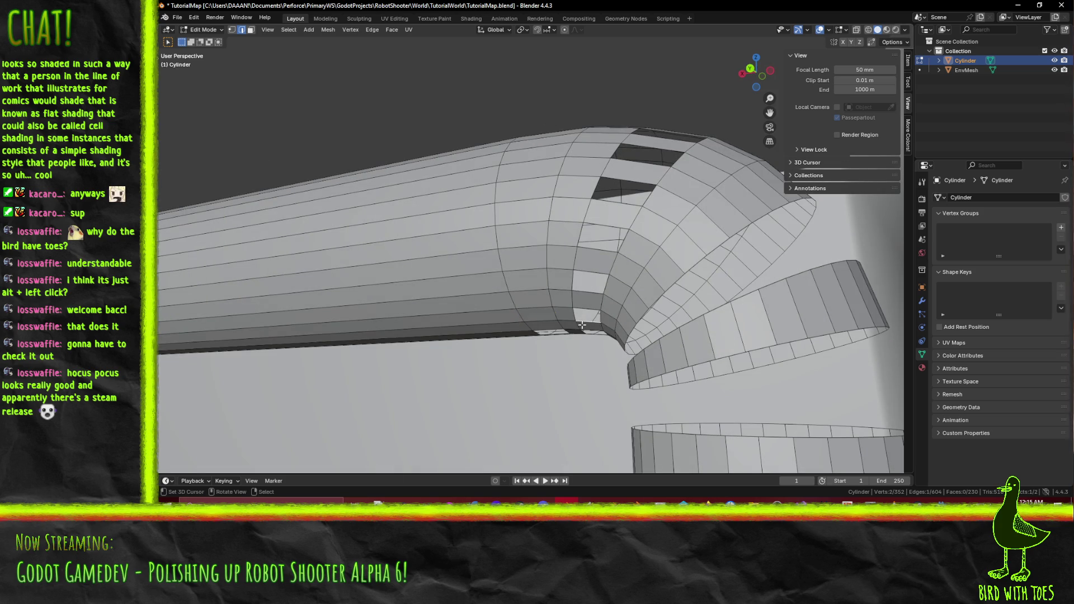
key("f")
key("f")
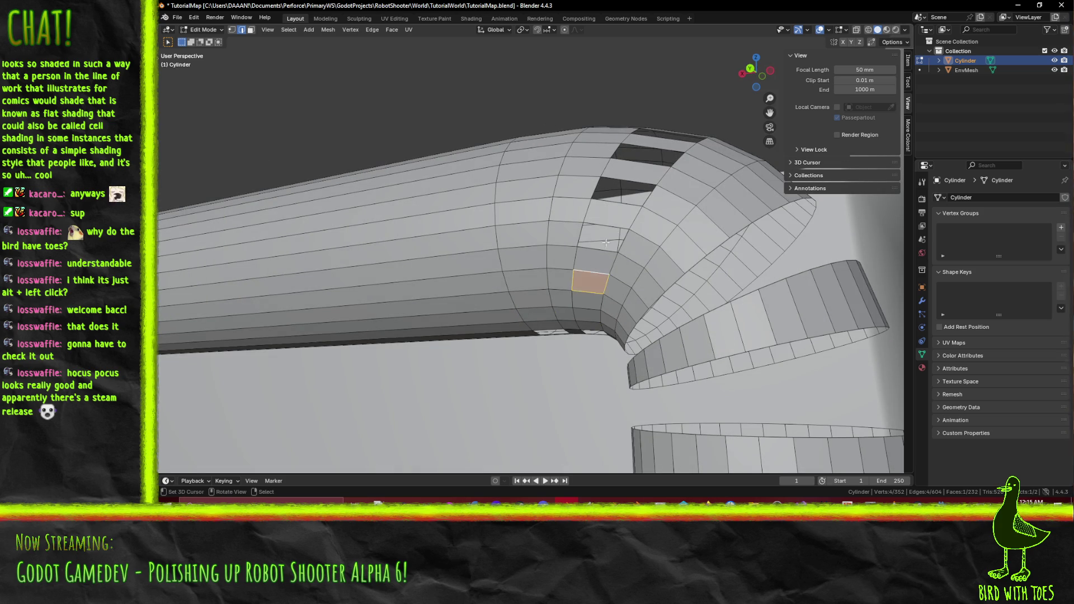
key("f")
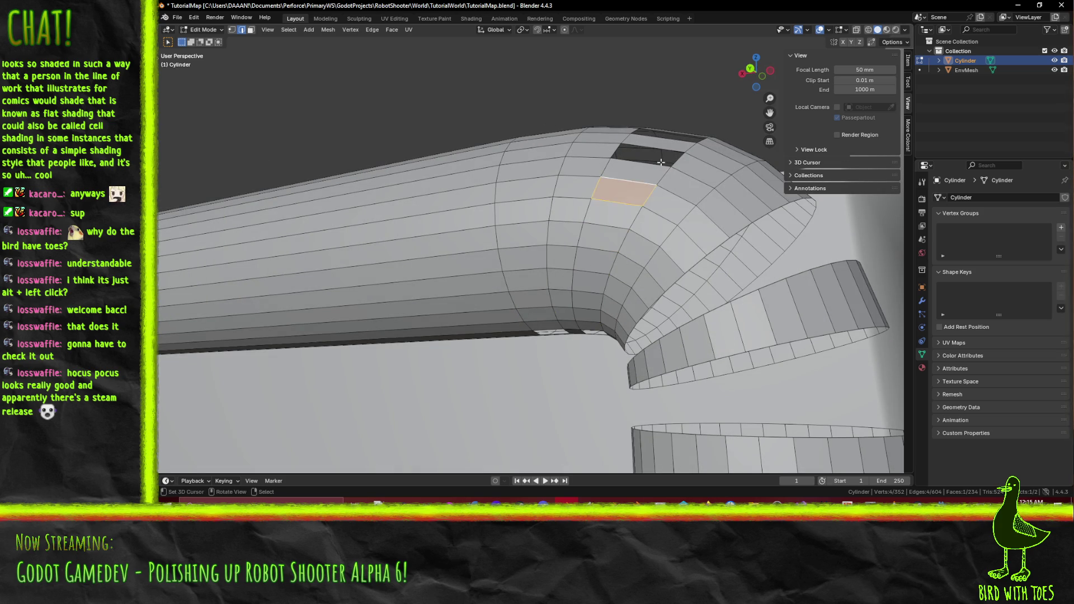
left_click_drag(655, 163, 657, 153)
left_click(659, 158, "shift")
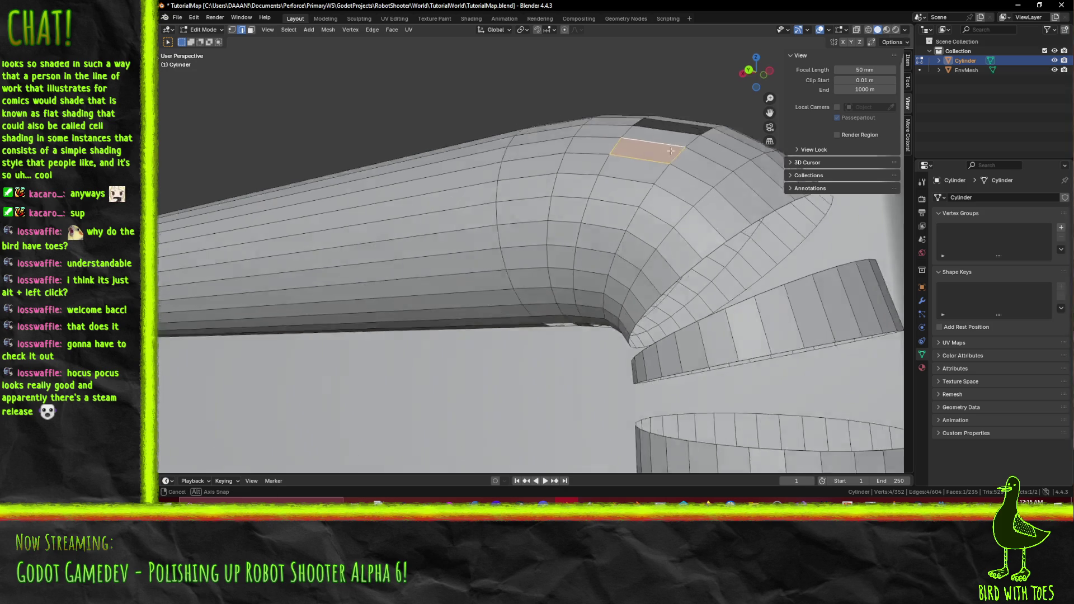
scroll(660, 146, "up", 2)
left_click(676, 170, "shift")
key("f")
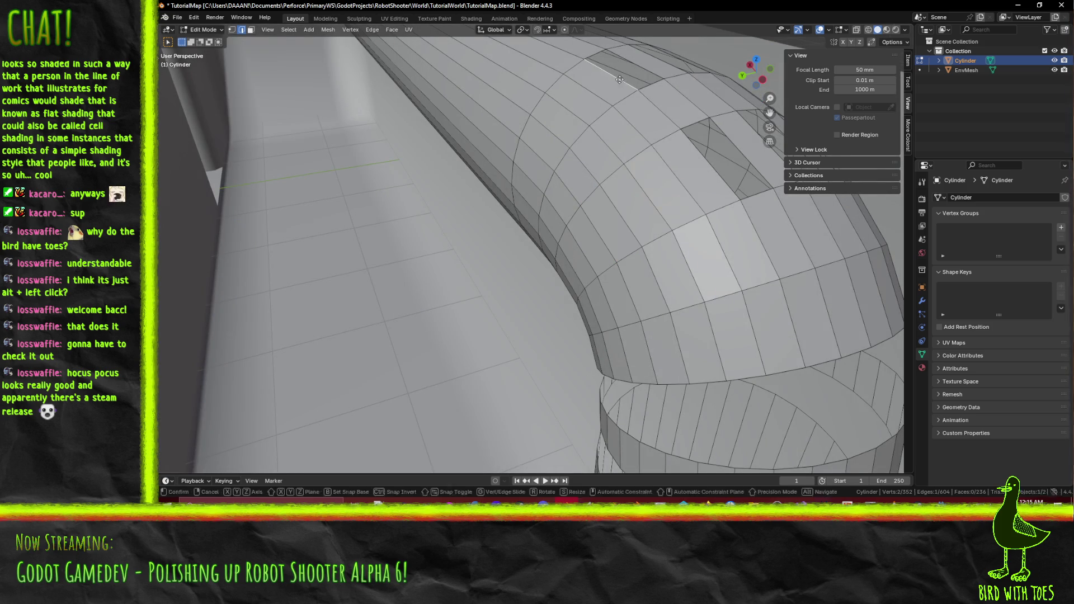
From a new angle, fill the next row of gaps along the bend.
mouse_move(670, 88)
left_mouse_down()
mouse_move(488, 205)
mouse_move(531, 215)
mouse_move(587, 380)
left_mouse_up()
left_click(442, 193)
left_click(467, 193, "shift")
key("f")
left_click(506, 201)
left_click(526, 210, "shift")
key("f")
left_click(586, 379)
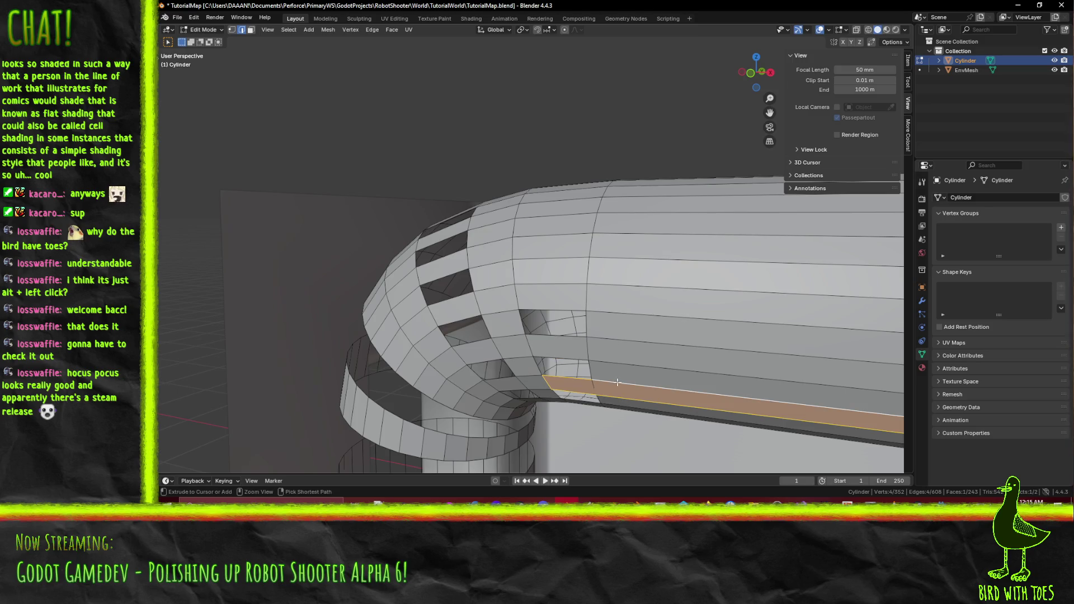
left_click(596, 390, "shift")
key("f")
left_click_drag(597, 390, 578, 322)
left_click(549, 258)
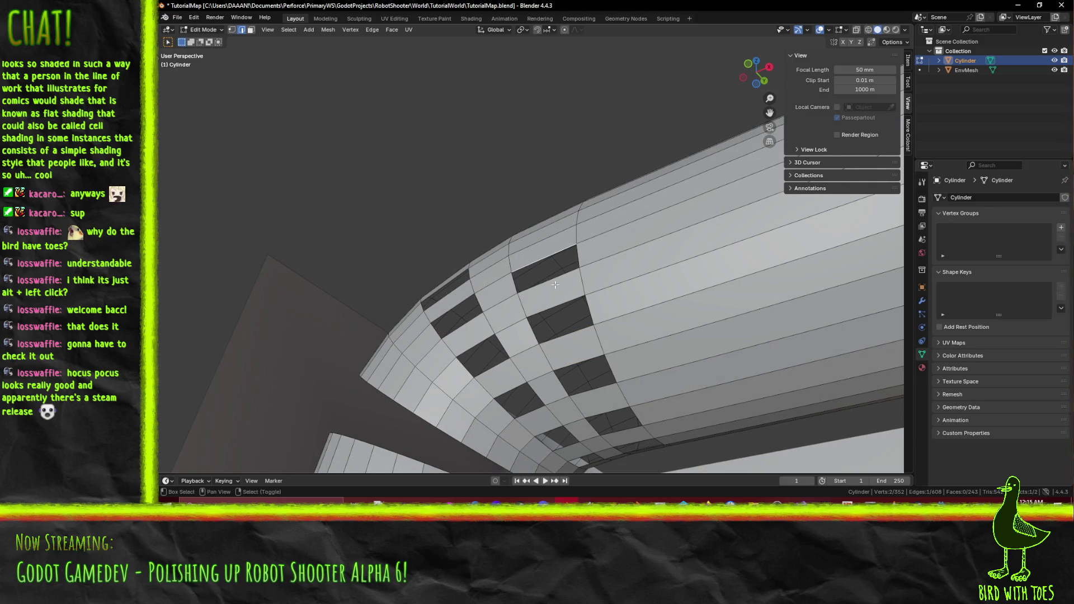
key("f")
Fill four more holes across the lower part of the bend.
left_click(571, 352)
left_click(565, 338, "shift")
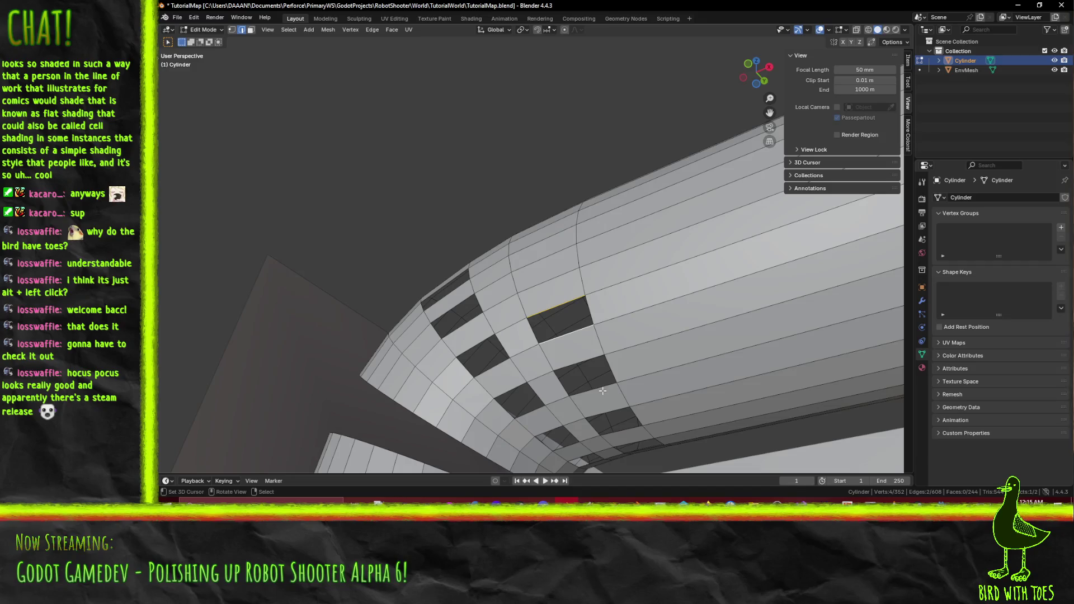
key("f")
left_click(580, 363)
left_click(593, 390, "shift")
key("f")
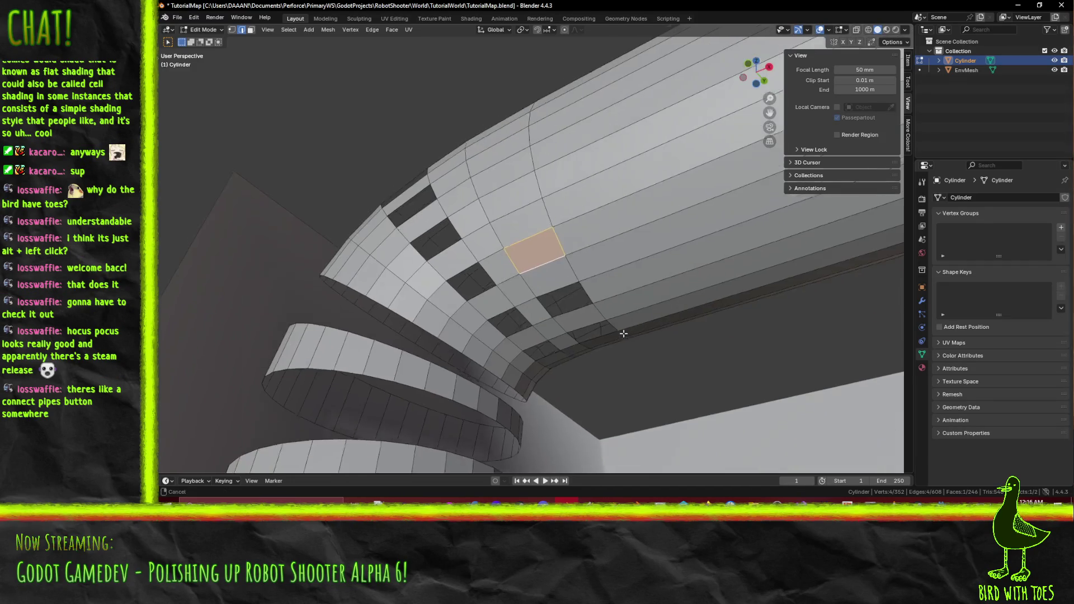
left_click(553, 284)
left_click(576, 309, "shift")
key("f")
left_click(596, 331)
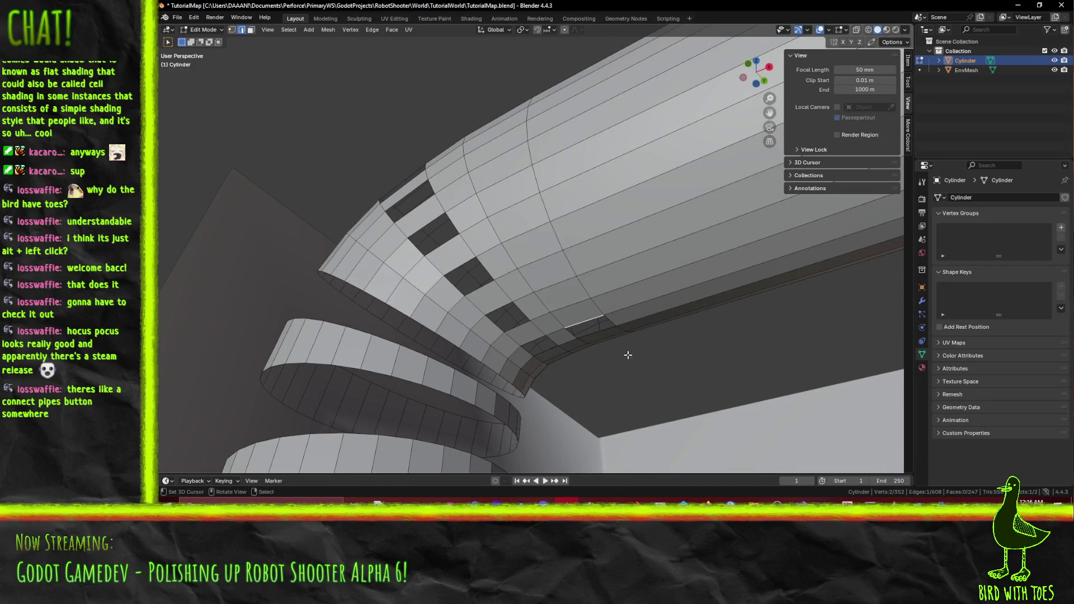
left_click(521, 246, "shift")
key("f")
Fill the holes on the bend's left side with new faces.
left_click(554, 311)
left_click(564, 308, "shift")
key("f")
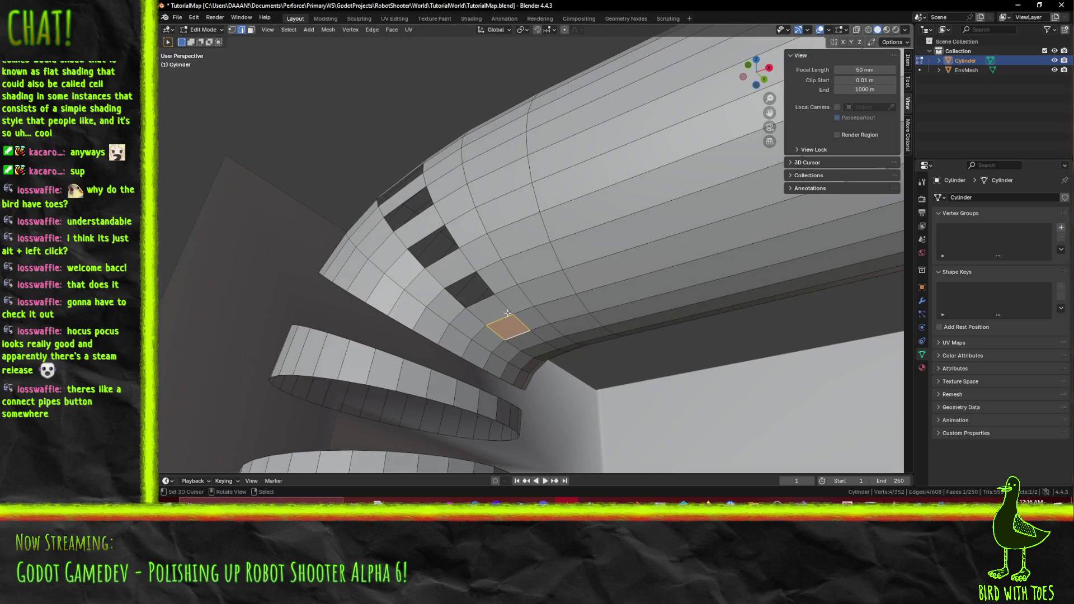
left_click(469, 284)
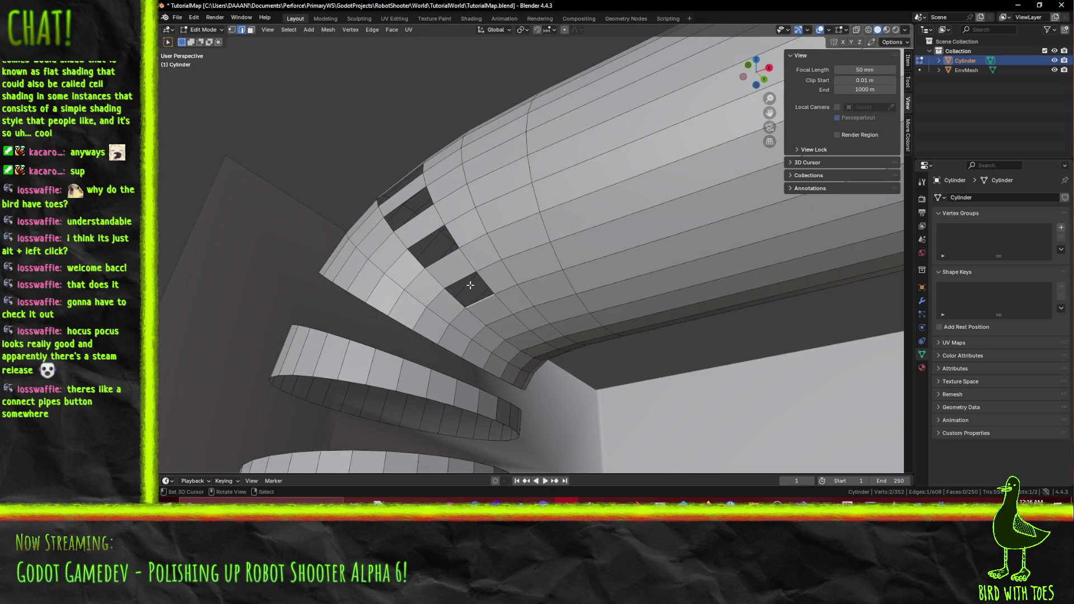
left_click(464, 278, "shift")
key("f")
left_click(435, 234, "shift")
key("f")
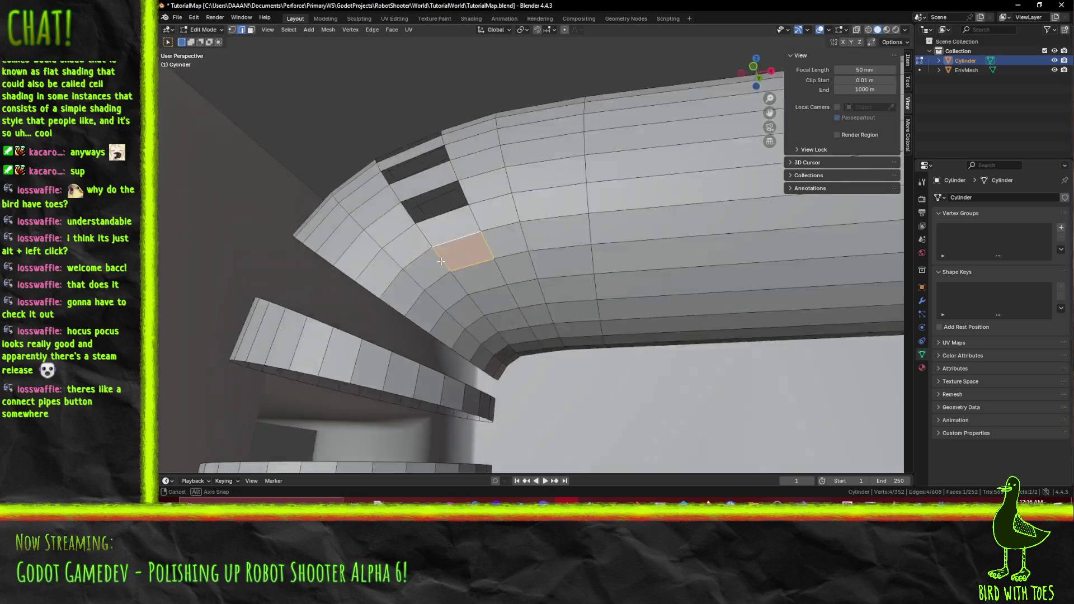
left_click(508, 239)
left_click(499, 220, "shift")
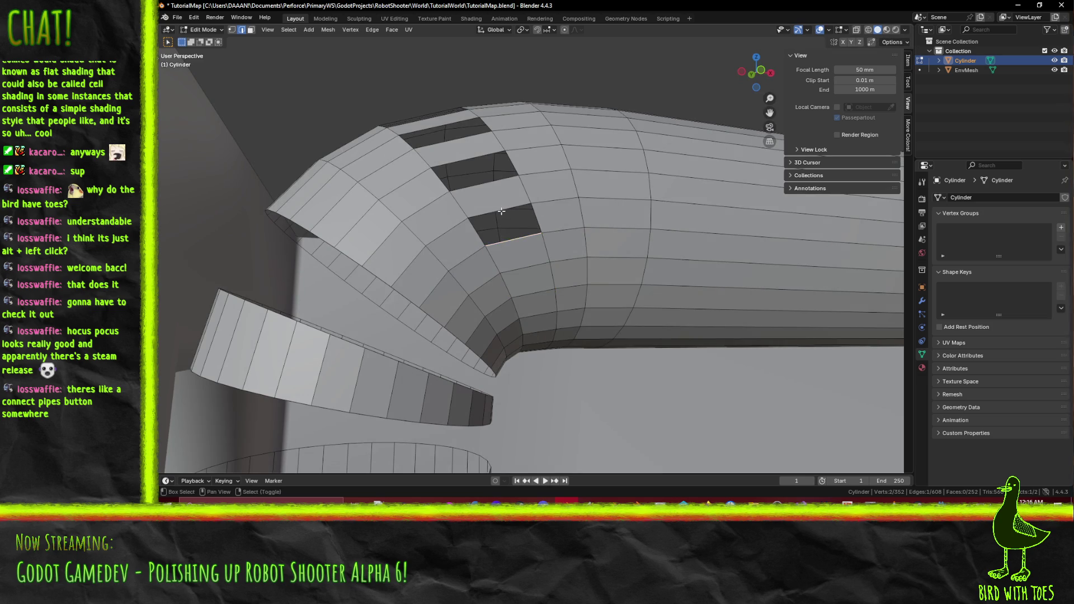
left_click(501, 212, "shift")
key("f")
Fill the last holes across the top of the joint, reaching 258 faces, then deselect.
left_click(497, 206)
key("f")
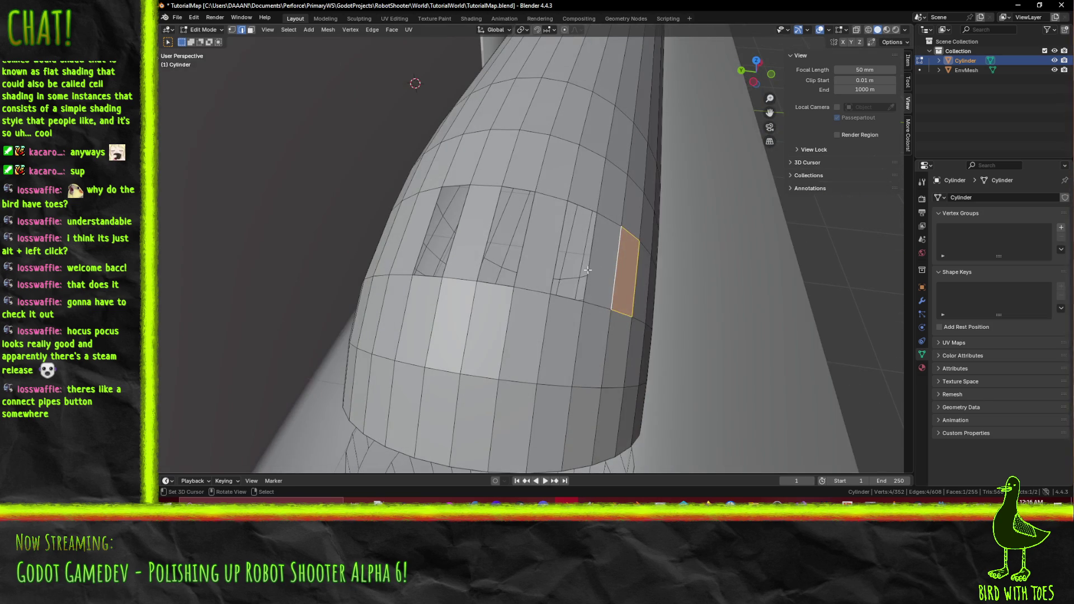
left_click(587, 263)
left_click(556, 246, "shift")
key("f")
left_click(525, 235)
left_click(477, 232, "shift")
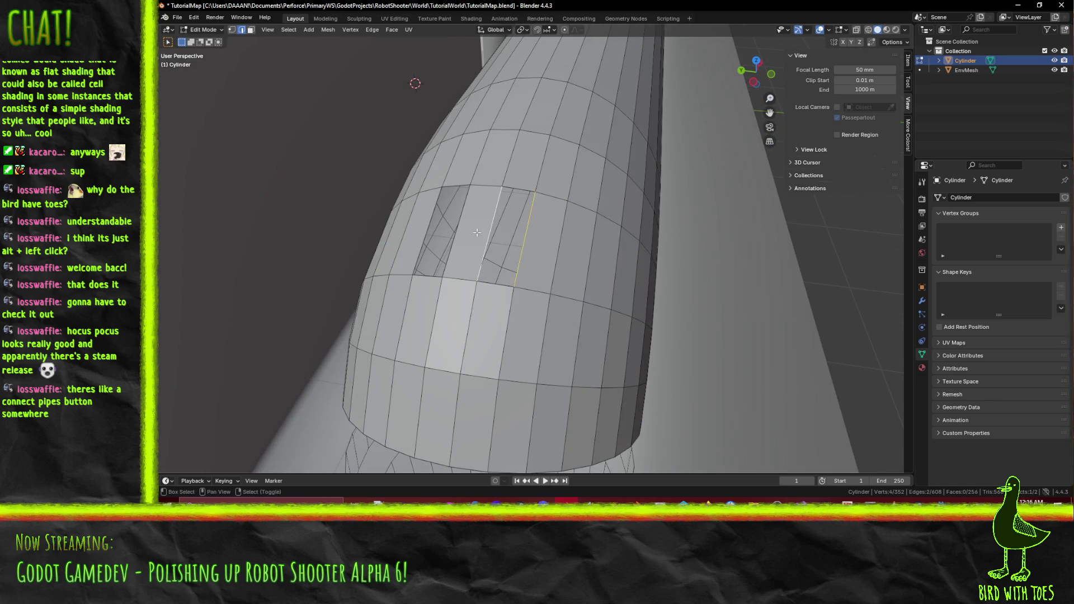
key("f")
left_click(456, 231)
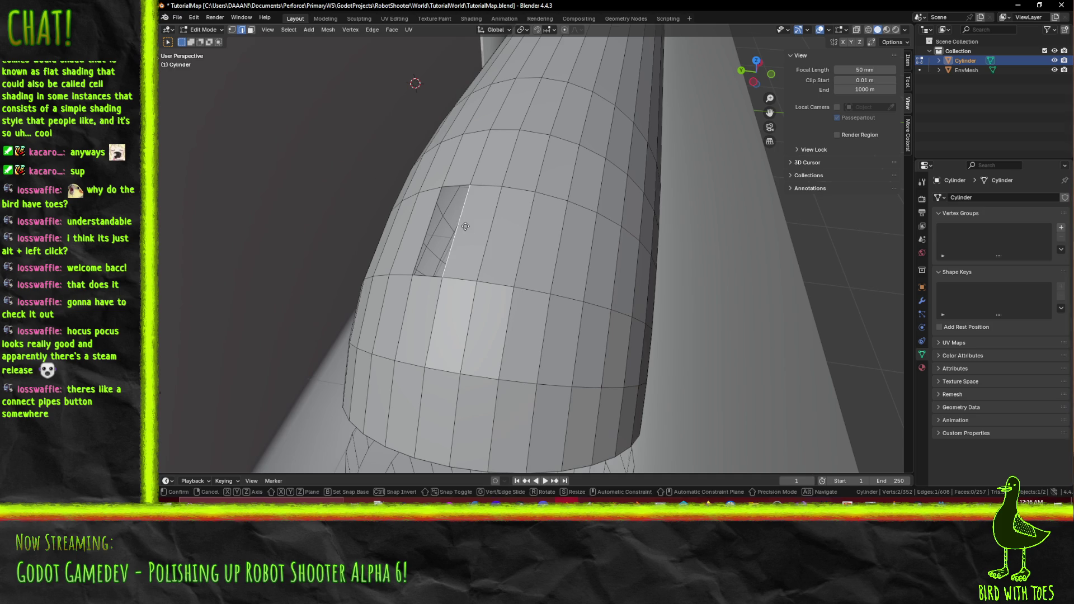
left_click(435, 226, "shift")
key("f")
key("alt+a")
mouse_move(435, 226)
left_mouse_down()
mouse_move(622, 281)
mouse_move(549, 278)
left_mouse_up()
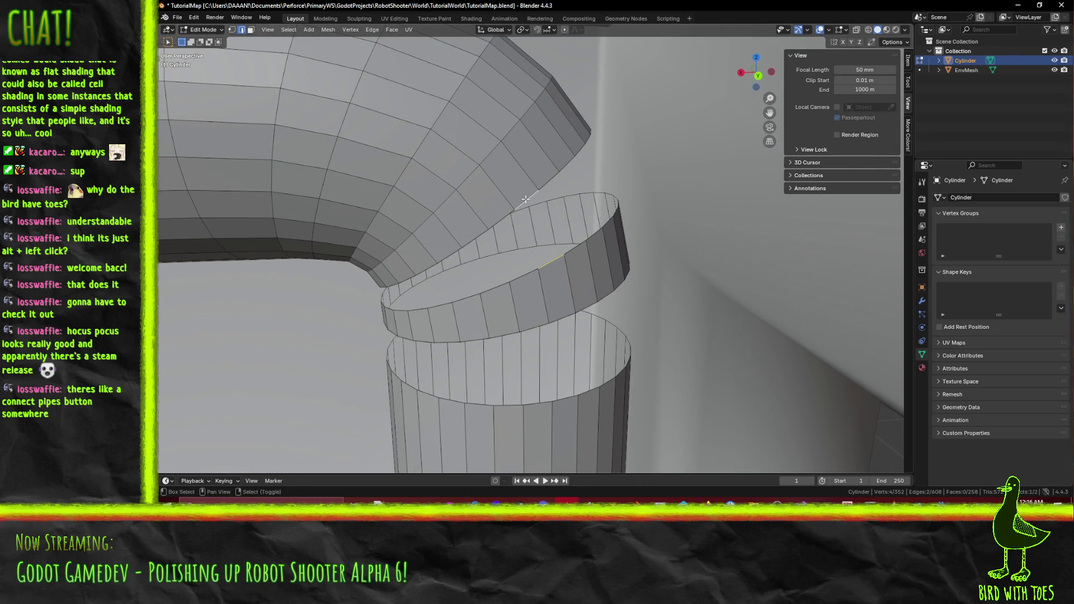
Bridge the first gaps between the bend and the joint ring's rim with faces.
key("f")
key("f")
left_click(442, 309)
left_click(422, 267, "shift")
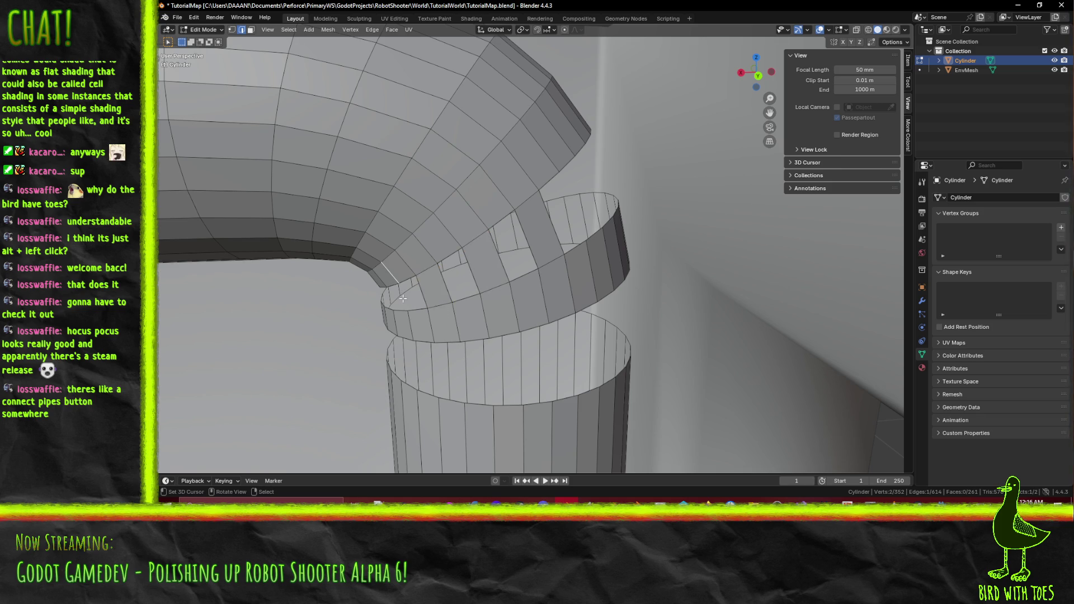
left_click(400, 316, "shift")
left_click(594, 237)
key("f")
left_click(616, 214)
key("f")
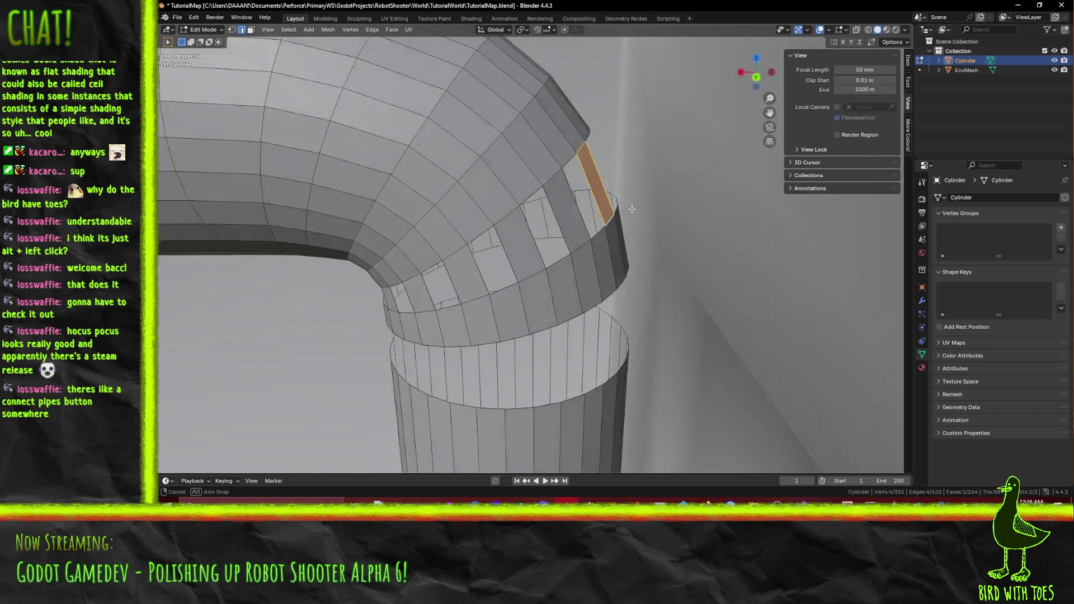
left_click(569, 266)
key("f")
Fill the next gaps, joining upper bend edges to matching ring-rim edges.
left_click(593, 172)
left_click(627, 254, "shift")
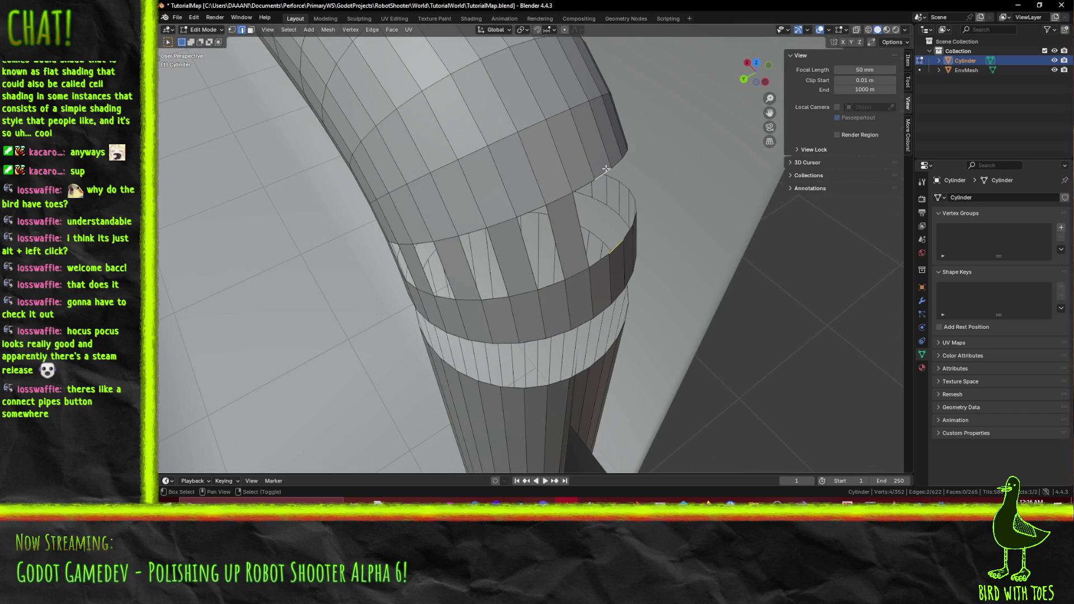
key("f")
left_click(520, 304)
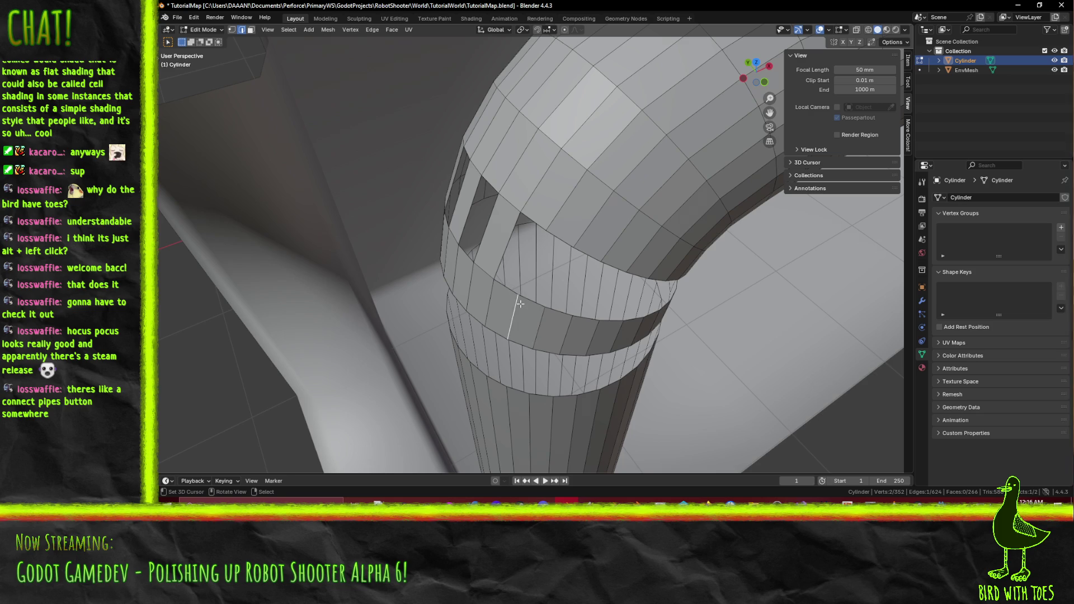
key("f")
left_click(586, 319)
left_click(612, 256, "shift")
key("f")
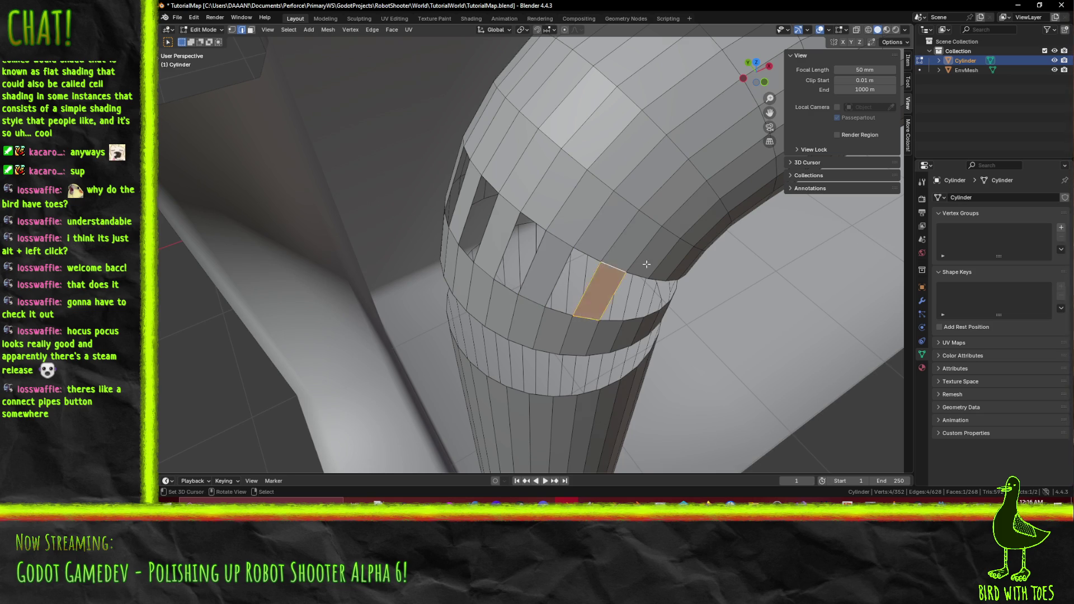
left_click(523, 297)
left_click(539, 250, "shift")
key("f")
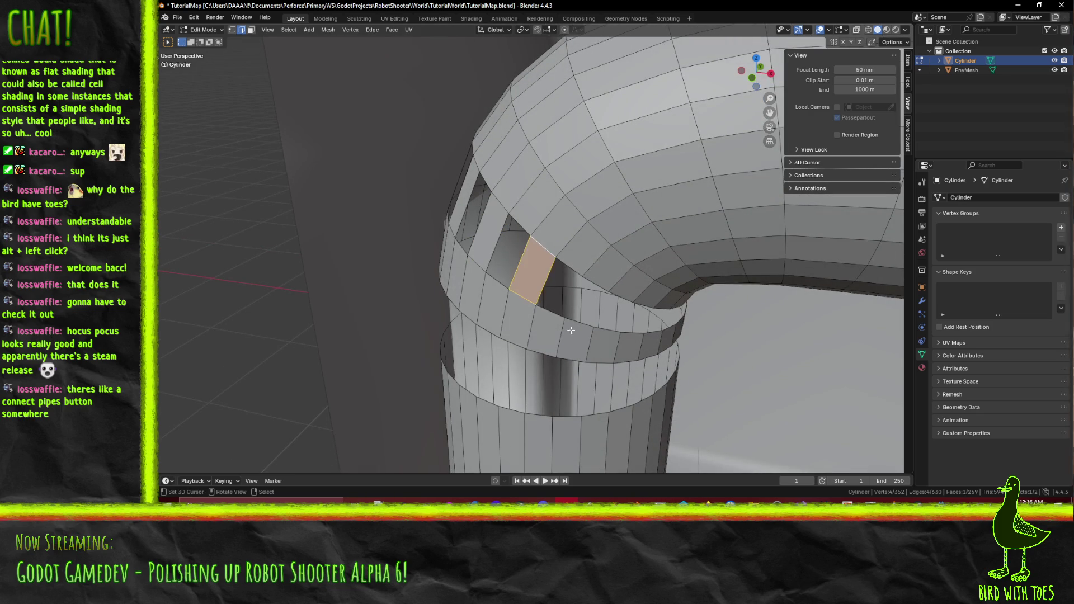
Close more gaps between the lower rim and the bend, working around the ring.
left_click(582, 289, "shift")
key("f")
left_click(559, 306)
left_click(576, 279, "shift")
key("f")
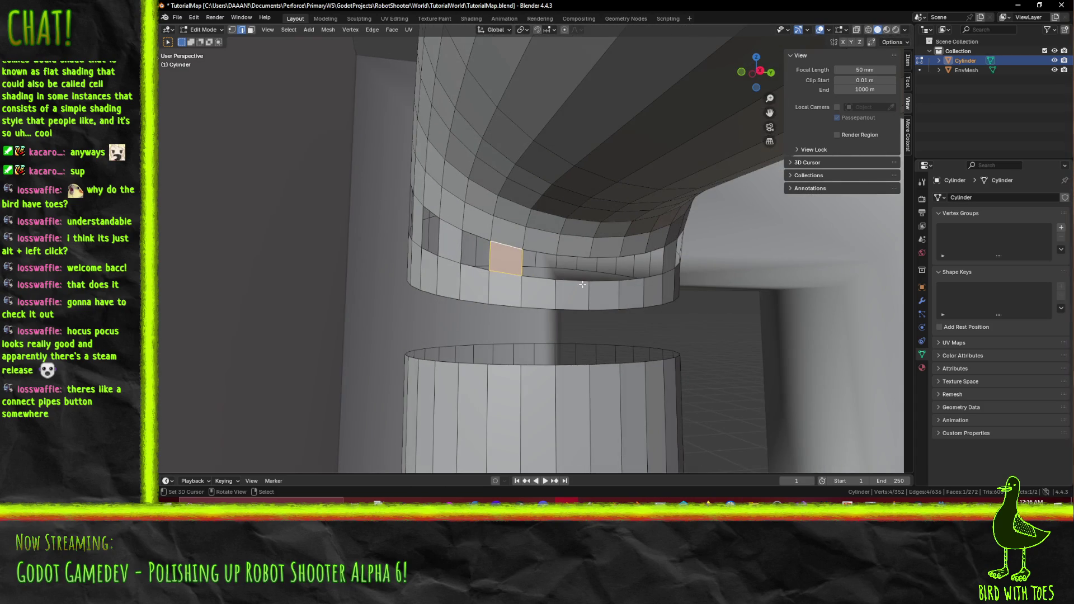
left_click(577, 281)
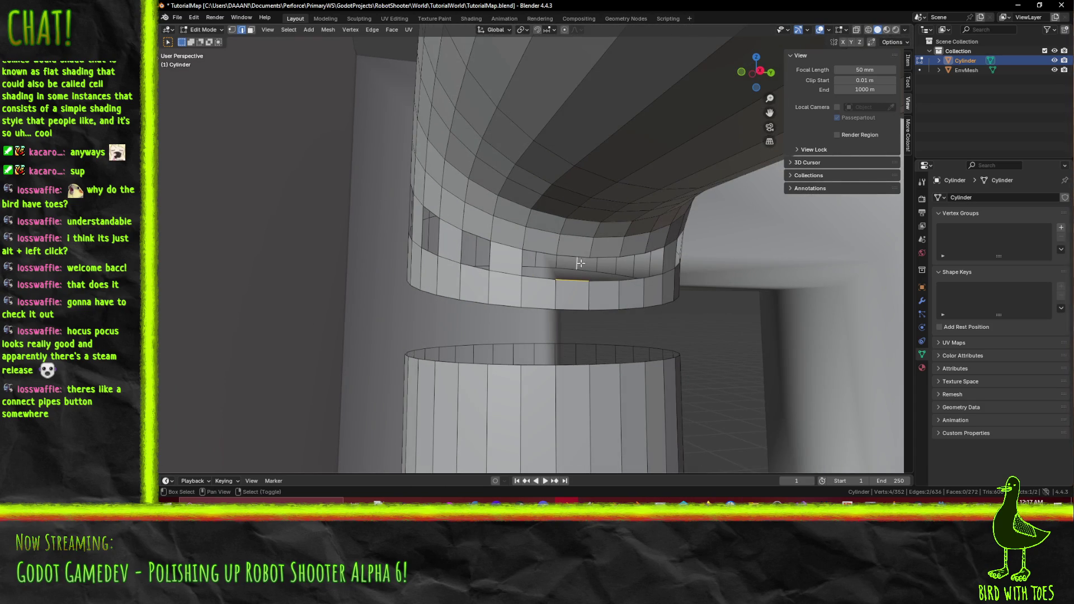
left_click(579, 253, "shift")
key("f")
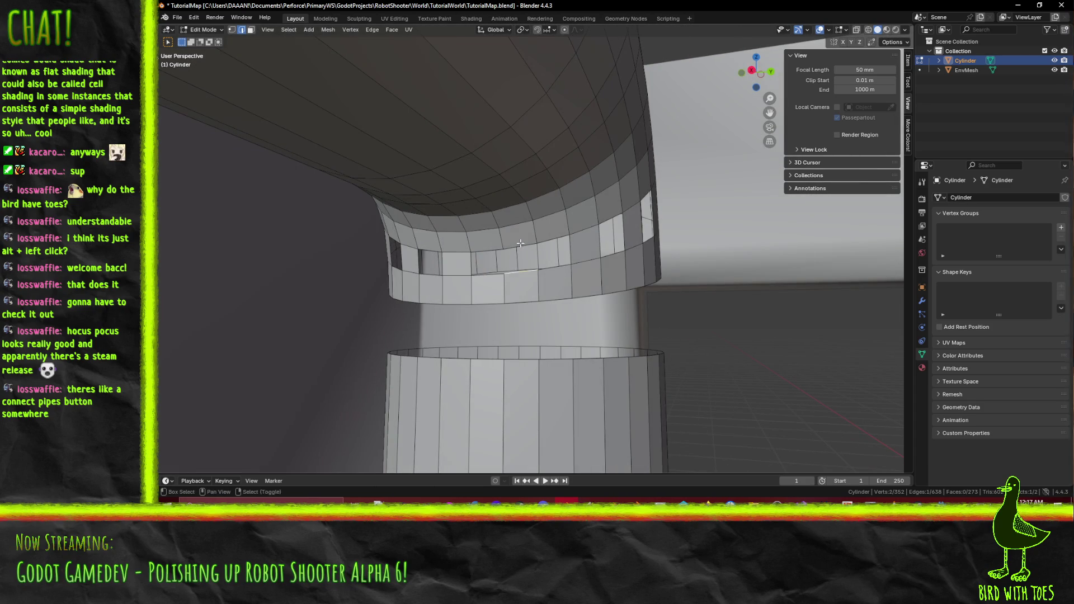
left_click_drag(631, 268, 580, 260)
key("f")
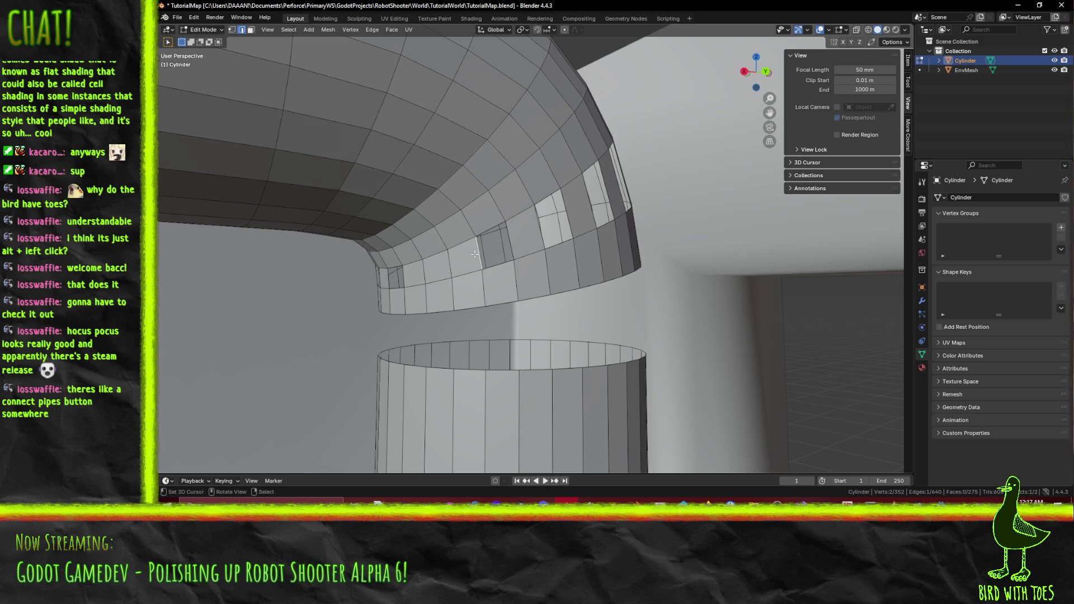
key("f")
Fill the gaps on the far side of the pipe bend with new faces.
left_click_drag(575, 204, 493, 254)
key("f")
left_click(492, 255, "shift")
left_click(496, 251, "shift")
key("f")
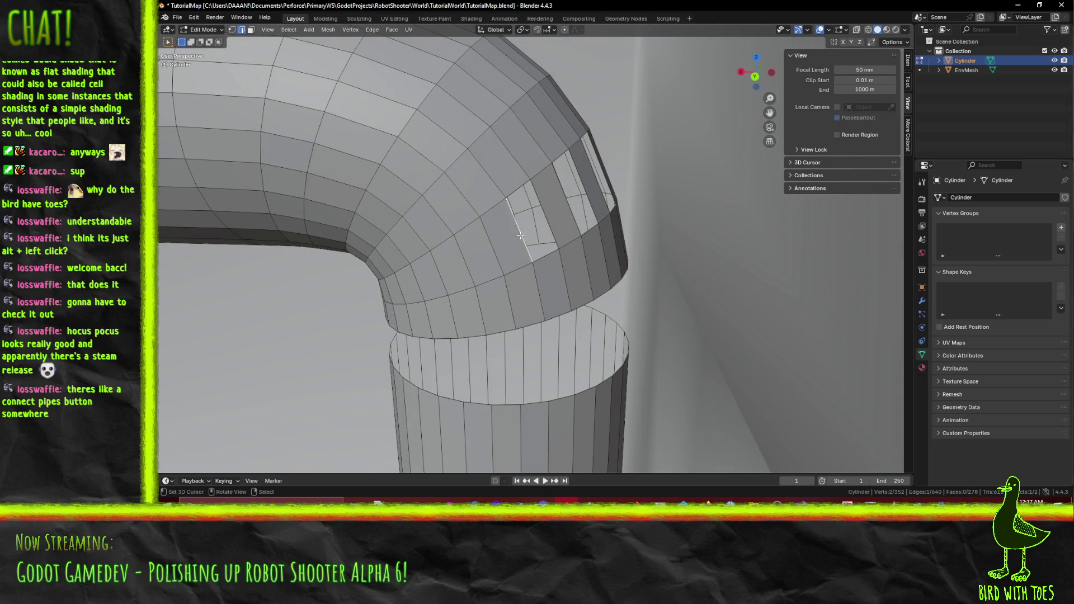
left_click(554, 207, "shift")
key("f")
left_click(582, 200)
left_click(585, 190, "shift")
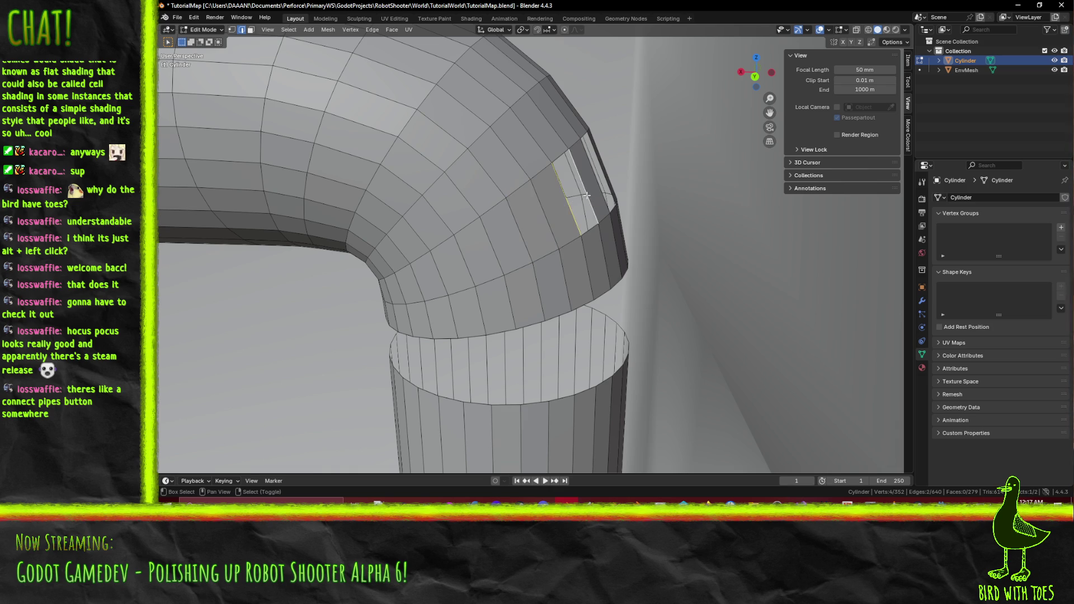
key("f")
left_click(592, 185)
Continue bridging the far side of the joint ring with faces.
mouse_move(592, 184)
left_mouse_down()
mouse_move(559, 234)
mouse_move(582, 263)
left_mouse_up()
left_click(564, 231, "shift")
left_click(571, 235, "shift")
key("f")
left_click(593, 280)
key("f")
left_click(627, 304)
key("f")
mouse_move(627, 304)
left_mouse_down()
mouse_move(608, 335)
mouse_move(540, 290)
left_mouse_up()
key("f")
Close the last remaining holes around the ring, checking it from below.
left_click(537, 288)
key("f")
left_click(606, 330)
key("f")
left_click(641, 330)
key("f")
left_click_drag(684, 327, 595, 286)
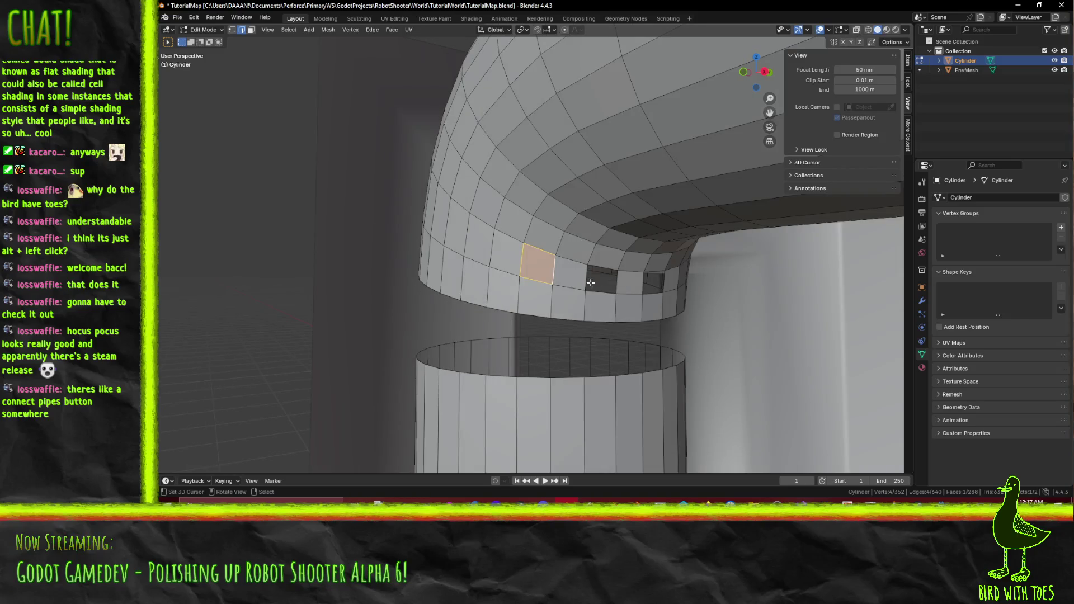
key("f")
left_click(637, 285)
key("f")
left_click_drag(652, 285, 633, 290)
Extrude the ring's lower edge down to the lower pipe's rim.
left_click(479, 308)
key("e")
left_click(417, 360)
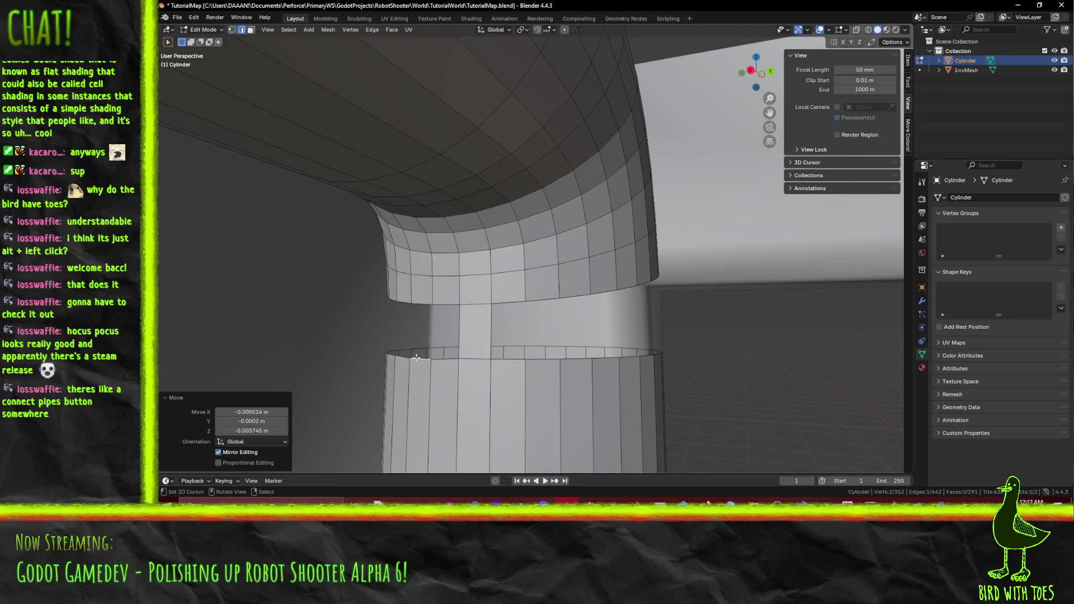
Fill the gaps beside the new strip, joining lower pipe rim edges to the ring above.
key("f")
mouse_move(417, 359)
left_mouse_down()
mouse_move(489, 317)
mouse_move(520, 383)
left_mouse_up()
left_click(537, 386)
left_click(560, 334, "shift")
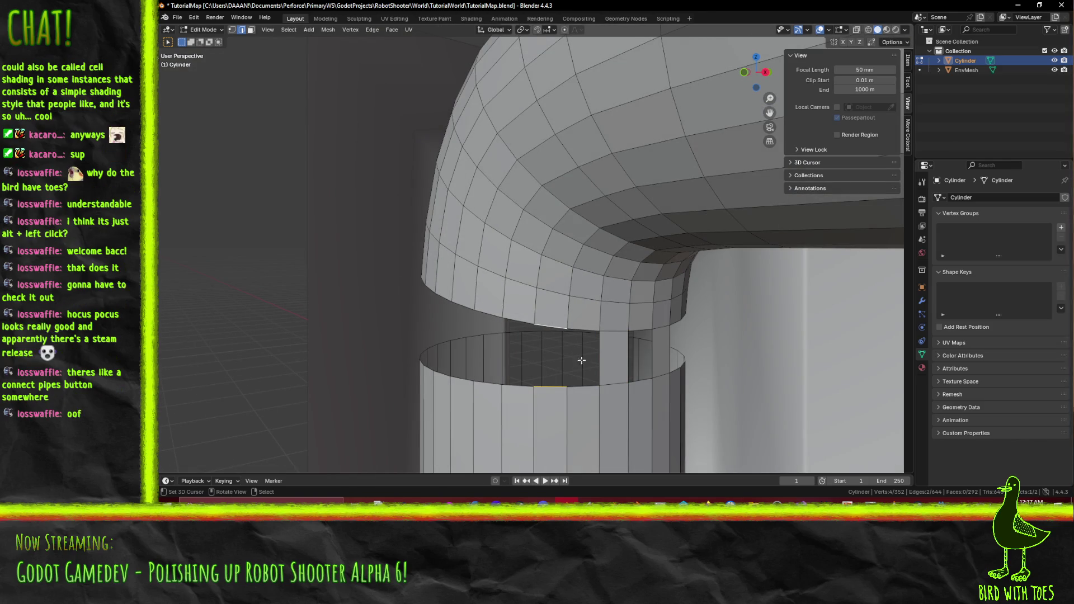
key("f")
left_click(488, 386)
left_click(489, 311, "shift")
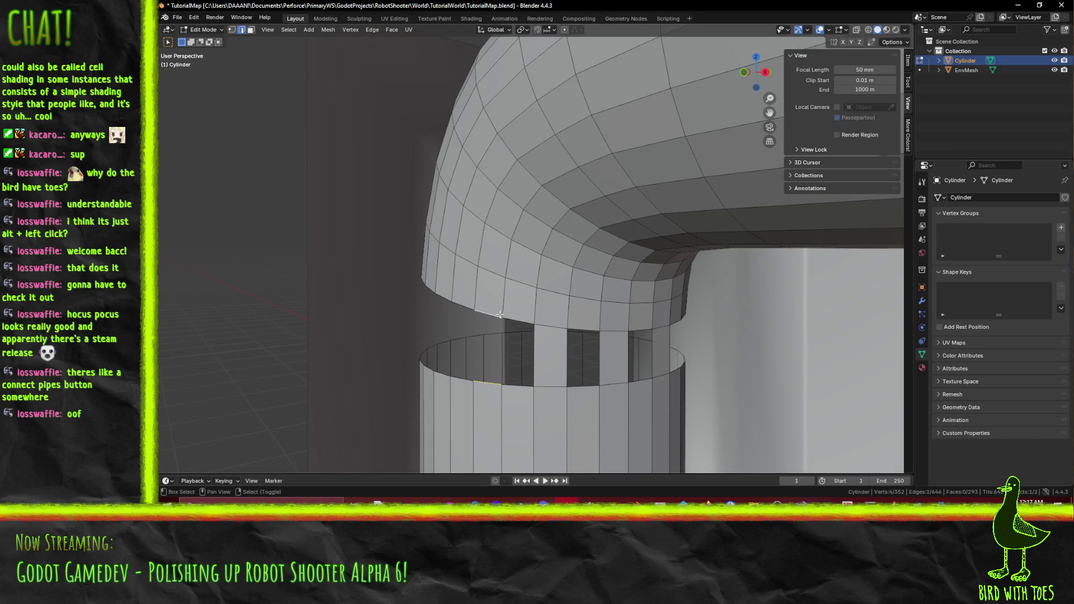
key("f")
left_click(442, 374)
left_click(443, 294, "shift")
key("f")
Bridge further gaps between the upper ring rim and the lower pipe rim.
left_click_drag(445, 314, 542, 365)
left_click(579, 404)
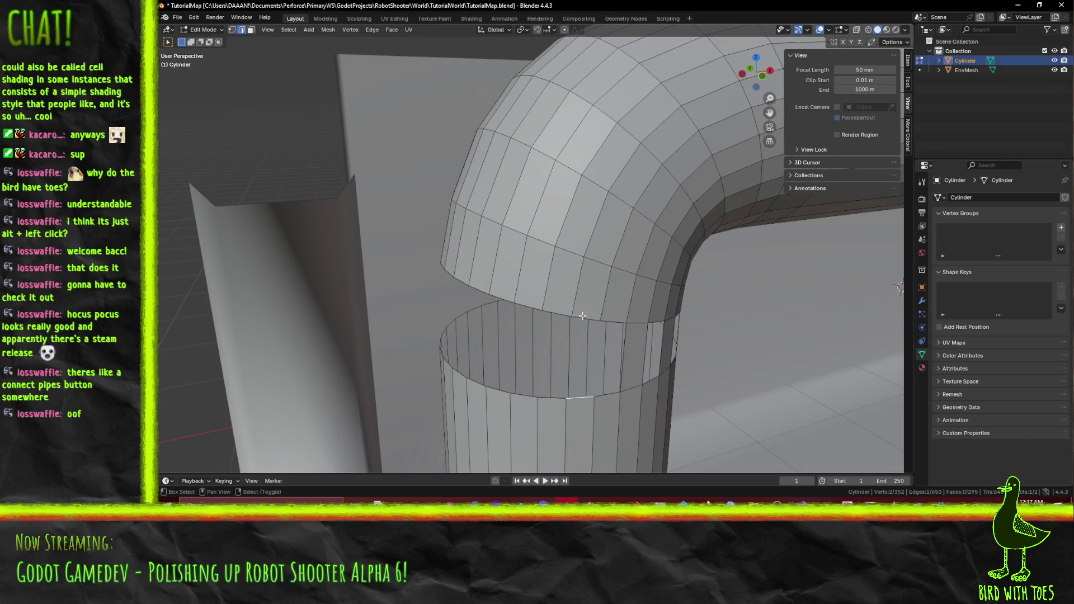
left_click(583, 316, "shift")
key("f")
left_click(539, 314)
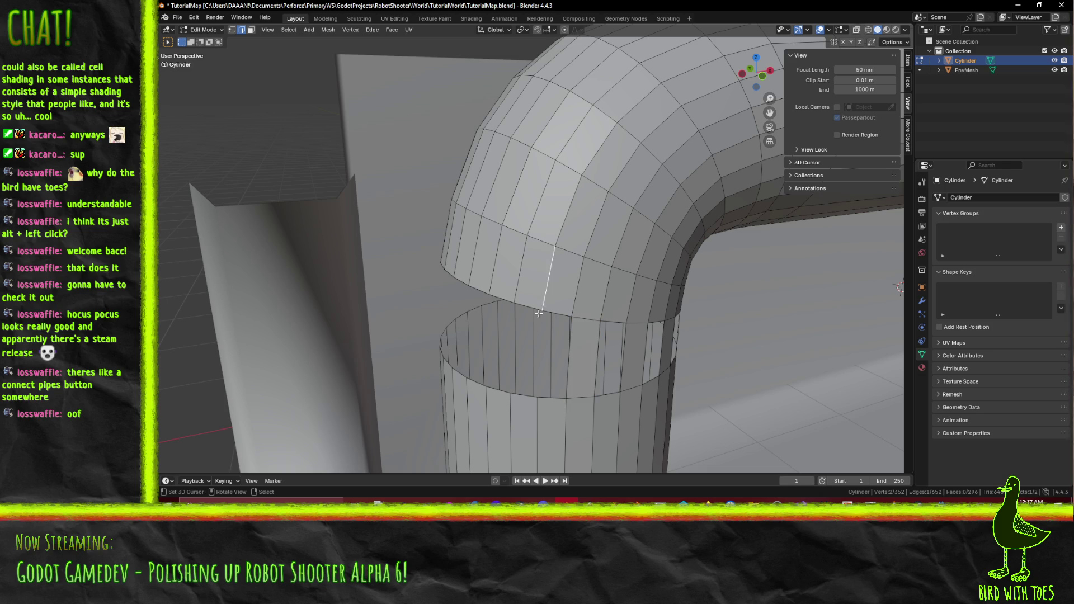
left_click(523, 397, "shift")
key("f")
left_click(468, 386)
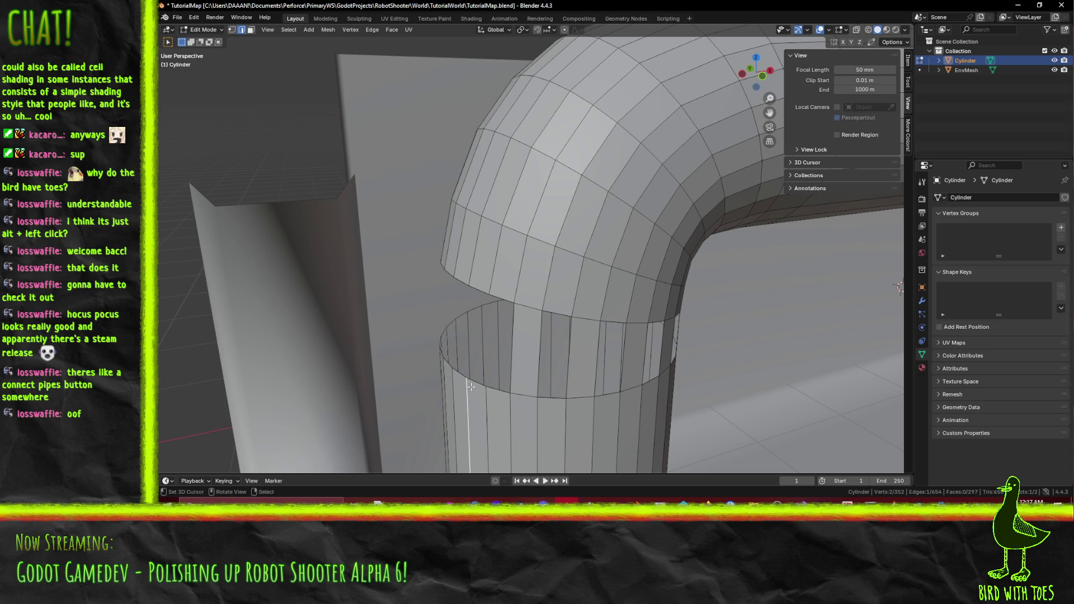
left_click(485, 342, "shift")
key("f")
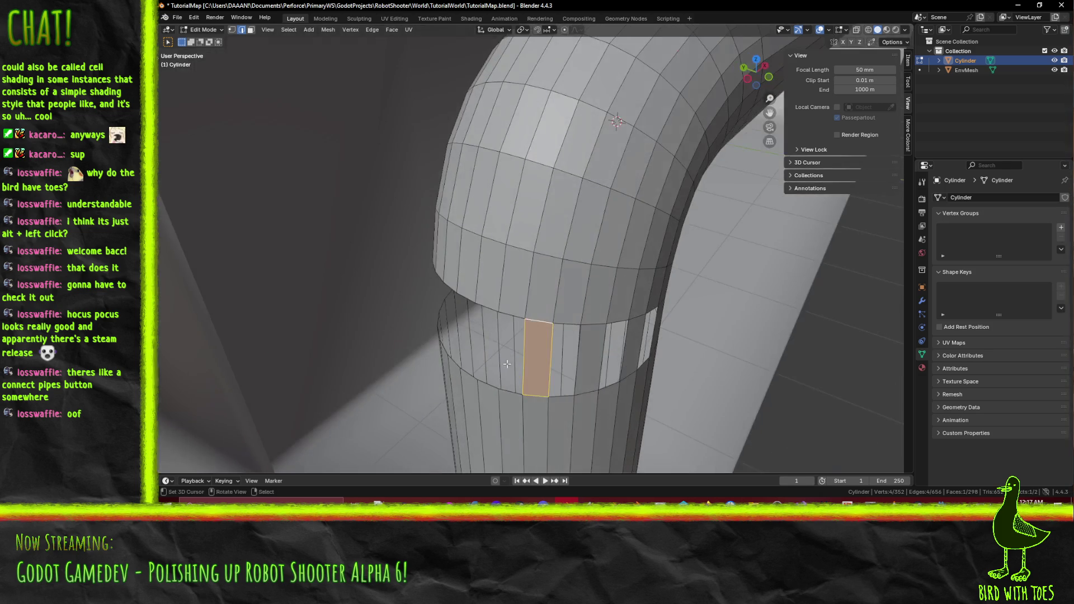
Continue closing the ring-to-pipe gaps on the left side with quad faces.
left_click(491, 391)
left_click(488, 308, "shift")
key("f")
left_click(454, 361)
left_click(458, 287, "shift")
key("f")
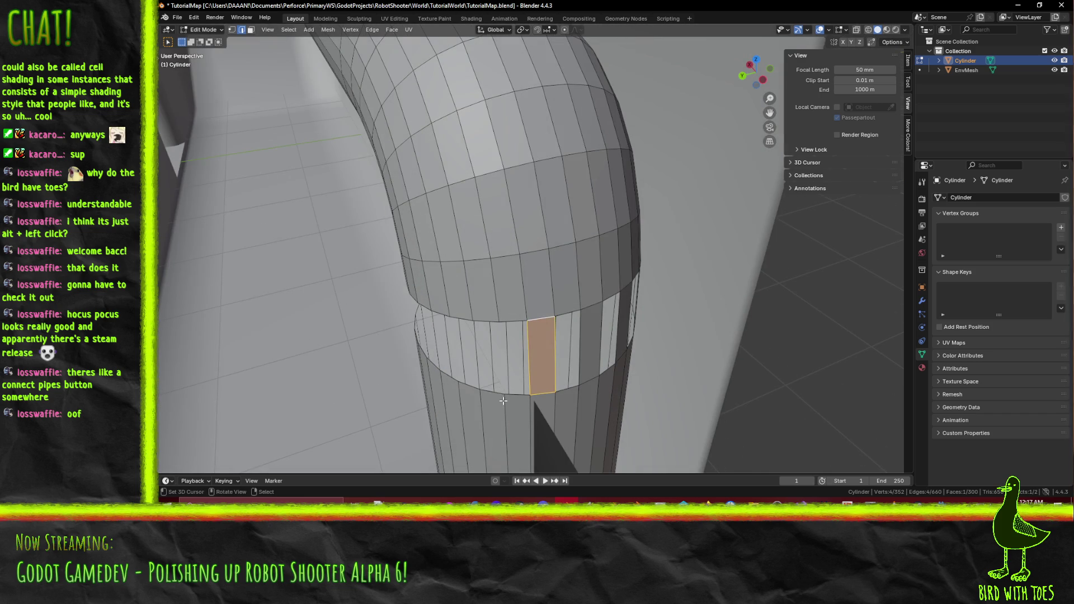
left_click(505, 399)
left_click(483, 323, "shift")
key("f")
left_click(455, 374)
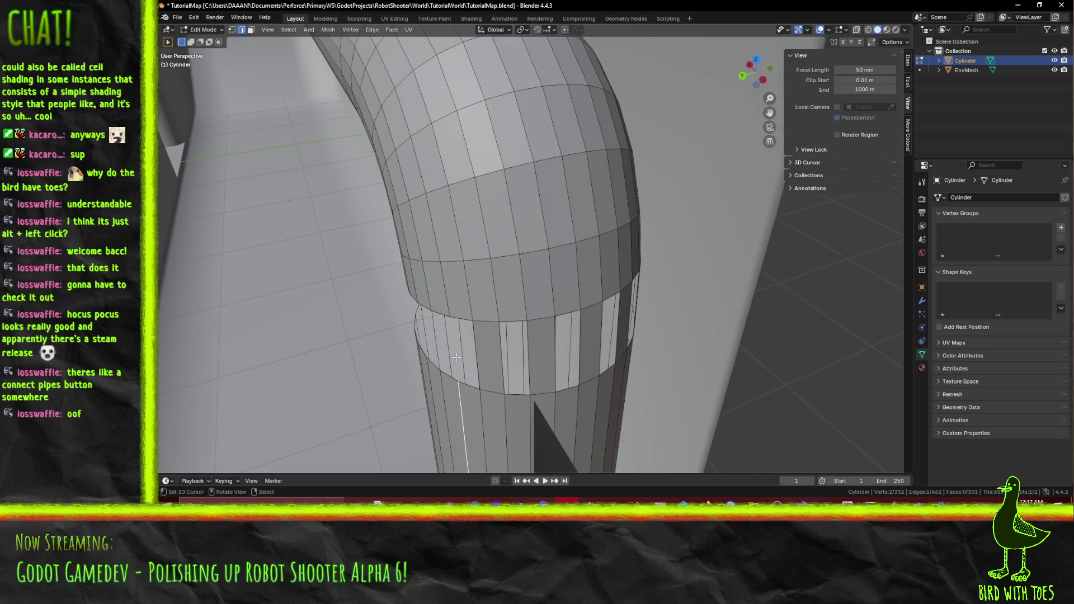
left_click(434, 321, "shift")
key("f")
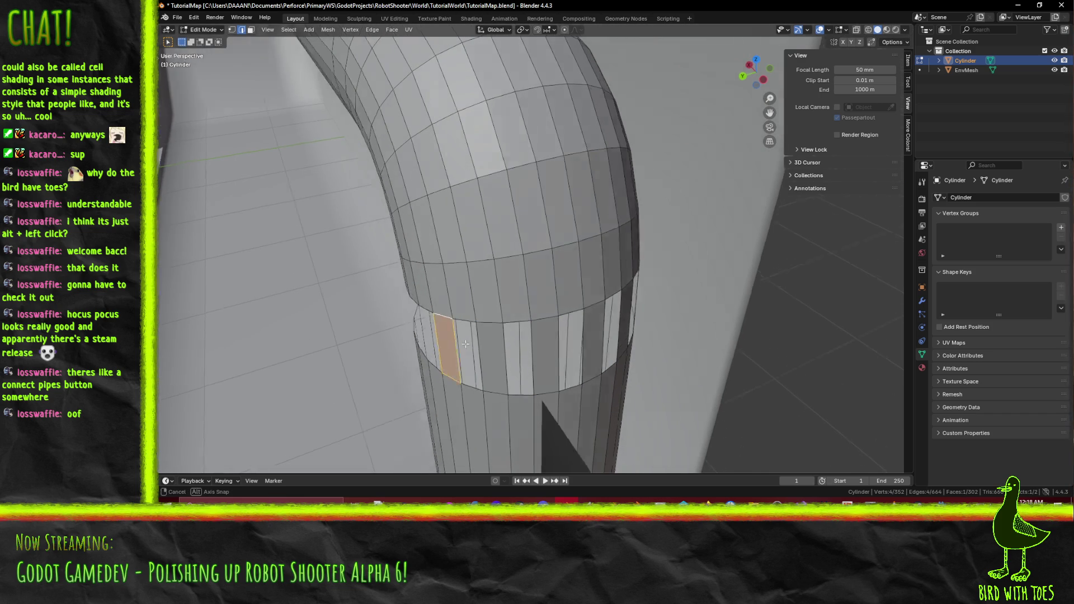
Fill the remaining gaps, replacing a thin triangle with a proper quad face.
left_click(500, 401)
left_click(495, 322, "shift")
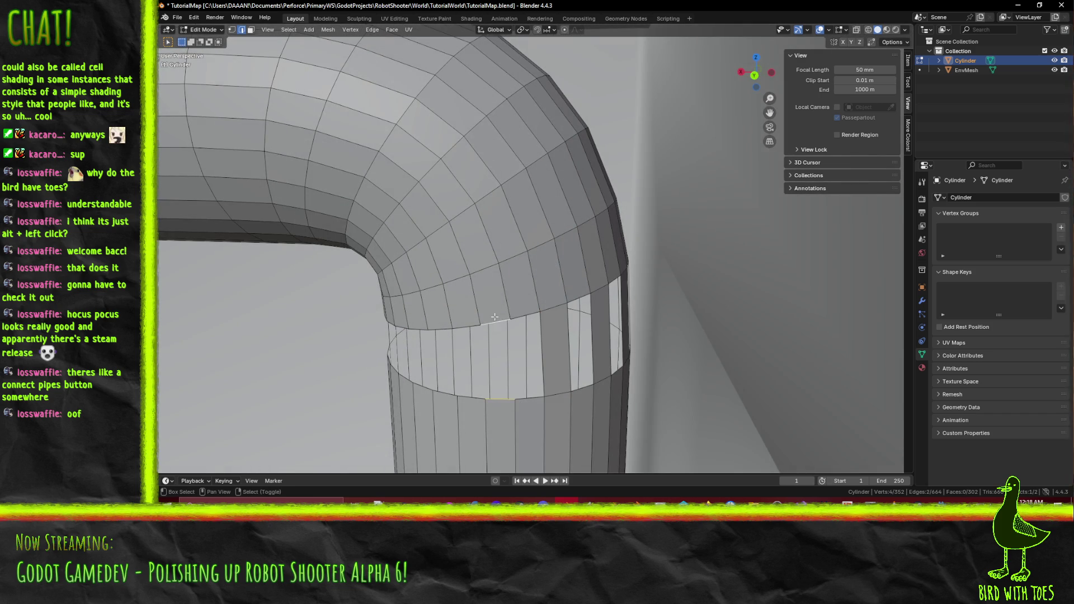
key("f")
left_click(450, 391)
left_click(444, 344, "shift")
key("f")
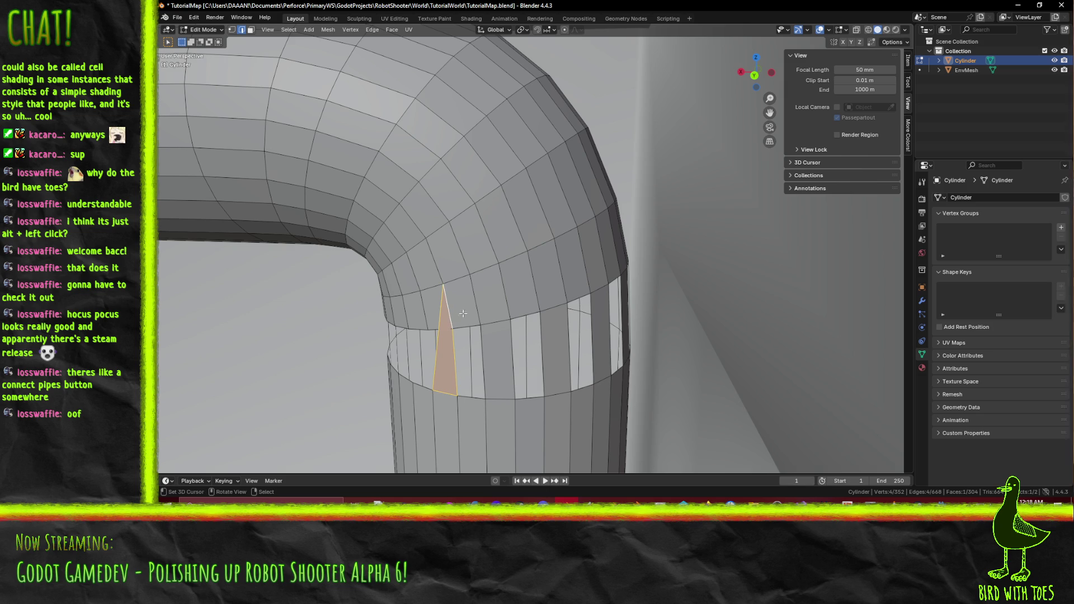
key("ctrl+z")
left_click(442, 331, "shift")
key("f")
left_click(470, 401)
left_click(464, 341, "shift")
key("f")
left_click_drag(493, 372, 529, 366)
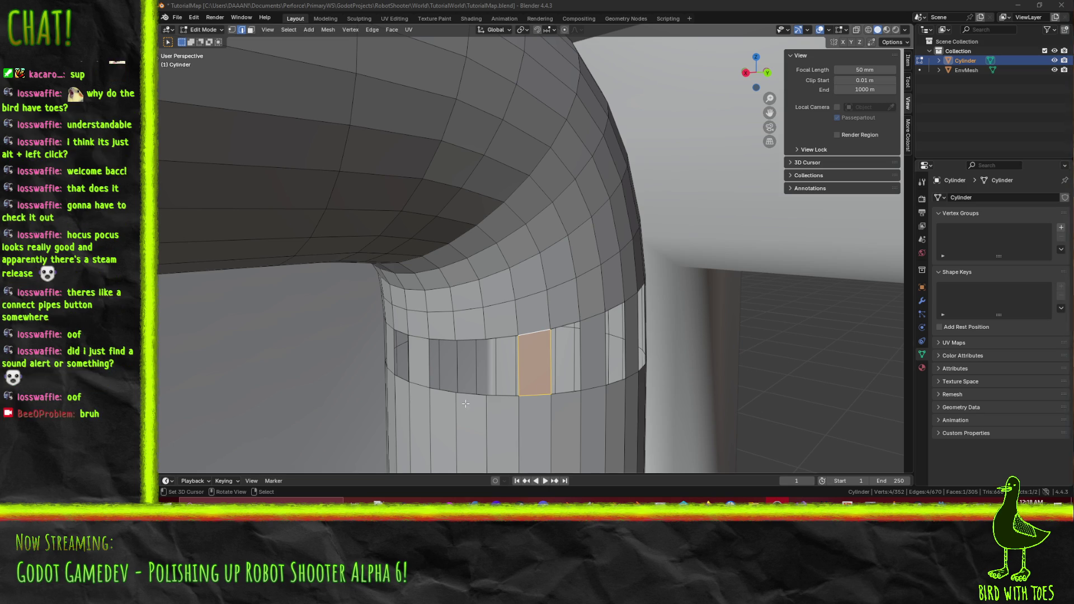
Fill the first holes in the ring below the bend with new faces.
left_click(483, 330)
left_click(481, 336, "shift")
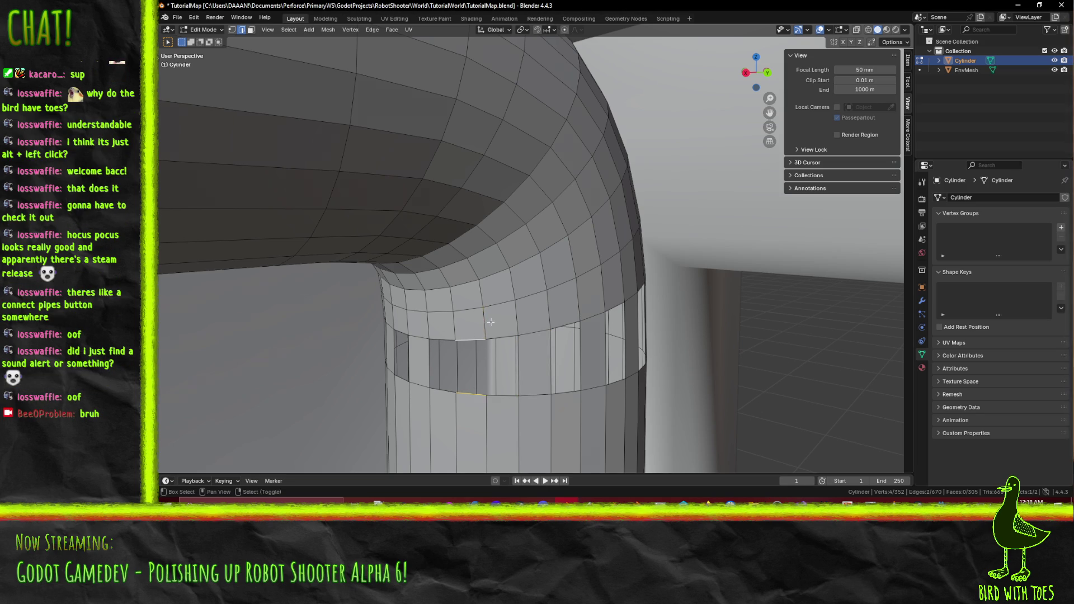
key("f")
mouse_move(524, 386)
left_mouse_down()
mouse_move(507, 311)
mouse_move(586, 318)
mouse_move(567, 290)
left_mouse_up()
left_click(567, 290)
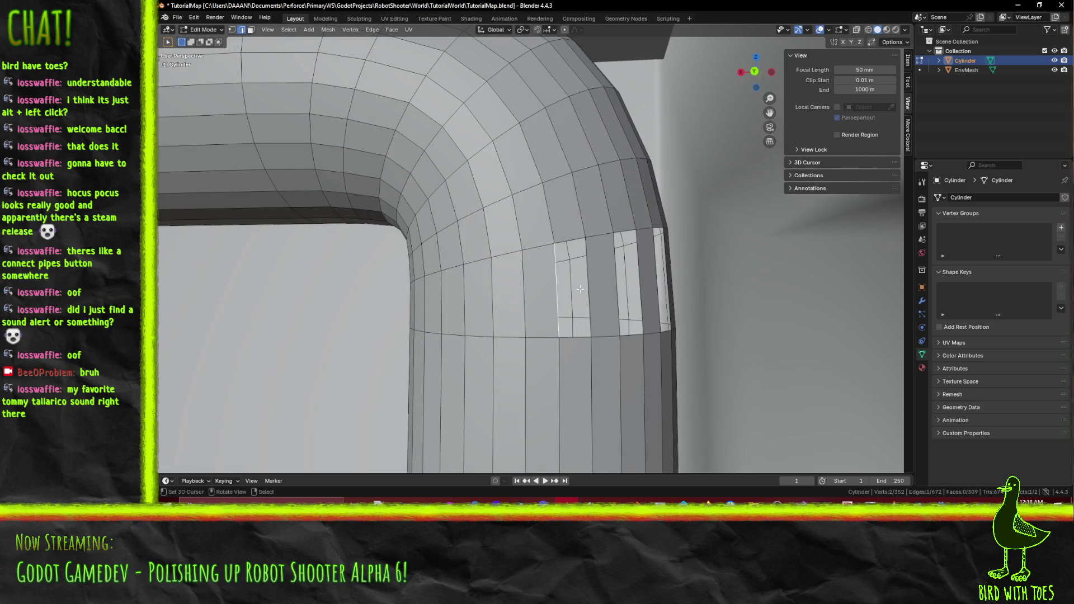
key("f")
key("f")
mouse_move(632, 293)
left_mouse_down()
mouse_move(658, 324)
mouse_move(559, 337)
mouse_move(582, 346)
mouse_move(565, 353)
left_mouse_up()
key("f")
left_click(551, 339)
key("f")
left_click(564, 353)
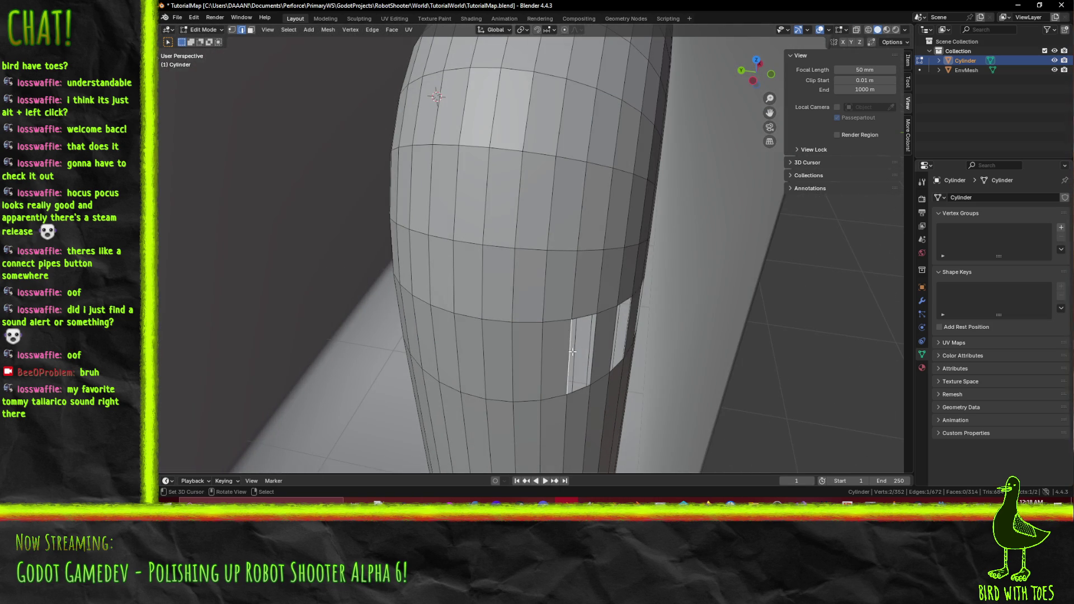
key("f")
Fill the remaining gaps around the ring with faces, bringing the pipe to 322 faces.
left_click(615, 344)
left_click_drag(610, 346, 504, 340)
key("f")
left_click(520, 345)
key("f")
left_click(568, 352)
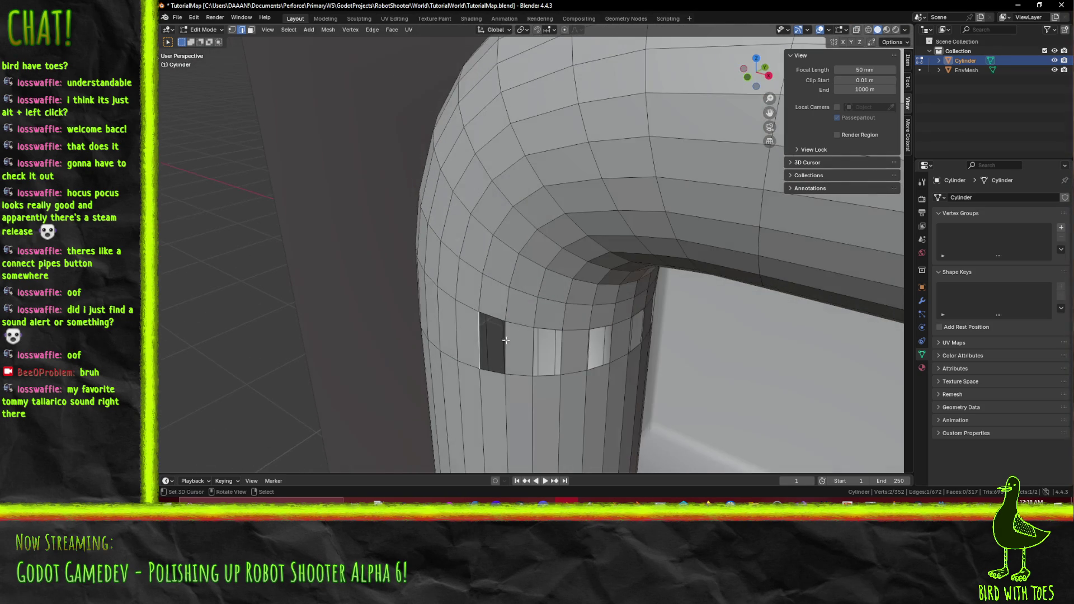
key("f")
left_click(535, 348)
key("f")
mouse_move(563, 348)
left_mouse_down()
mouse_move(541, 323)
mouse_move(549, 313)
mouse_move(542, 323)
mouse_move(522, 312)
mouse_move(617, 307)
mouse_move(455, 333)
left_mouse_up()
left_click(541, 323)
key("f")
key("f")
left_click(505, 291)
key("f")
Deselect everything and take the pipe back to Object Mode.
left_click(617, 307)
scroll(617, 308, "down", 5)
key("Tab")
scroll(455, 333, "up", 2)
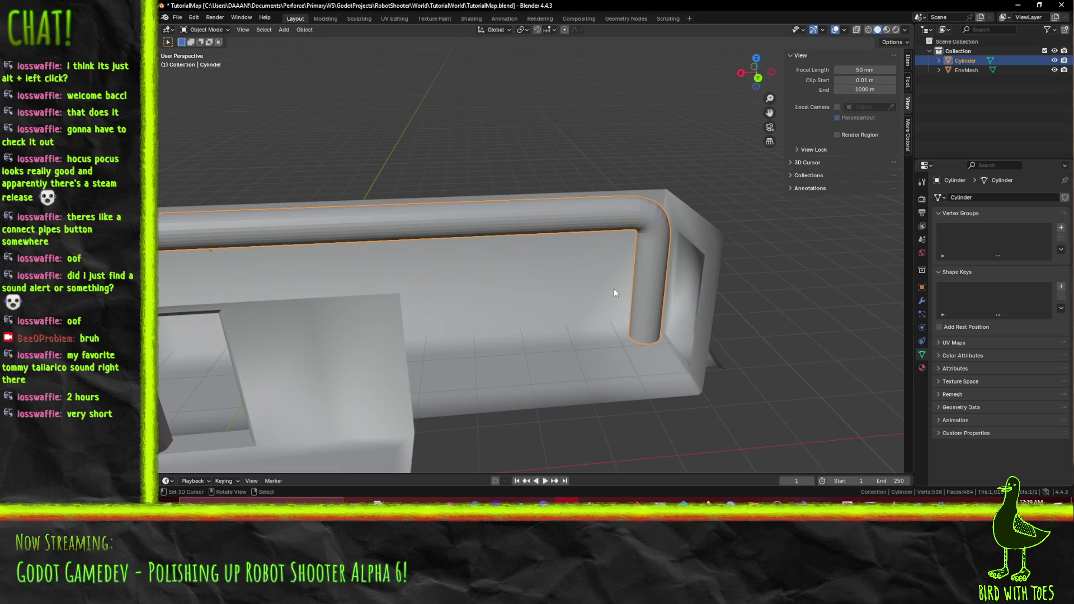
Apply Shade Smooth to the pipe from the F3 search, then re-enter Edit Mode.
key("F3")
type("sha")
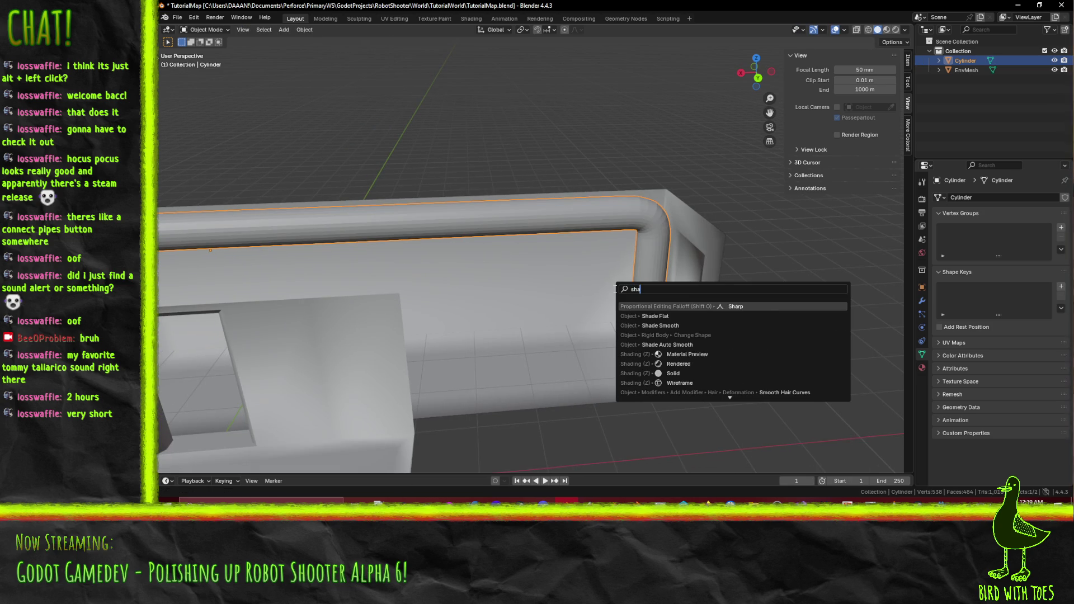
type("de")
left_click(676, 316)
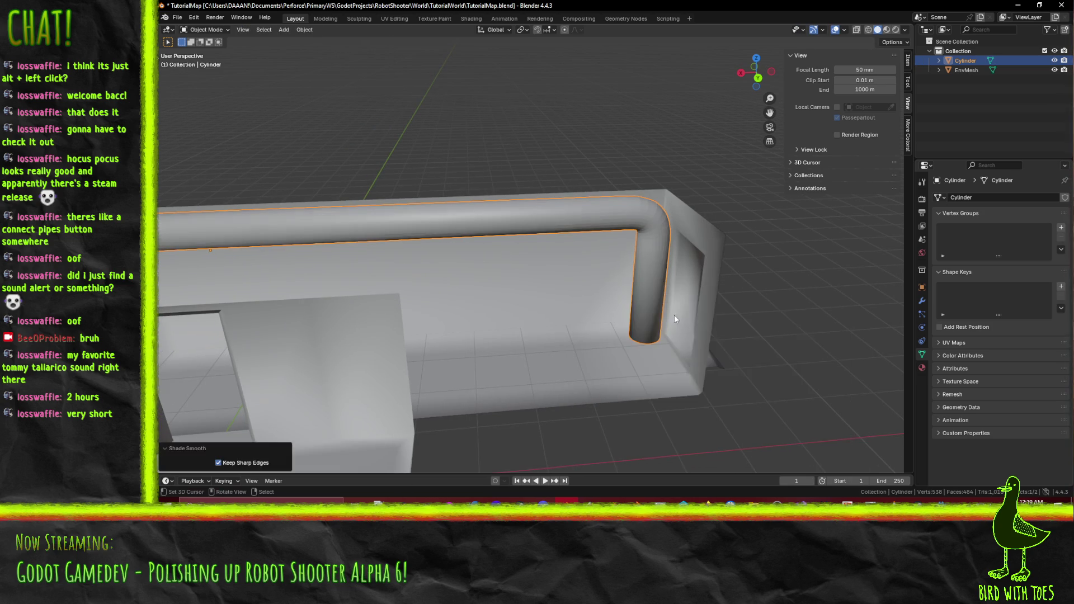
mouse_move(764, 364)
left_mouse_down()
mouse_move(613, 327)
mouse_move(603, 277)
mouse_move(630, 257)
mouse_move(665, 310)
mouse_move(570, 334)
mouse_move(630, 255)
mouse_move(610, 263)
left_mouse_up()
key("Tab")
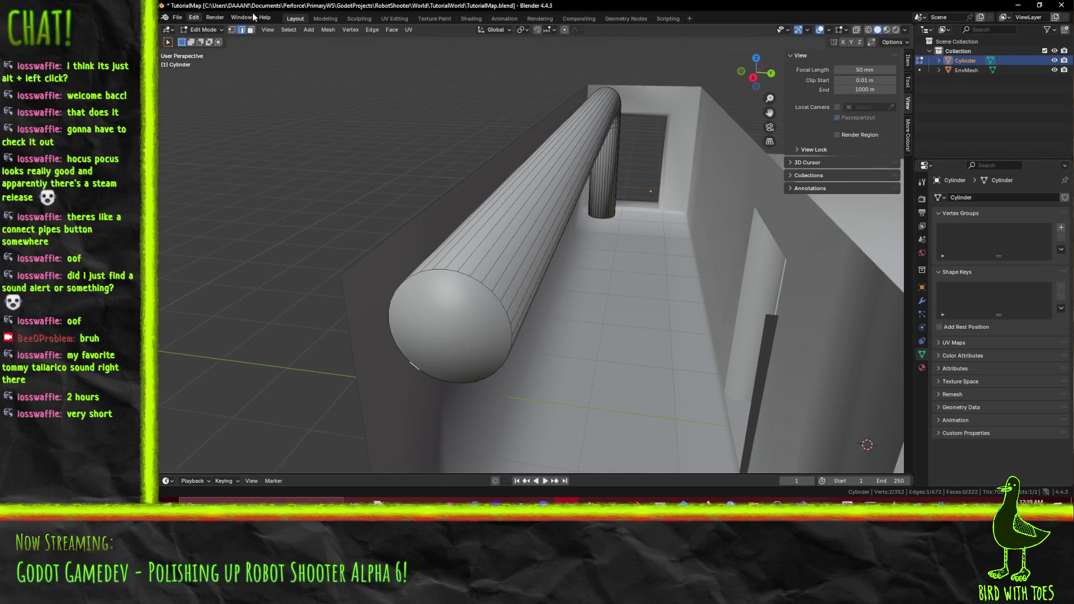
Delete the pipe's end-cap face in face select mode.
left_click(251, 30)
left_click(471, 356)
key("x")
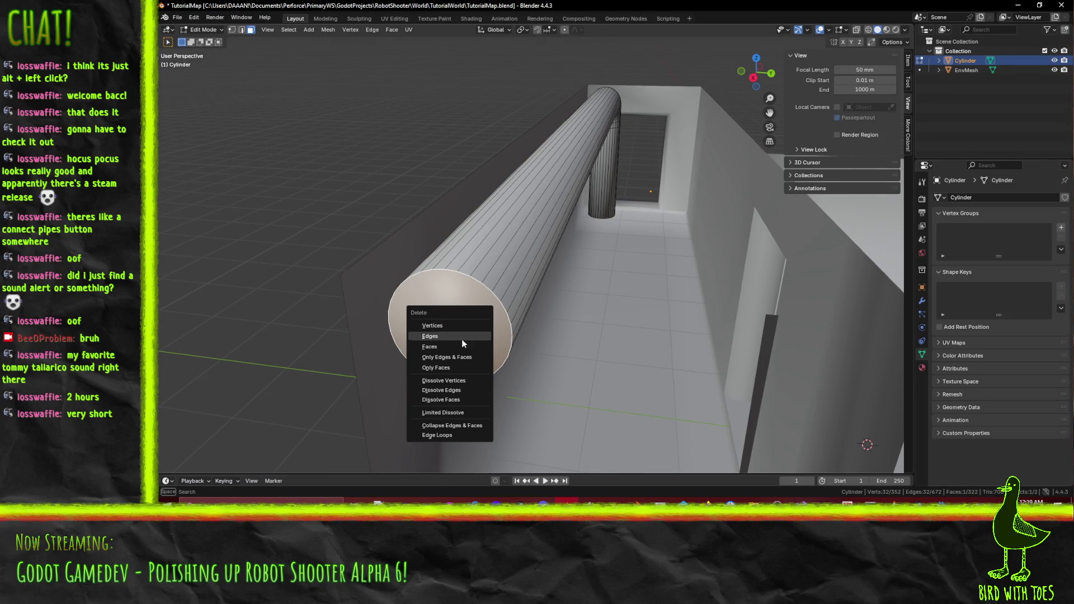
left_click(436, 347)
left_click_drag(436, 347, 578, 140)
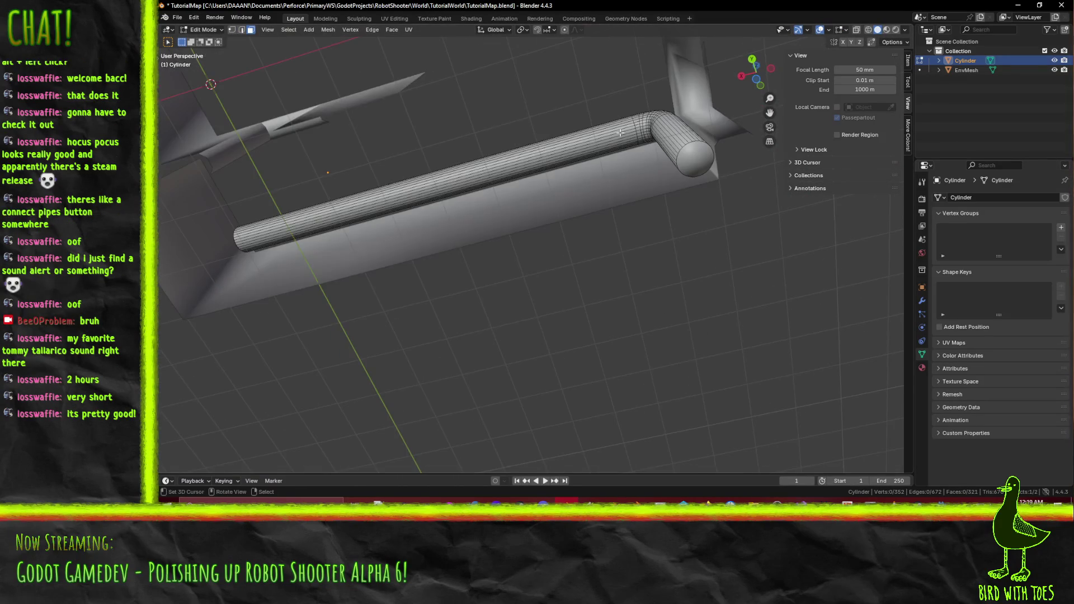
Return to Object Mode and save TutorialMap.blend.
right_click(699, 165)
key("Escape")
key("Tab")
mouse_move(632, 172)
left_mouse_down()
mouse_move(597, 209)
mouse_move(632, 256)
mouse_move(555, 260)
mouse_move(609, 277)
mouse_move(681, 273)
mouse_move(525, 322)
mouse_move(583, 287)
mouse_move(551, 276)
mouse_move(570, 271)
mouse_move(601, 292)
left_mouse_up()
key("ctrl+s")
Try a centred edge loop on the straight section in Edit Mode, then undo it.
key("Tab")
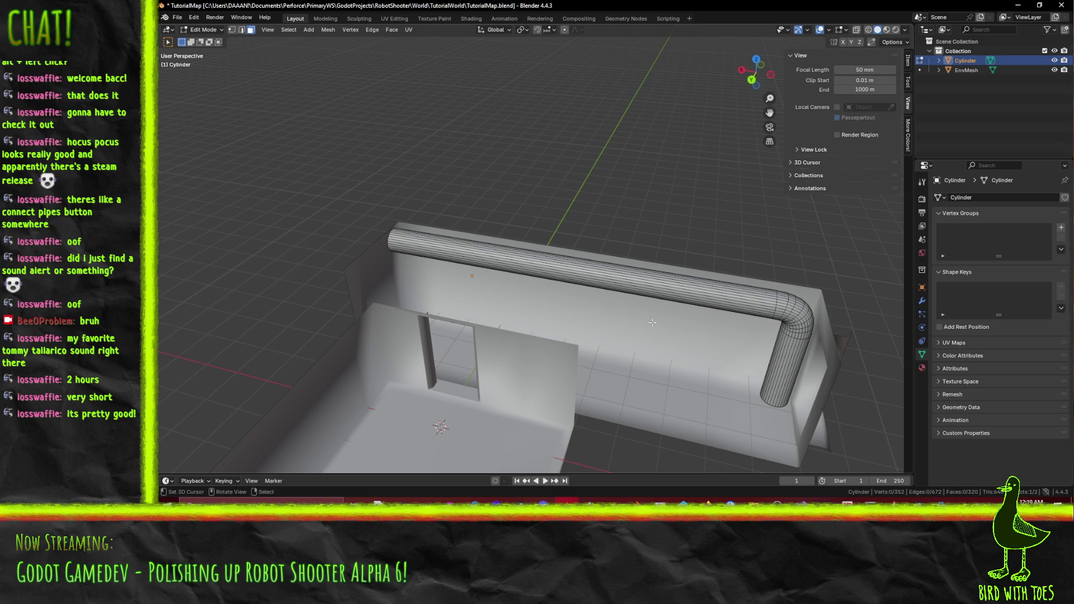
key("ctrl+r")
left_click(600, 294)
right_click(600, 294)
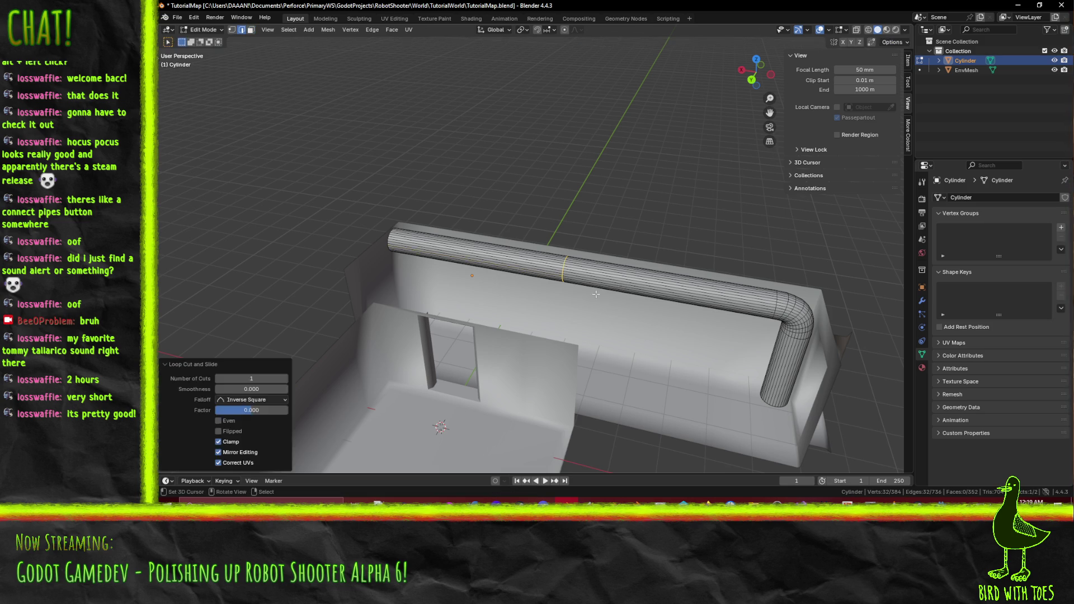
scroll(600, 293, "up", 4)
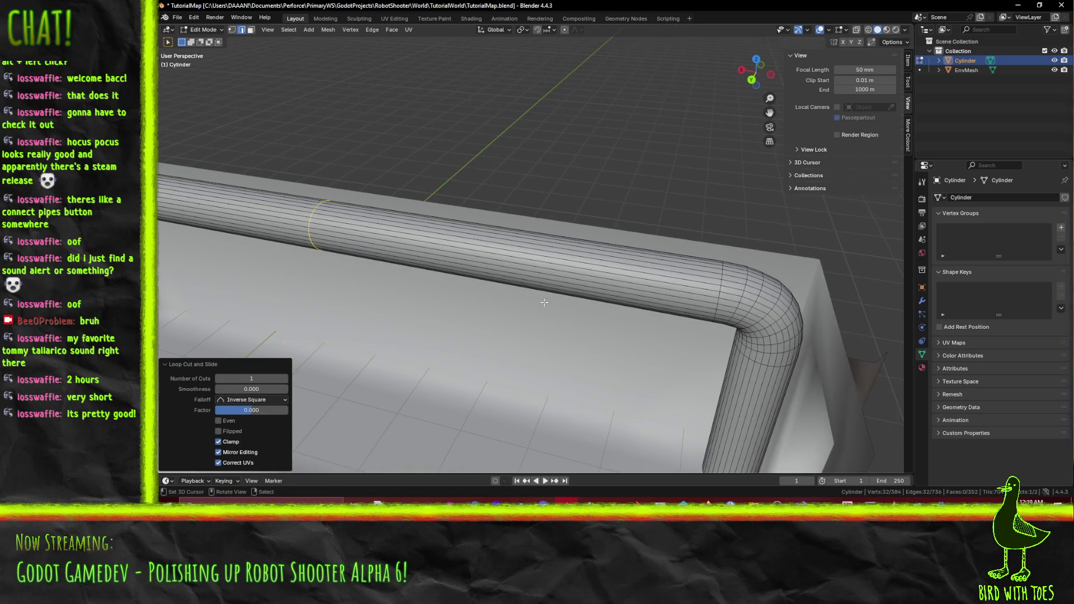
key("ctrl+z")
scroll(650, 317, "down", 5)
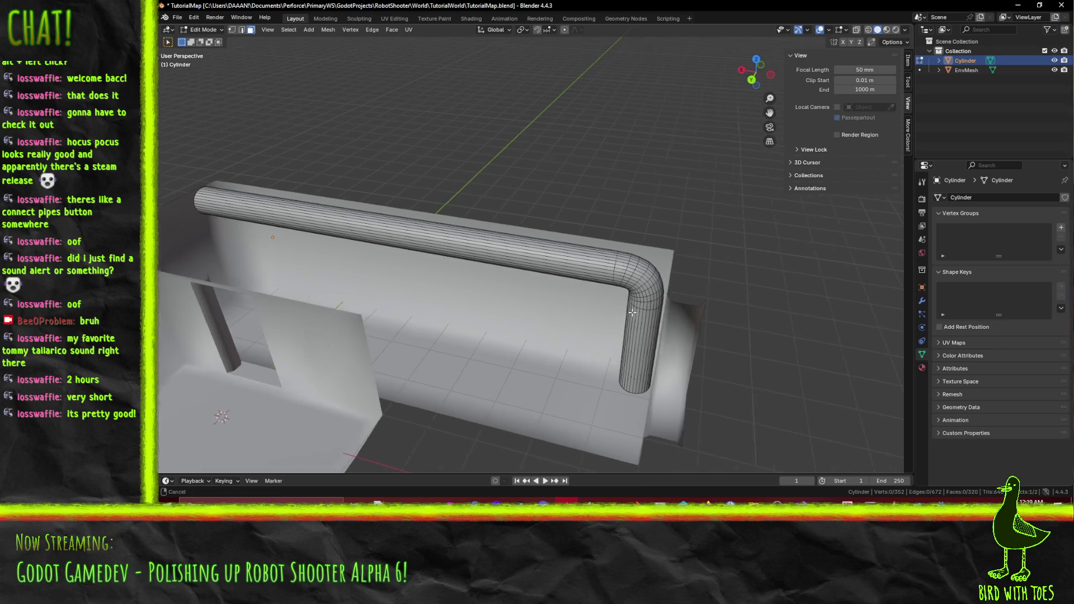
Add three loop cuts near the bend, sliding the last to factor -0.990.
scroll(591, 294, "up", 5)
key("ctrl+r")
left_click(590, 290)
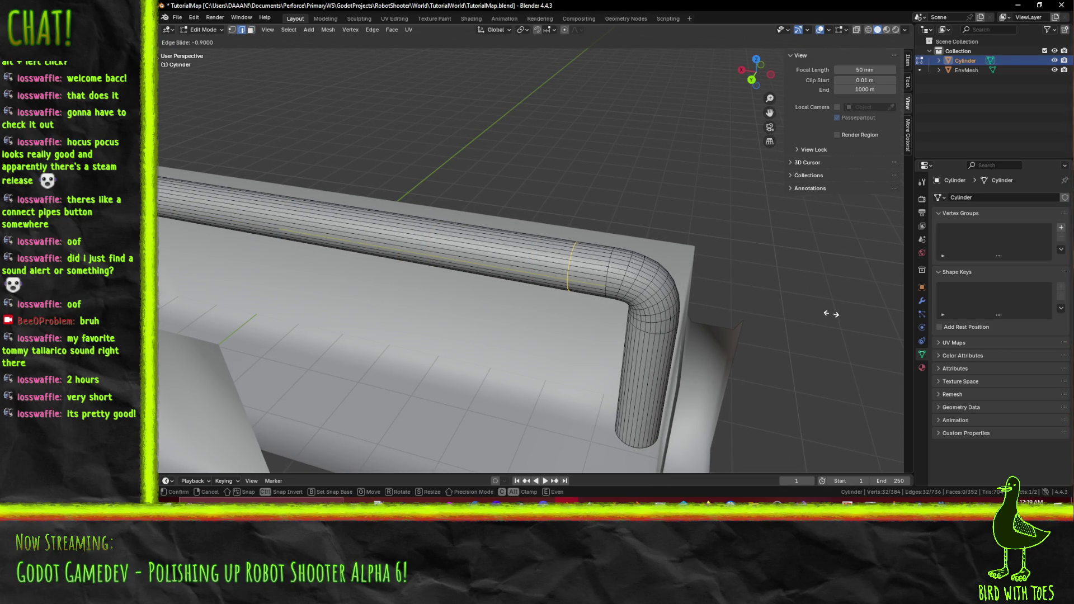
left_click(595, 291)
left_click_drag(567, 287, 569, 265)
key("ctrl+r")
left_click(554, 258)
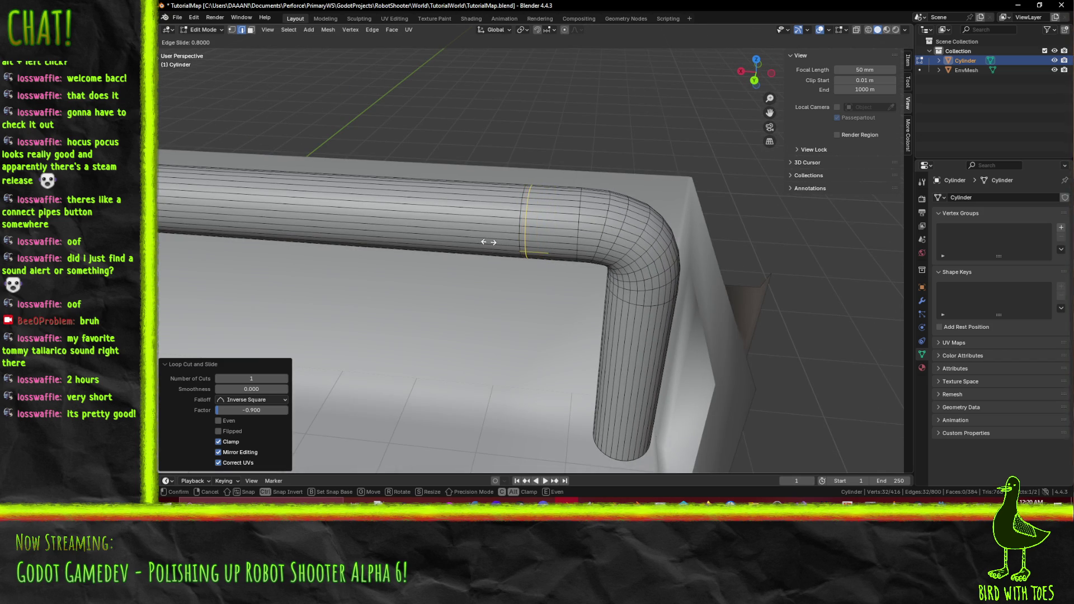
left_click(489, 242)
key("ctrl+r")
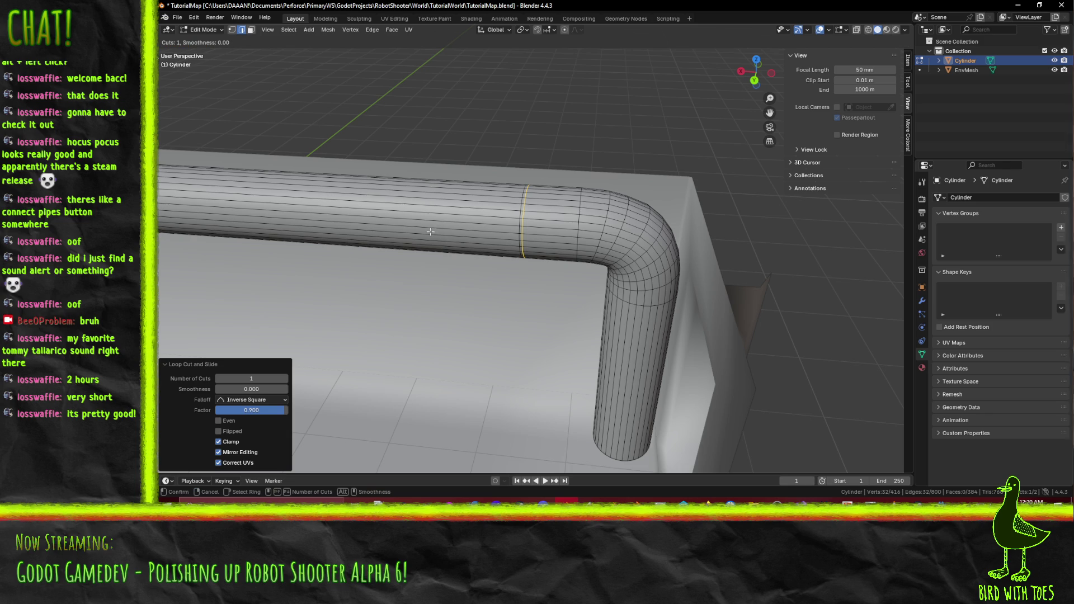
left_click(409, 215)
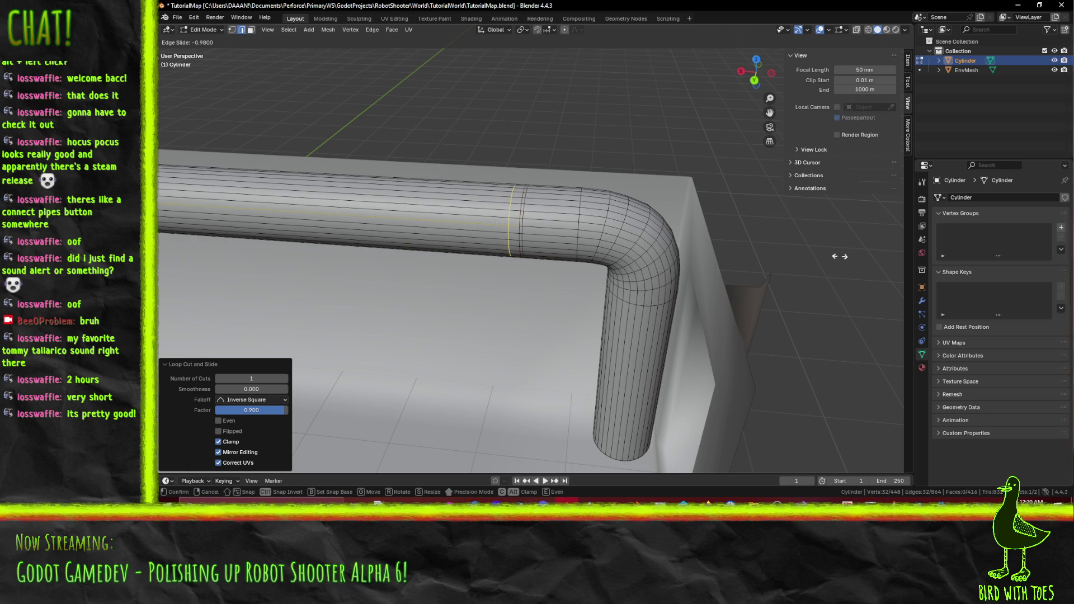
left_click(657, 280)
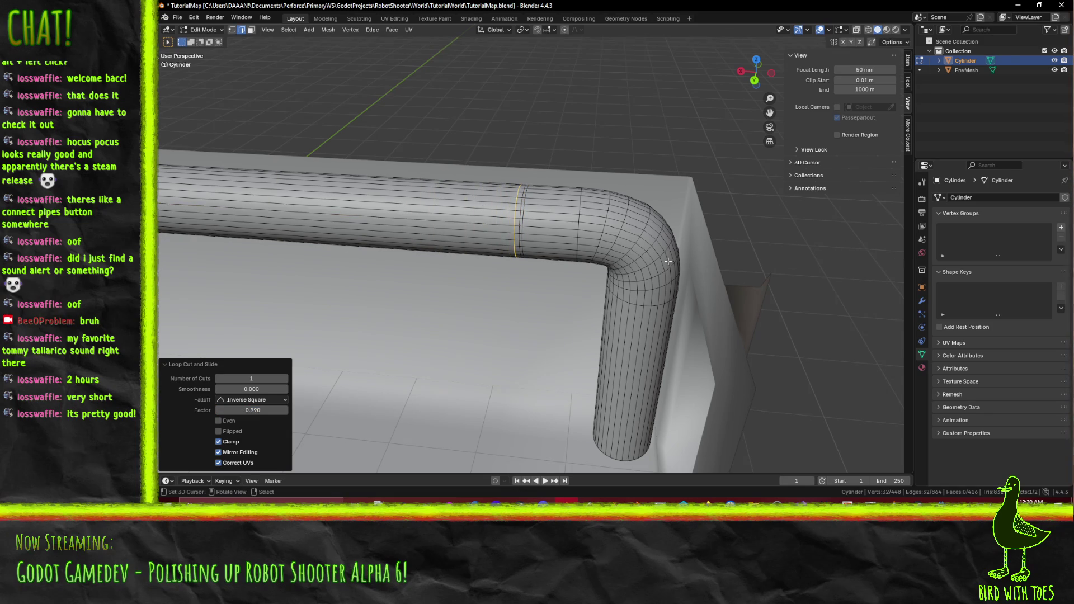
scroll(658, 279, "up", 3)
scroll(658, 279, "up", 2)
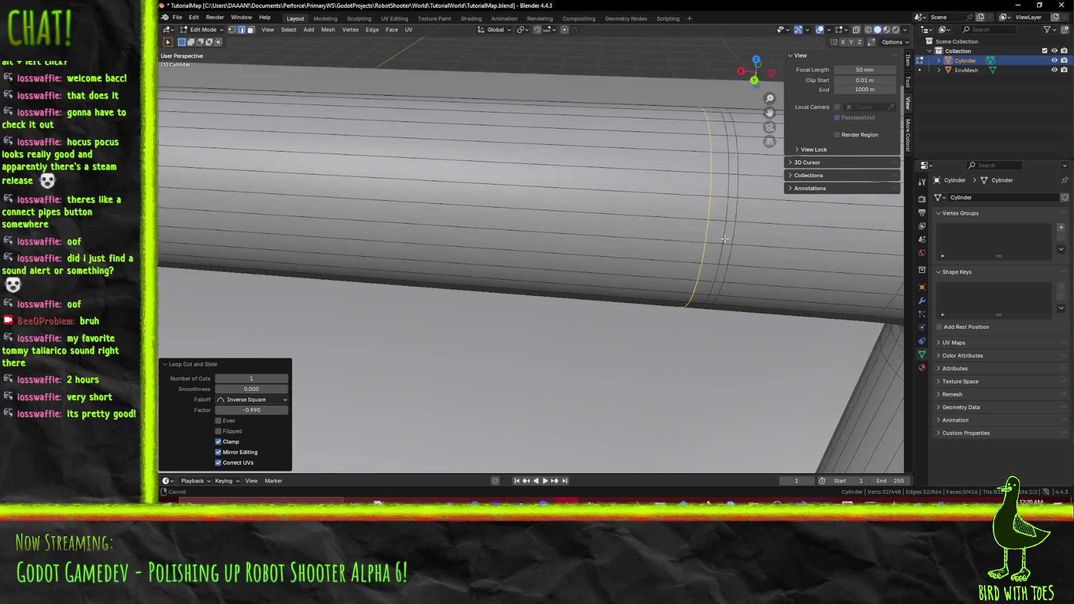
In top view, box-select the vertex column of one new edge loop.
scroll(601, 286, "down", 1)
scroll(600, 286, "down", 3)
key("grave")
key("KP_7")
mouse_move(550, 287)
left_mouse_down()
mouse_move(623, 312)
mouse_move(637, 342)
left_mouse_up()
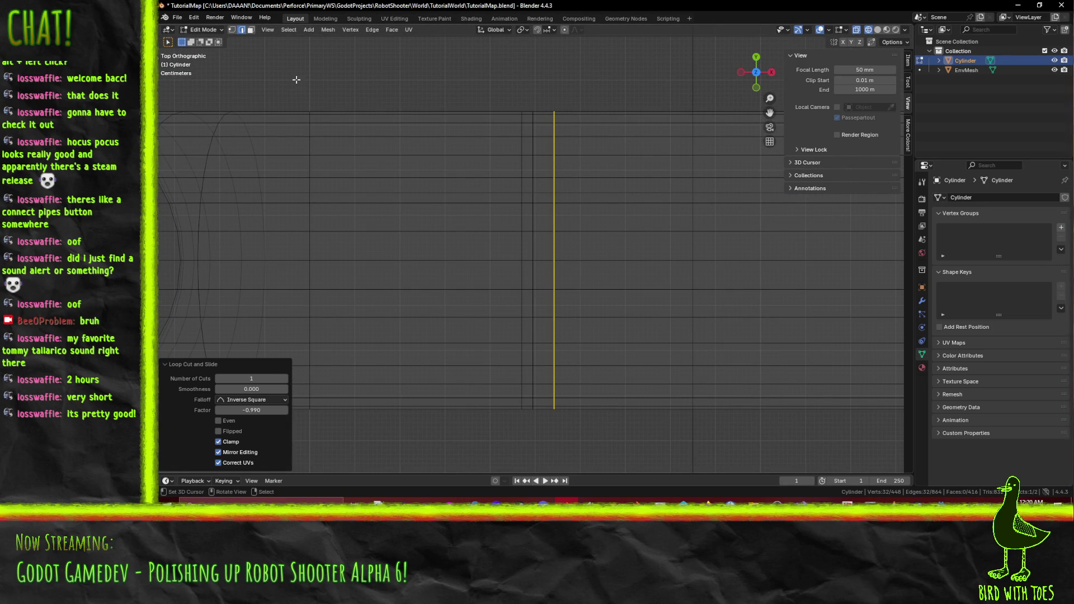
left_click(233, 30)
left_click(573, 182)
left_click_drag(526, 103, 539, 434)
scroll(552, 427, "up", 5)
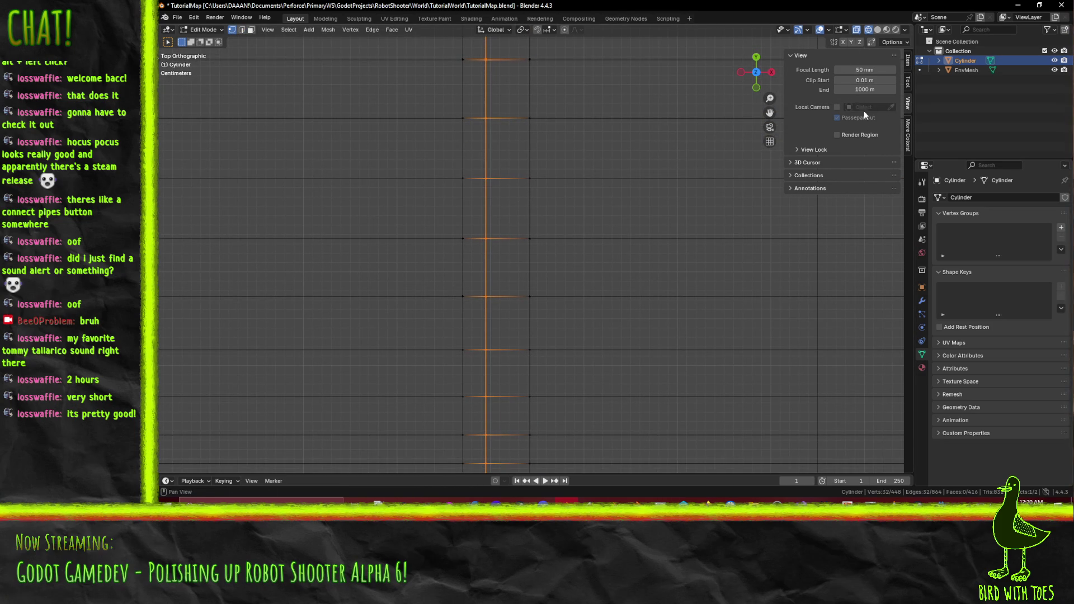
Set that loop's median Y to -1 m and median X to -6.6 m.
left_click(908, 62)
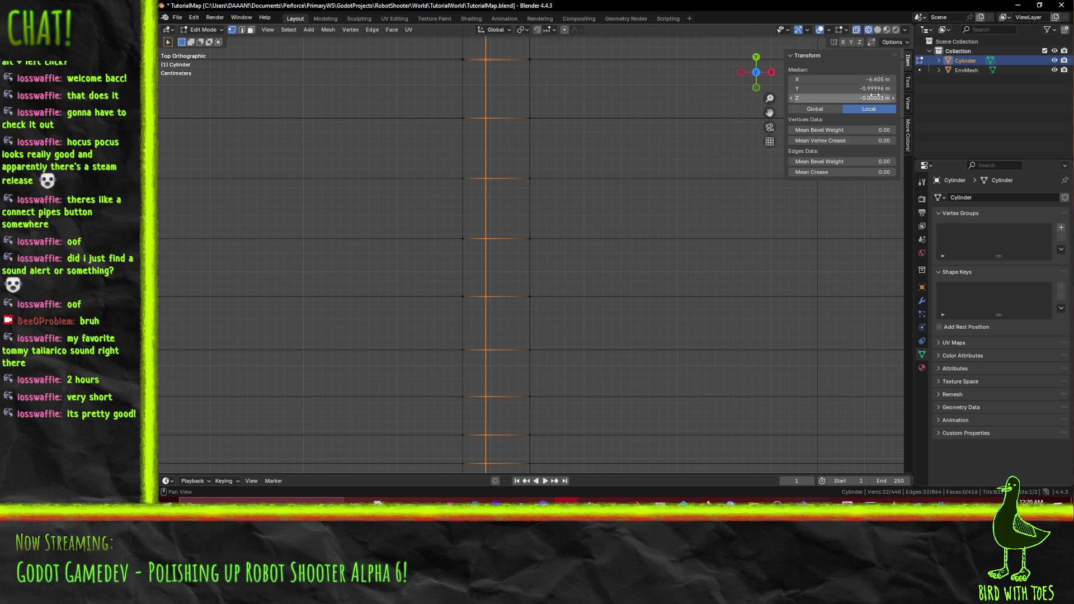
left_click(879, 87)
type("-1")
key("Return")
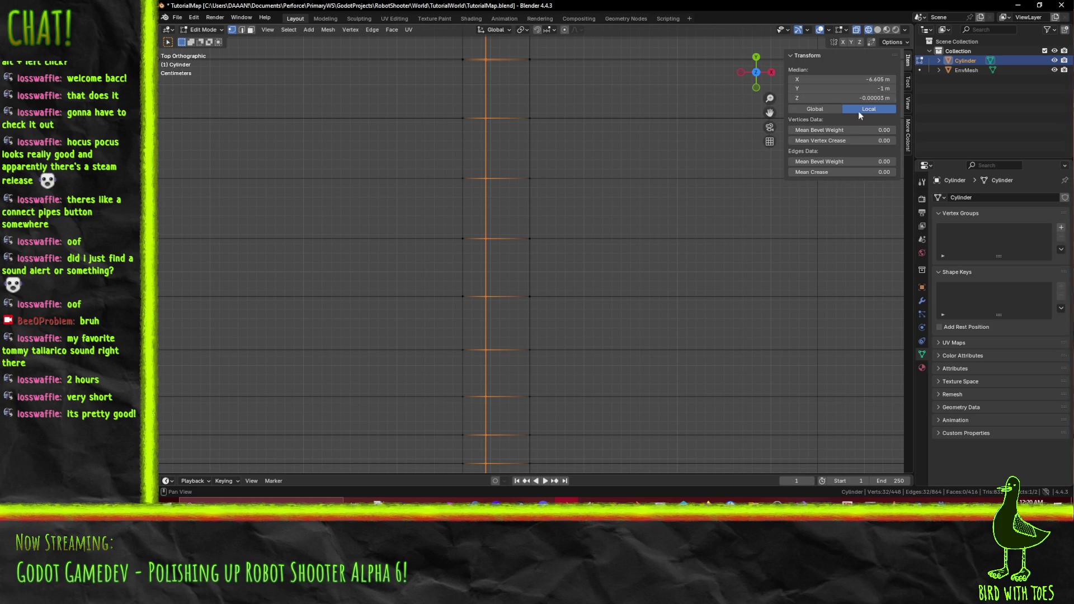
left_click_drag(872, 79, 895, 80)
left_click(877, 81)
left_click(804, 81)
key("Delete")
key("Delete")
key("Return")
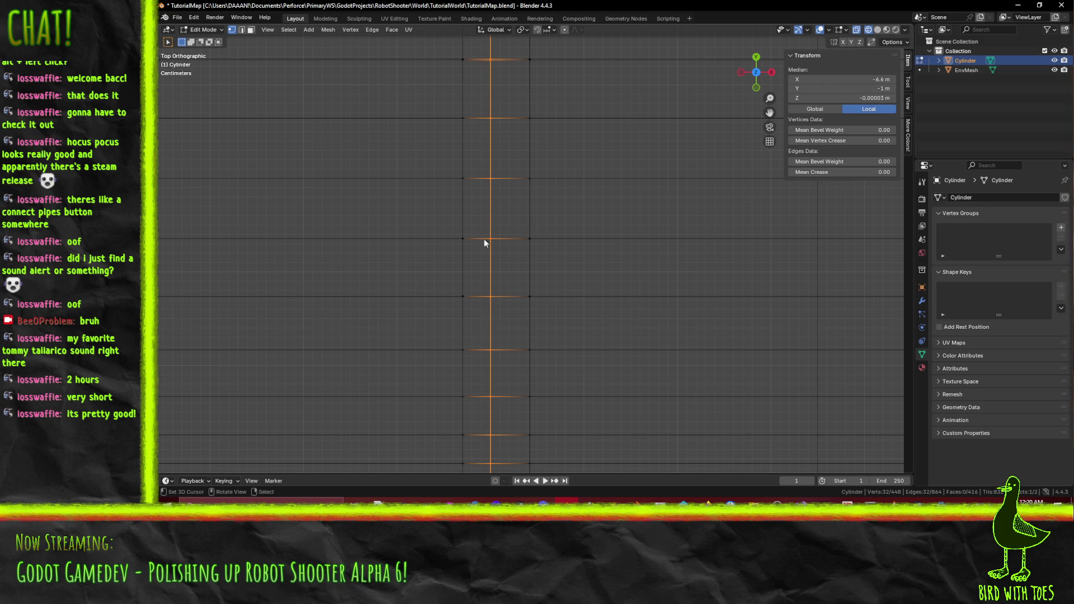
Box-select the next loop and set its median X to -6.55 m.
scroll(571, 212, "down", 3)
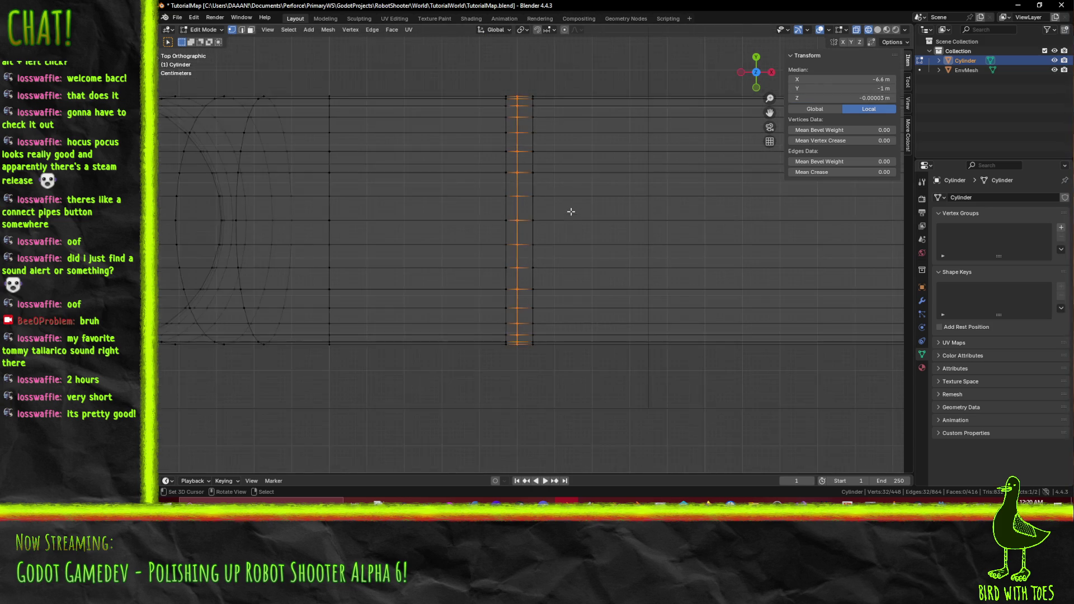
left_click(571, 212)
key("b")
left_click_drag(530, 81, 568, 338)
left_click(876, 82)
left_click(820, 79)
key("BackSpace")
key("BackSpace")
key("BackSpace")
key("Return")
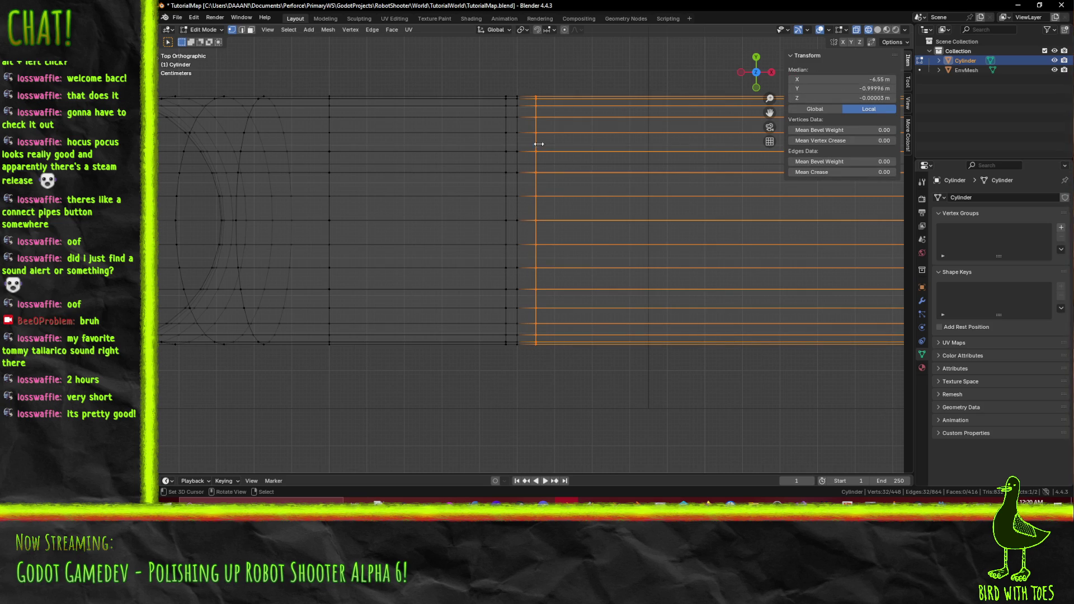
Select the third loop and set its median X to -6.63 m.
key("alt+a")
key("b")
left_click_drag(493, 84, 513, 359)
left_click(840, 79)
left_click(816, 80)
key("BackSpace")
key("BackSpace")
key("Return")
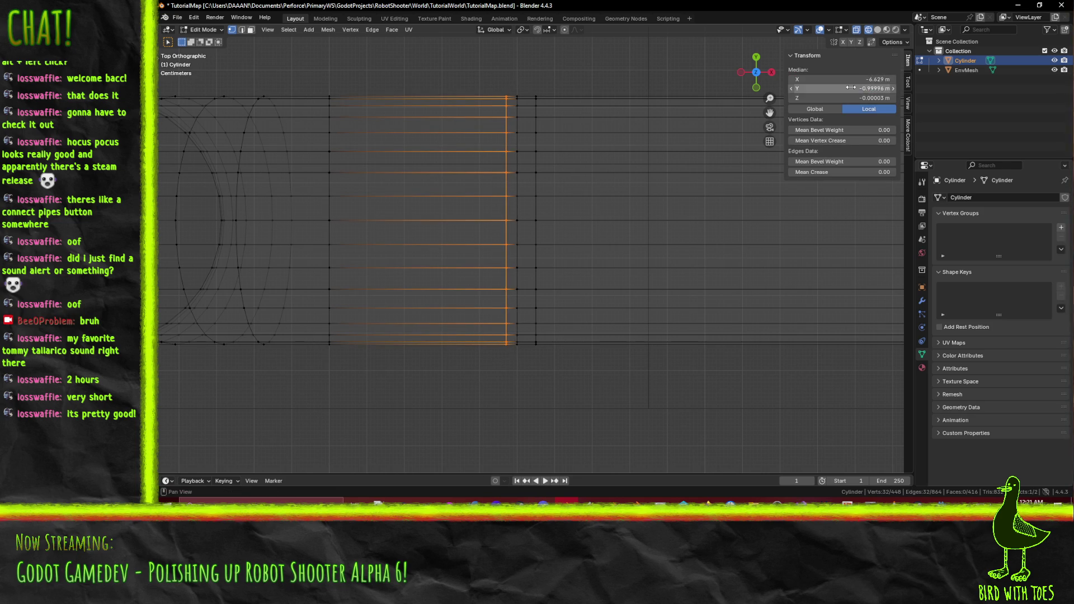
left_click(842, 79)
left_click(808, 80)
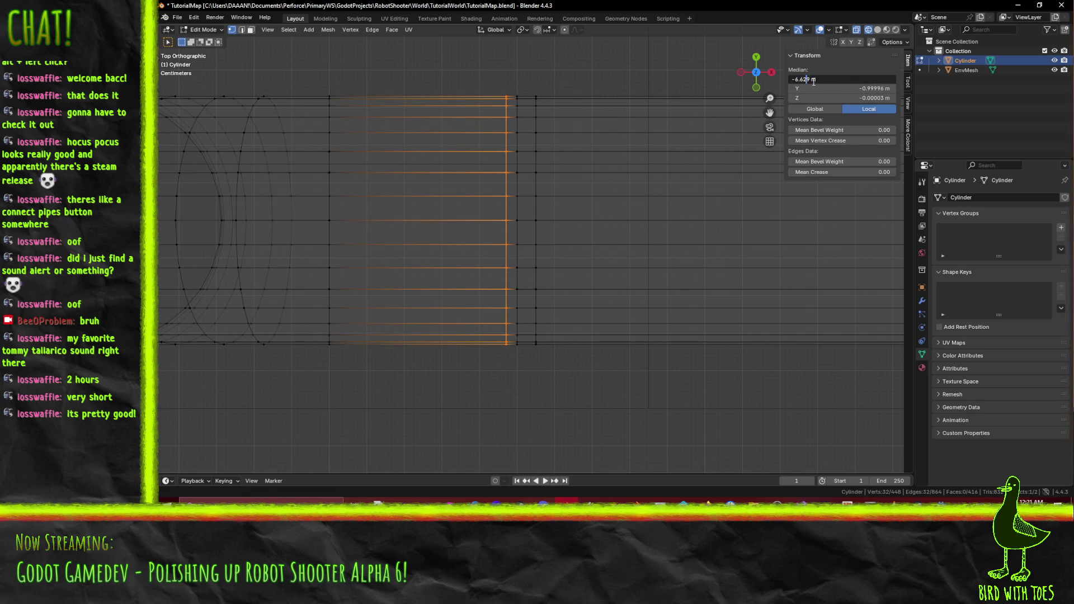
key("BackSpace")
key("BackSpace")
type("3")
key("Return")
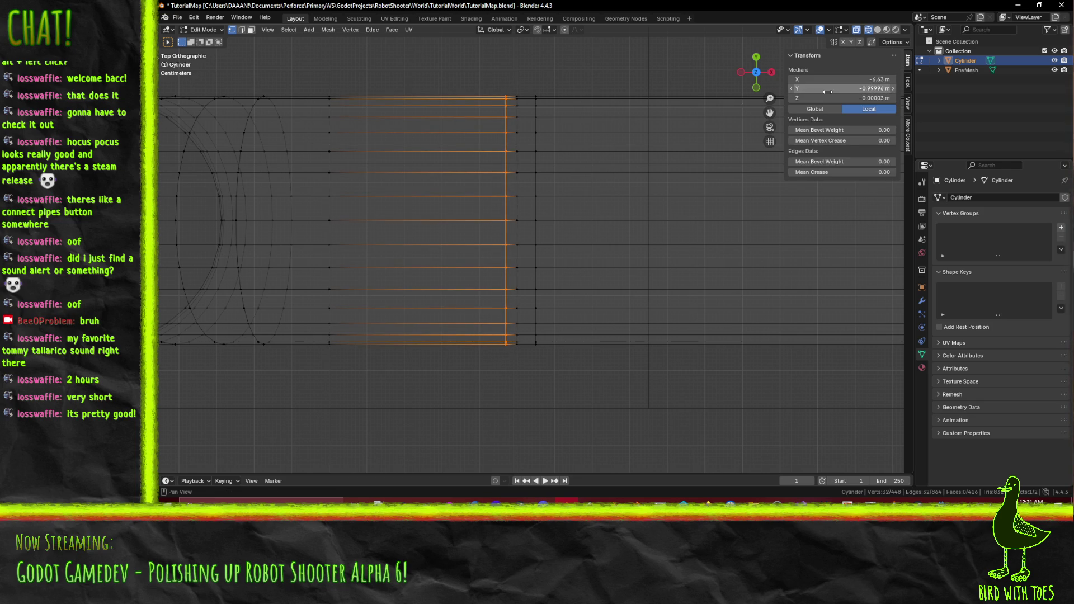
Grab the selected edge loop and move it into place.
scroll(521, 225, "up", 5)
scroll(541, 230, "down", 2)
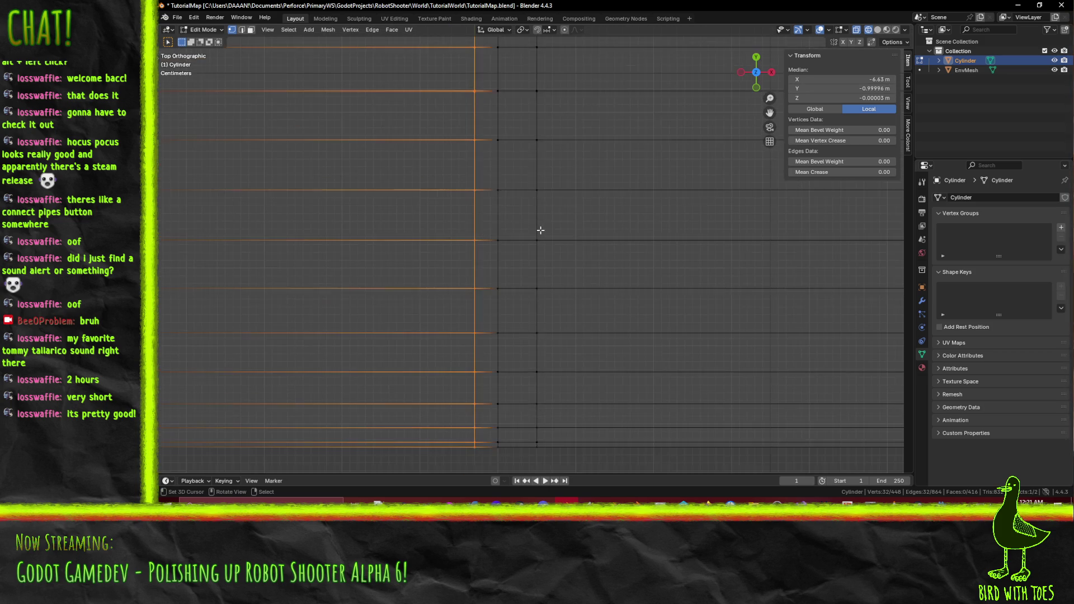
key("g")
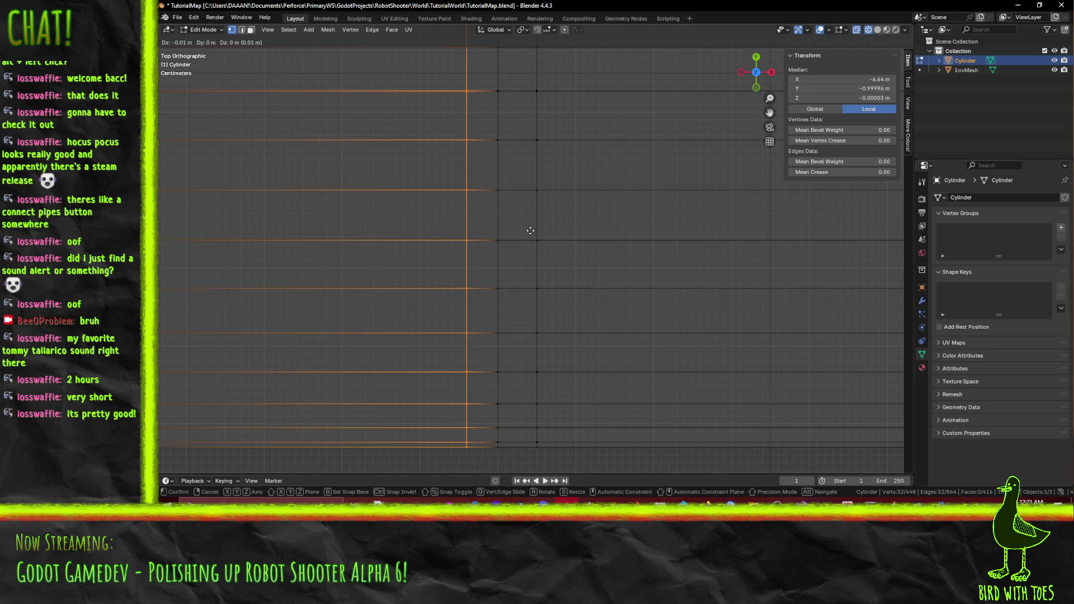
left_click(530, 231)
Box-select the vertical vertex ring and switch the viewport to Solid shading.
scroll(527, 230, "down", 3)
key("alt+a")
key("b")
left_click_drag(514, 84, 527, 351)
key("z")
left_click(626, 351)
left_click_drag(625, 350, 760, 321)
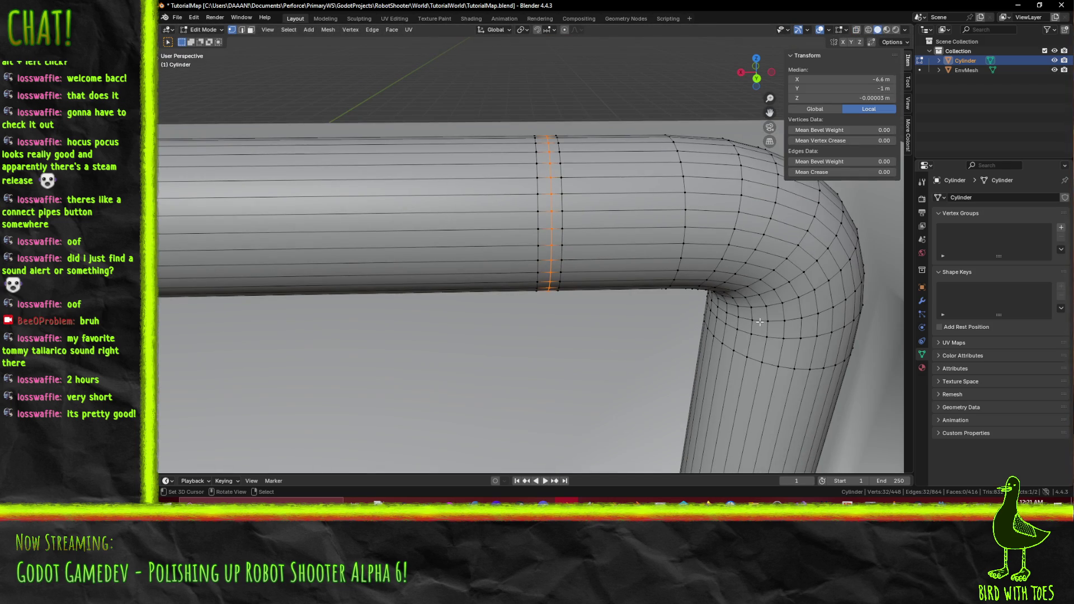
Scale the selected ring to 0.95 and return to Object Mode.
key("s")
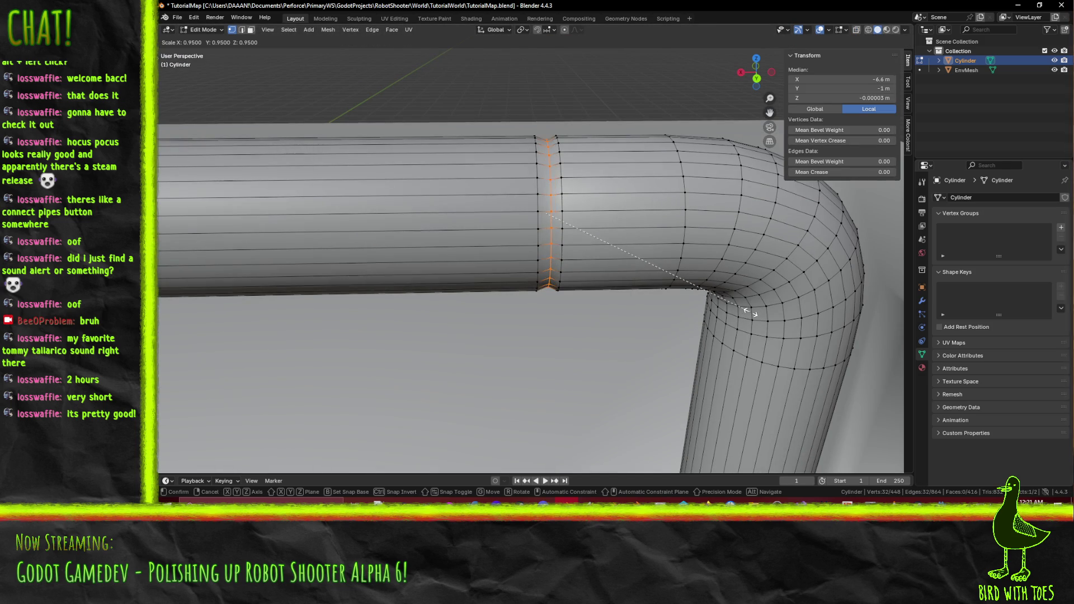
left_click(751, 312, "ctrl")
scroll(751, 312, "down", 3)
key("Tab")
mouse_move(746, 315)
left_mouse_down()
mouse_move(646, 329)
mouse_move(627, 293)
mouse_move(747, 331)
mouse_move(560, 333)
left_mouse_up()
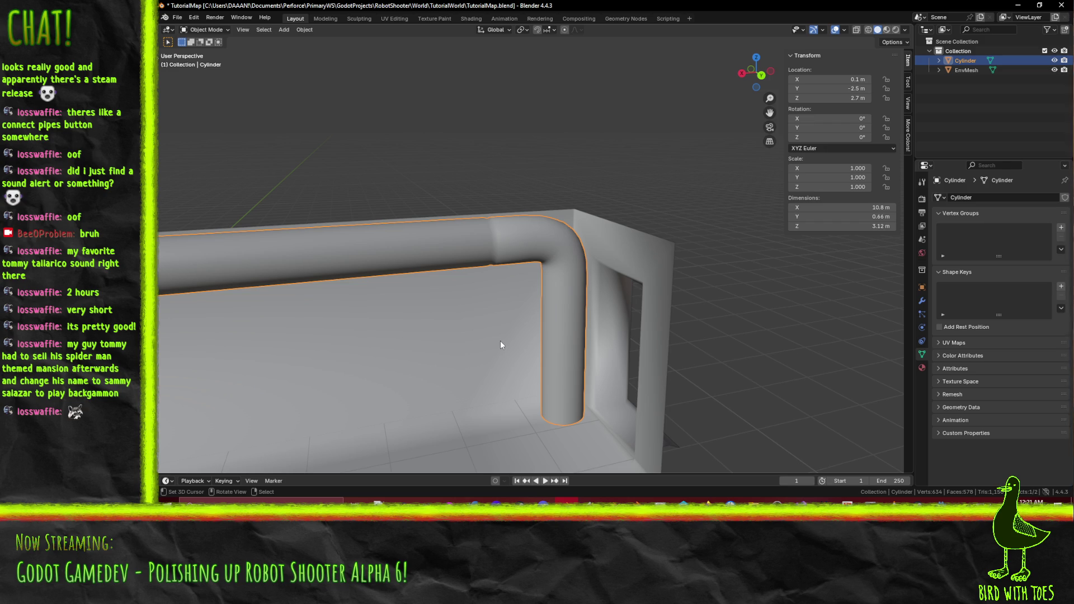
Enter Edit Mode on the Cylinder pipe to show its edge loops.
key("Tab")
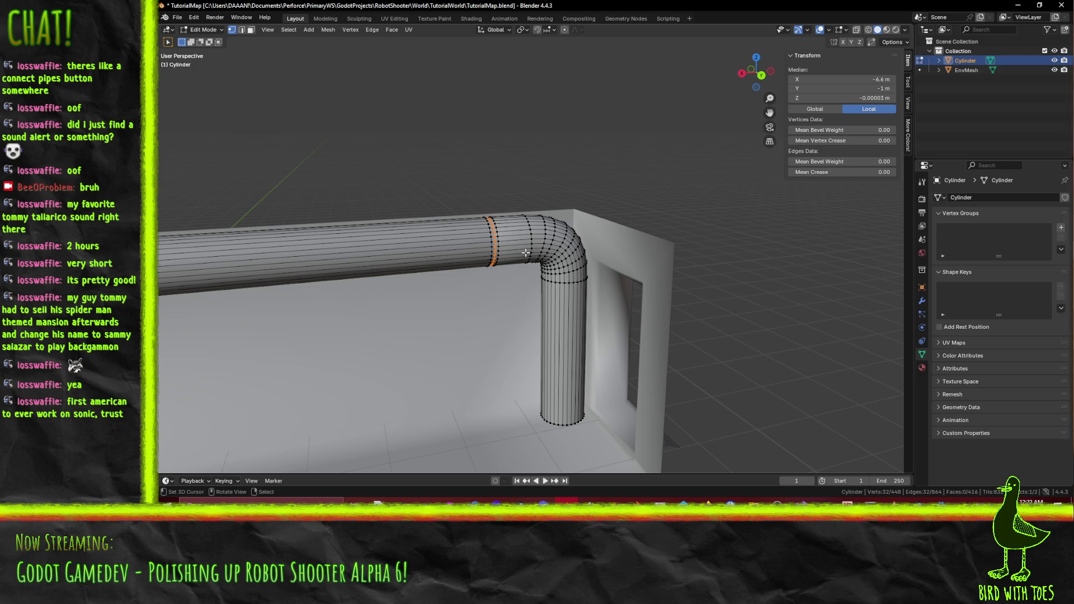
Frame the long pipe run in Edit Mode and add a new edge loop across it.
key("F3")
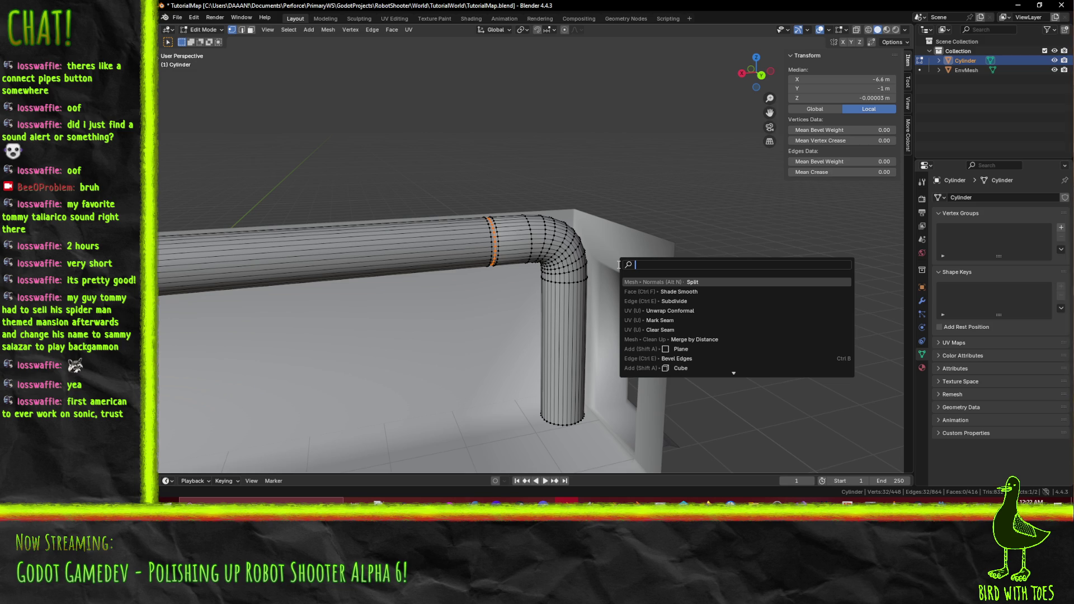
key("Escape")
key("Tab")
mouse_move(674, 278)
left_mouse_down()
mouse_move(583, 285)
mouse_move(638, 243)
mouse_move(652, 254)
mouse_move(491, 270)
mouse_move(543, 236)
mouse_move(687, 245)
mouse_move(674, 247)
left_mouse_up()
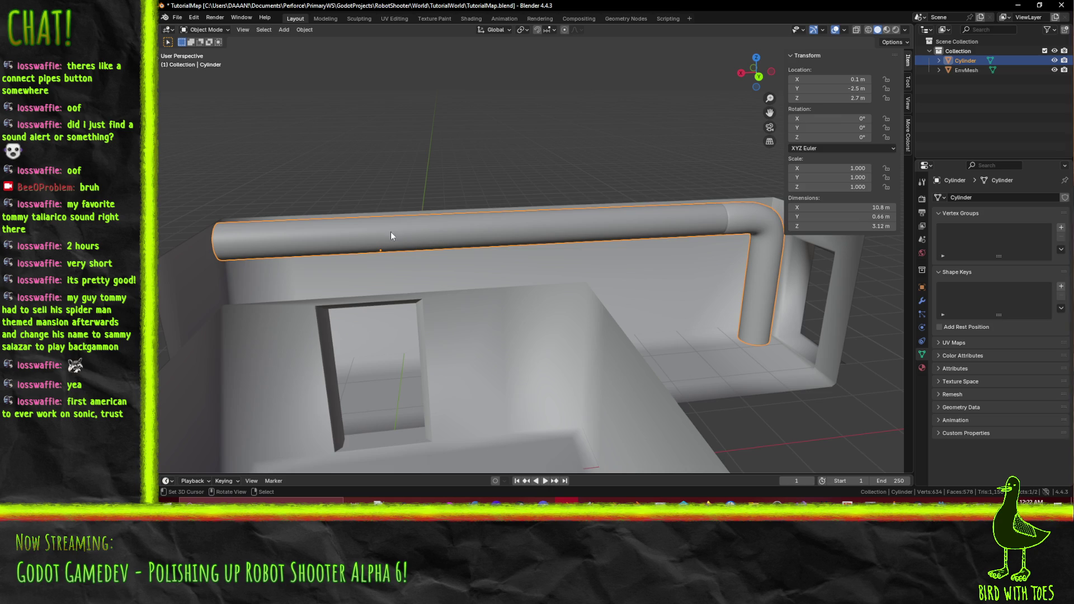
key("Tab")
mouse_move(406, 232)
left_mouse_down()
mouse_move(359, 244)
mouse_move(450, 296)
left_mouse_up()
key("ctrl+r")
left_click(430, 287)
right_click(430, 287)
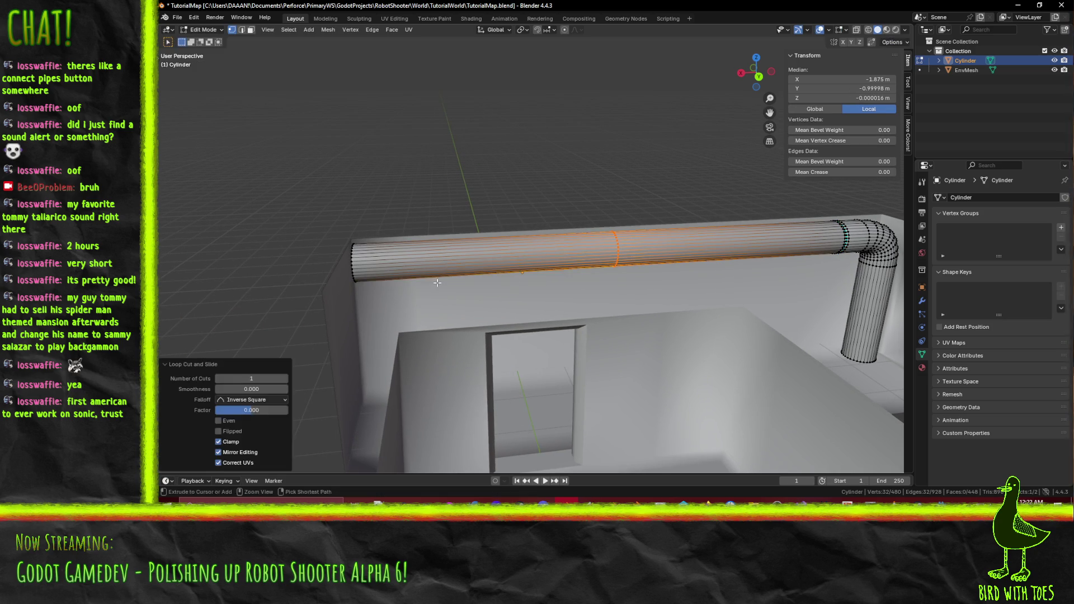
Slide that loop near the pipe's end and add a second loop cut at the other end.
scroll(493, 291, "up", 3)
left_click(500, 293, "alt")
key("g")
key("g")
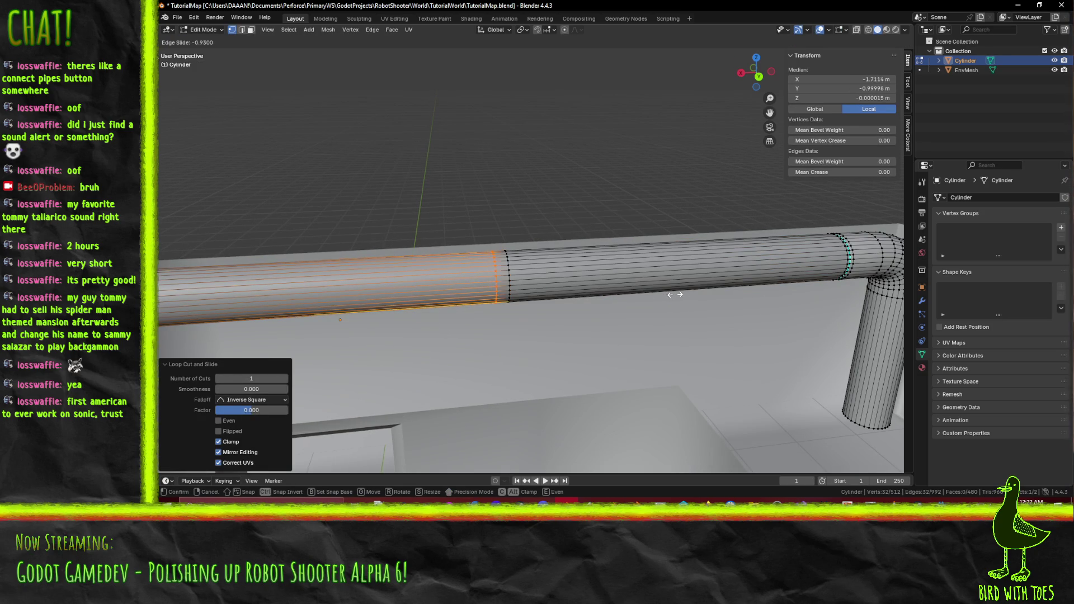
left_click(761, 290)
key("ctrl+r")
left_click(560, 286)
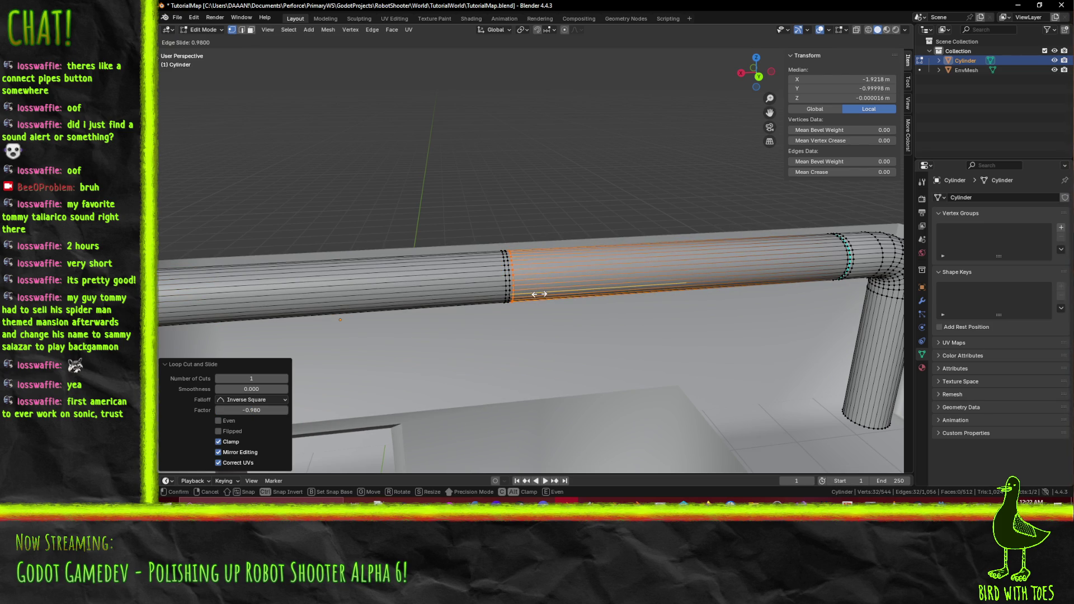
left_click(539, 294)
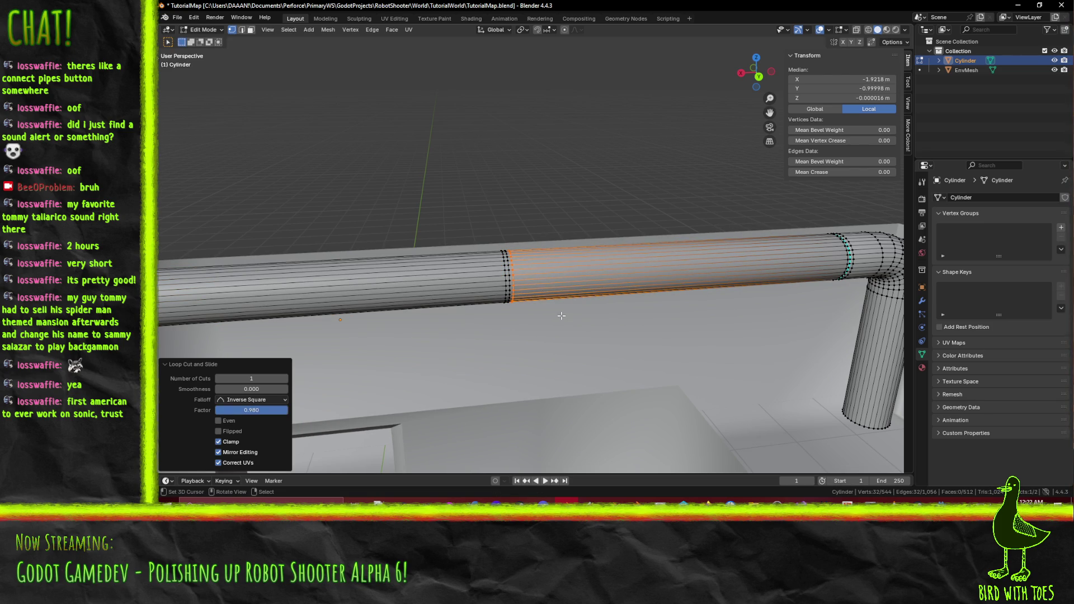
In X-ray top view, box-select the middle loop and move it 2.5 m along X.
key("KP_7")
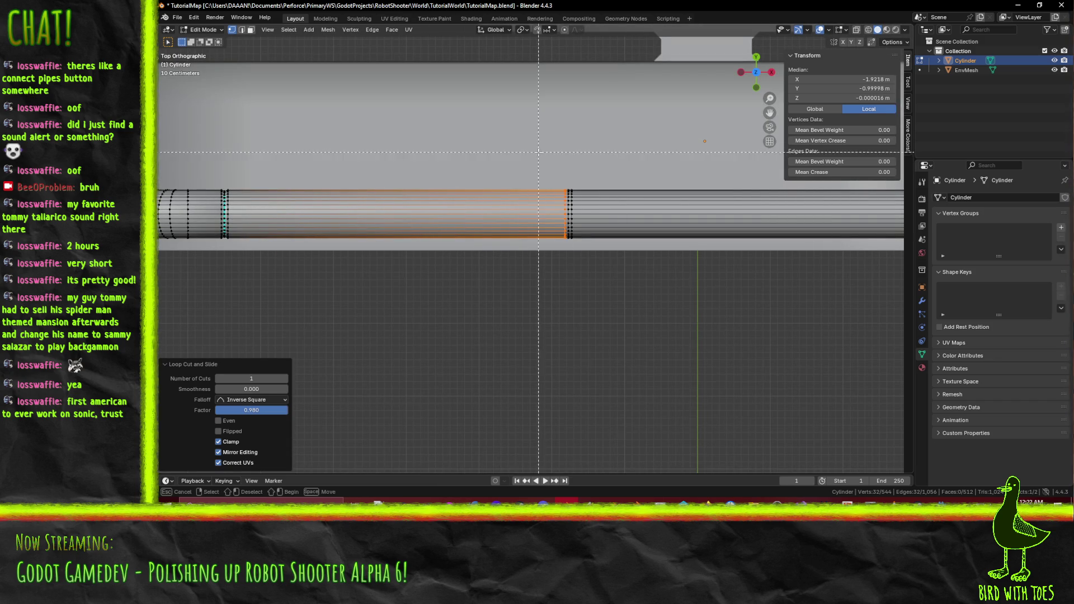
key("z")
key("4")
key("b")
left_click_drag(549, 168, 623, 276)
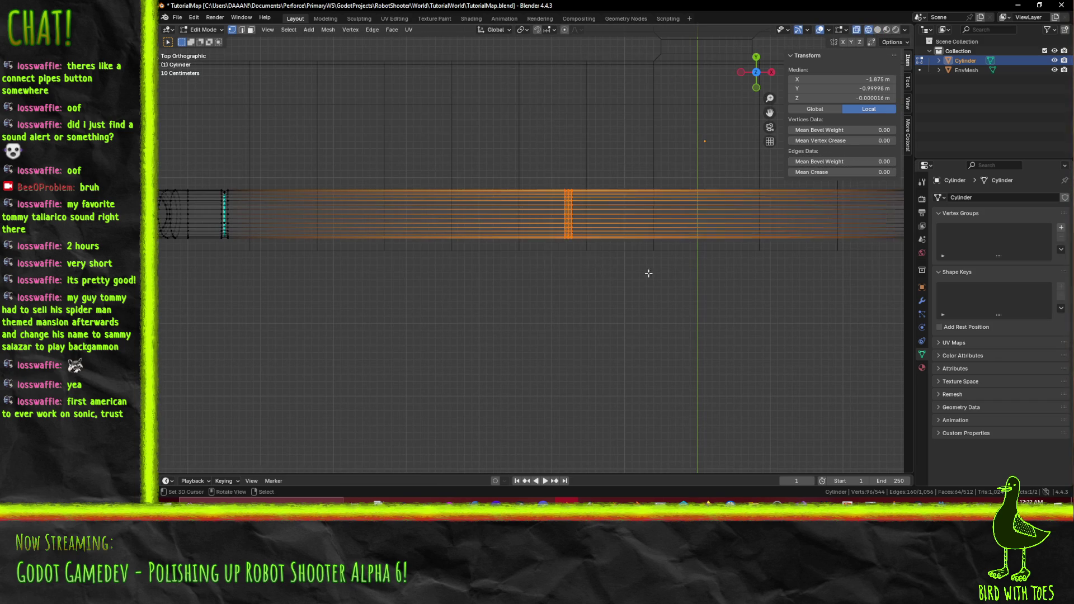
scroll(548, 295, "down", 2)
key("g")
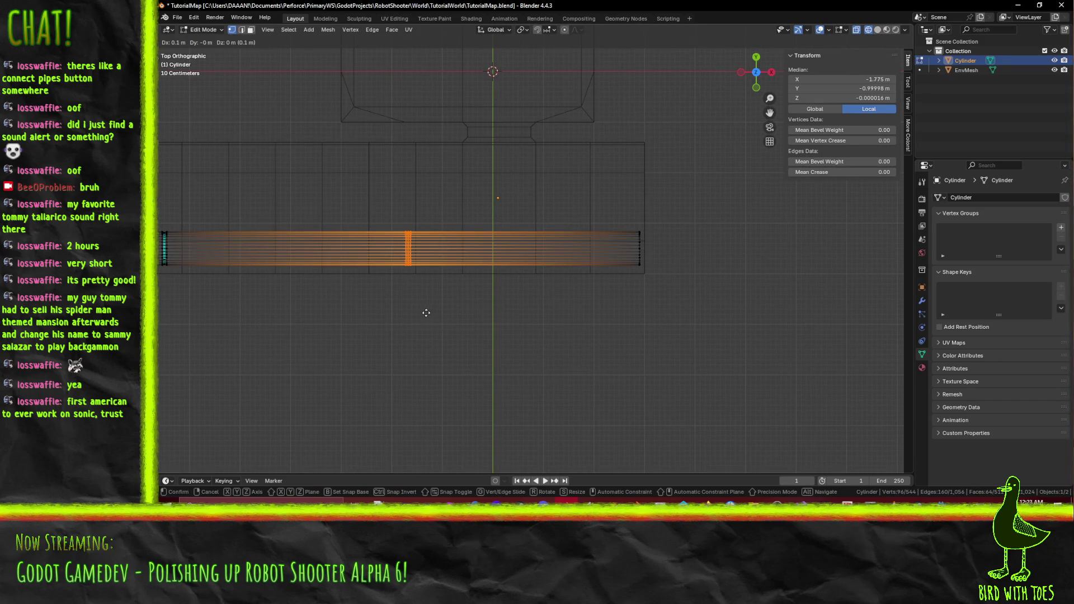
left_click(545, 310)
Select the middle vertex ring and scale it to 0.9 to form the inset groove.
left_click_drag(544, 310, 685, 251)
key("KP_7")
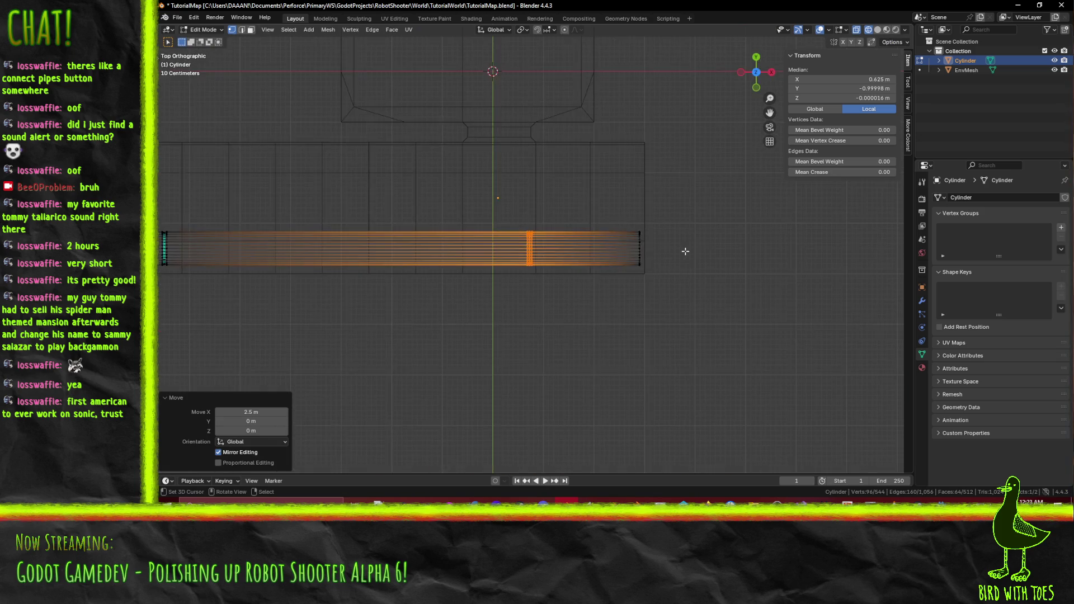
scroll(510, 178, "up", 3)
key("alt+a")
key("b")
left_click_drag(510, 178, 520, 348)
key("s")
left_click(564, 408)
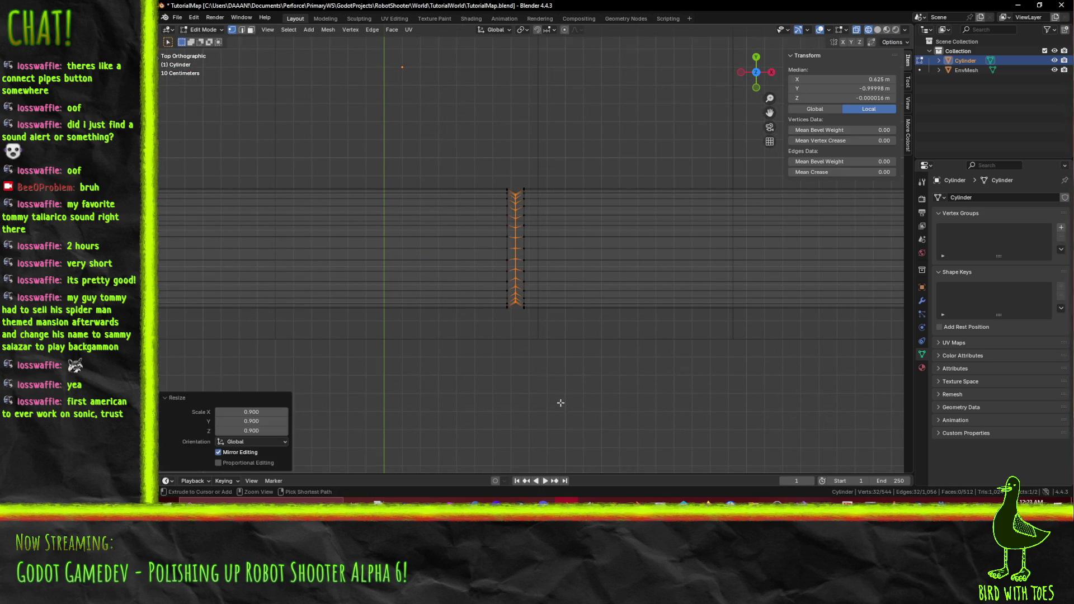
key("m")
left_click(599, 399)
key("Tab")
scroll(651, 362, "down", 3)
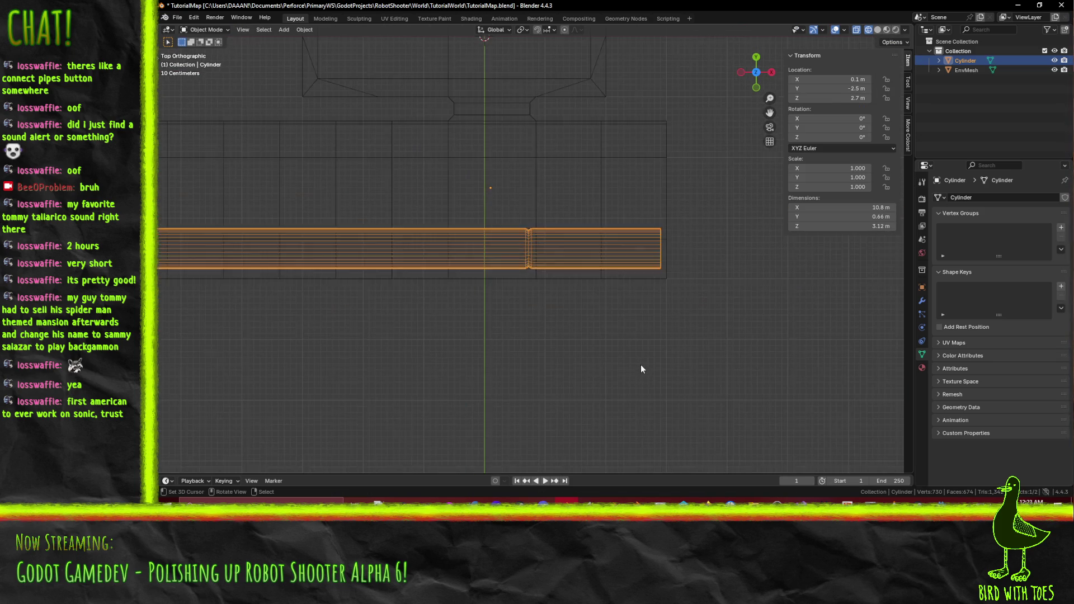
Return to Solid shading, save TutorialMap.blend, and switch over to Godot.
key("alt+a")
key("z")
left_click(707, 363)
mouse_move(707, 362)
left_mouse_down()
mouse_move(573, 324)
mouse_move(687, 260)
left_mouse_up()
key("ctrl+s")
mouse_move(789, 274)
left_mouse_down()
mouse_move(679, 317)
mouse_move(736, 358)
mouse_move(629, 301)
mouse_move(599, 257)
mouse_move(536, 222)
mouse_move(601, 247)
mouse_move(577, 263)
left_mouse_up()
key("alt+Tab")
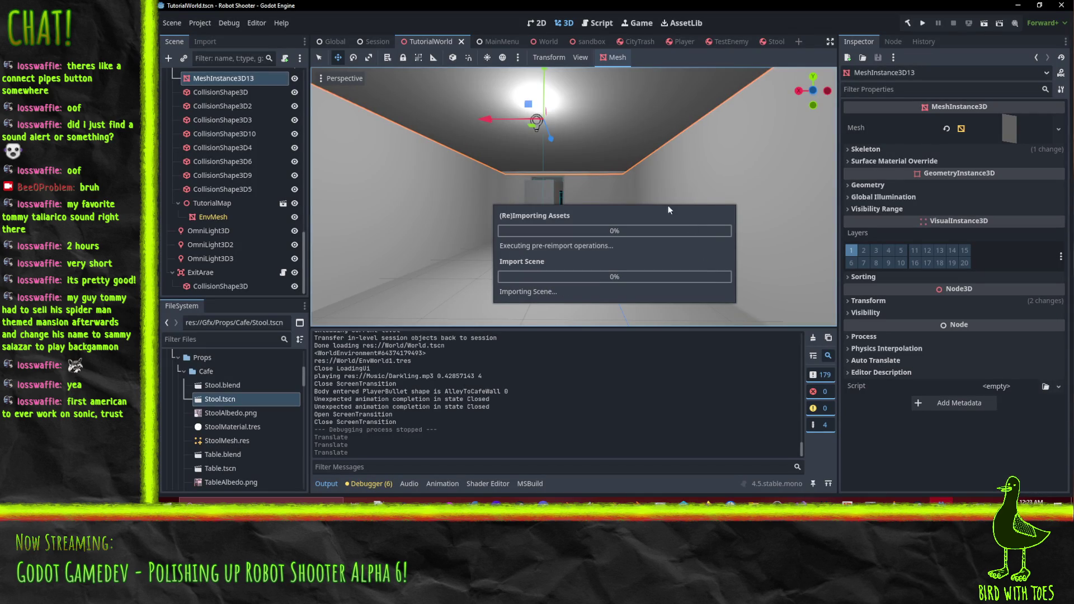
Orbit the reimported level to inspect the new Cylinder pipe beside EnvMesh.
mouse_move(659, 221)
left_mouse_down()
mouse_move(609, 205)
mouse_move(663, 241)
mouse_move(522, 210)
mouse_move(774, 85)
mouse_move(679, 183)
mouse_move(559, 180)
mouse_move(723, 116)
mouse_move(831, 130)
mouse_move(464, 174)
mouse_move(646, 192)
mouse_move(623, 100)
mouse_move(620, 153)
mouse_move(630, 145)
mouse_move(577, 81)
mouse_move(648, 79)
mouse_move(657, 129)
left_mouse_up()
scroll(832, 130, "up", 2)
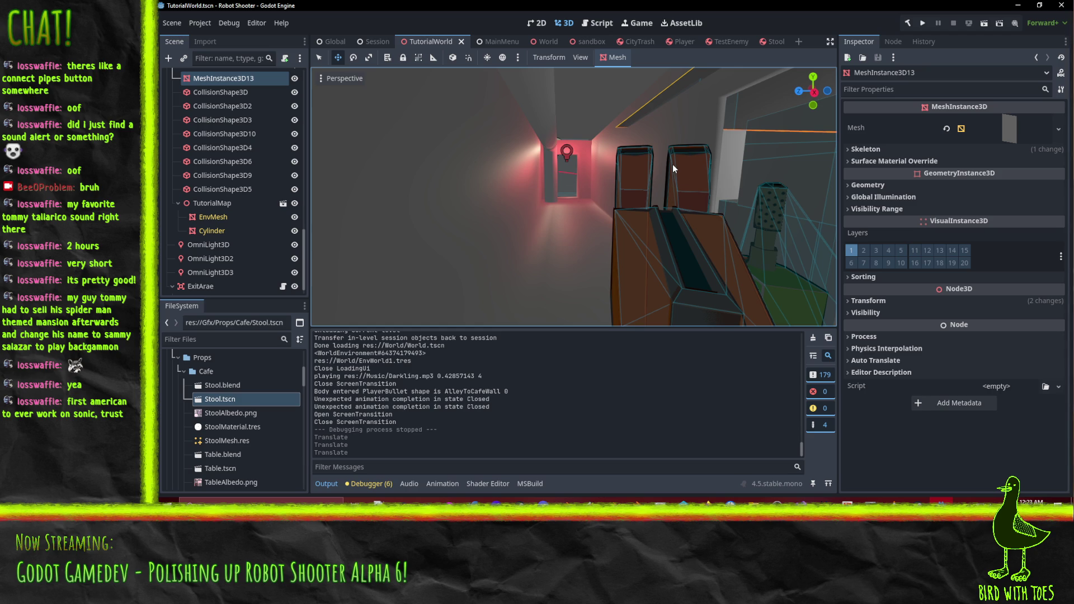
left_click_drag(664, 166, 593, 164)
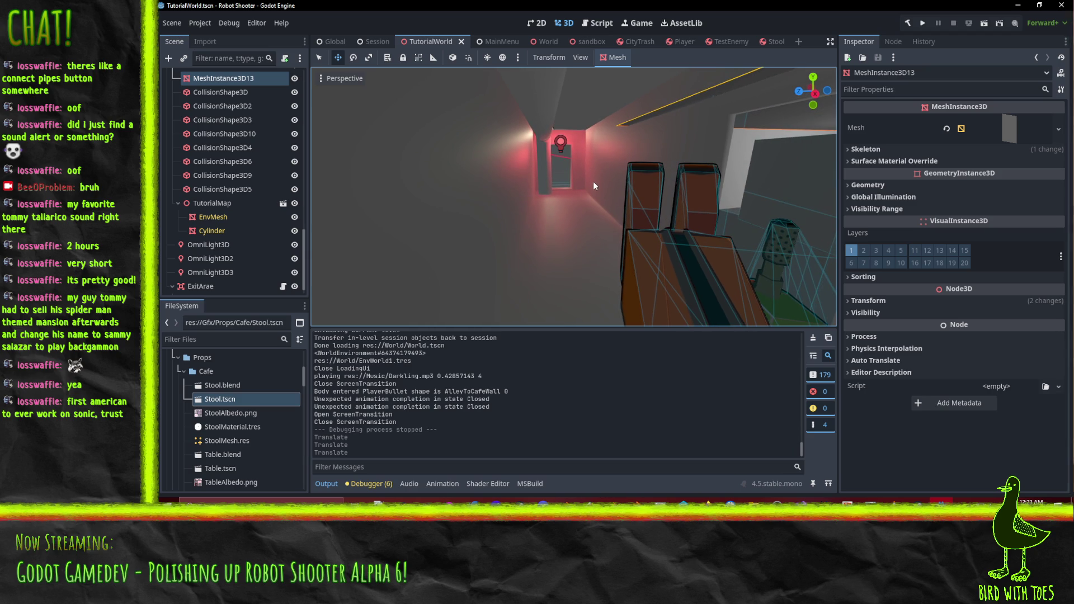
mouse_move(600, 172)
left_mouse_down()
mouse_move(529, 182)
mouse_move(622, 119)
mouse_move(575, 135)
mouse_move(679, 125)
mouse_move(575, 155)
mouse_move(646, 162)
mouse_move(550, 178)
mouse_move(530, 123)
mouse_move(523, 133)
mouse_move(592, 171)
mouse_move(677, 174)
mouse_move(719, 193)
mouse_move(802, 196)
mouse_move(829, 179)
mouse_move(827, 160)
mouse_move(706, 193)
left_mouse_up()
scroll(706, 192, "down", 2)
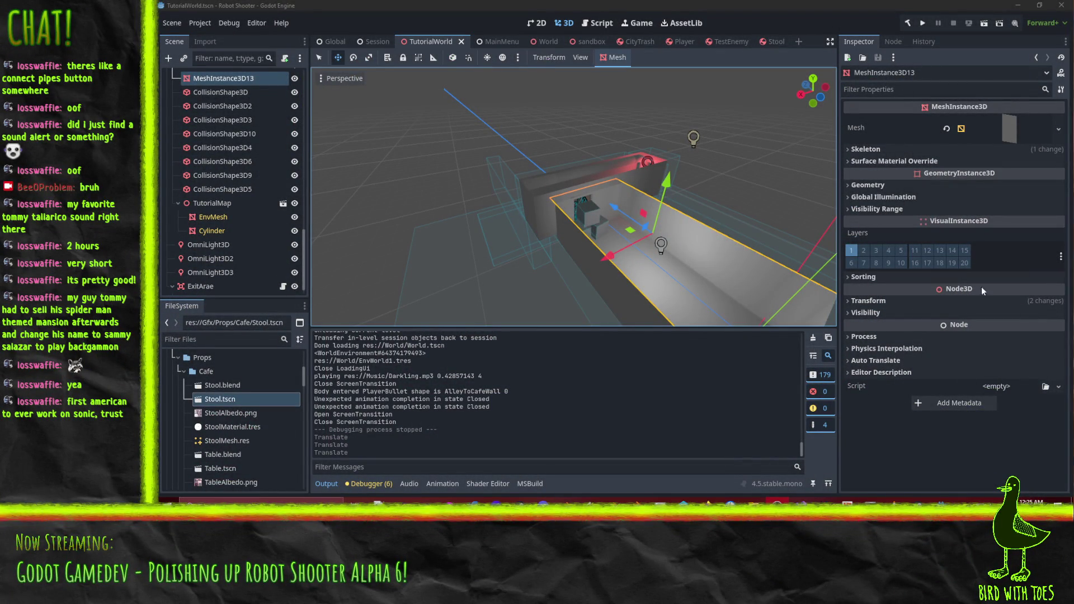
mouse_move(696, 224)
left_mouse_down()
mouse_move(663, 241)
mouse_move(491, 261)
mouse_move(632, 267)
mouse_move(649, 236)
mouse_move(497, 274)
mouse_move(640, 229)
left_mouse_up()
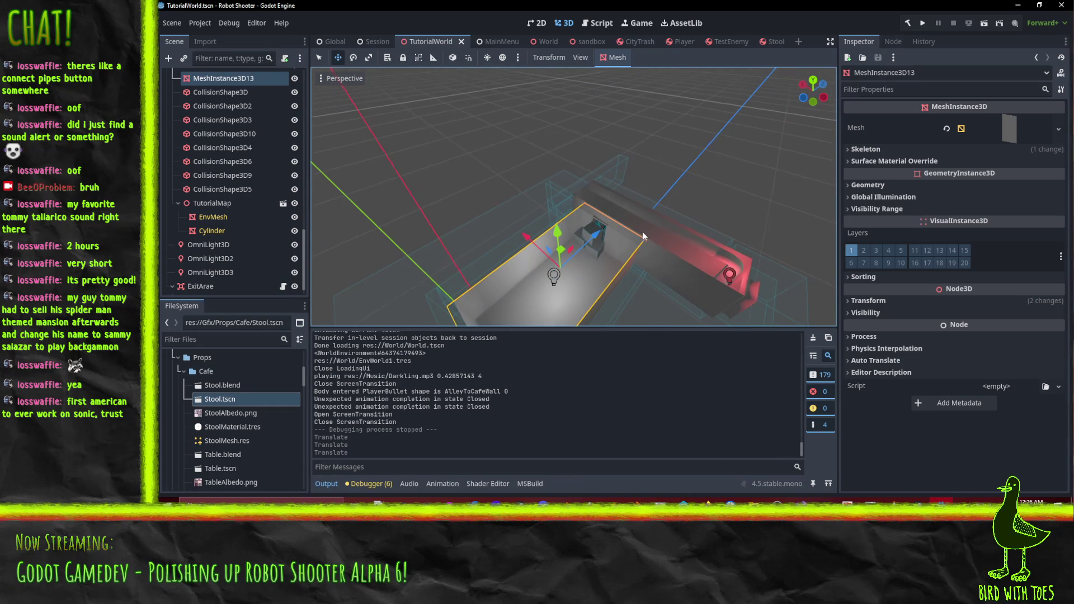
scroll(643, 234, "up", 3)
mouse_move(675, 270)
left_mouse_down()
mouse_move(691, 187)
mouse_move(665, 196)
mouse_move(751, 176)
mouse_move(710, 172)
mouse_move(761, 177)
mouse_move(569, 200)
mouse_move(698, 178)
mouse_move(622, 179)
left_mouse_up()
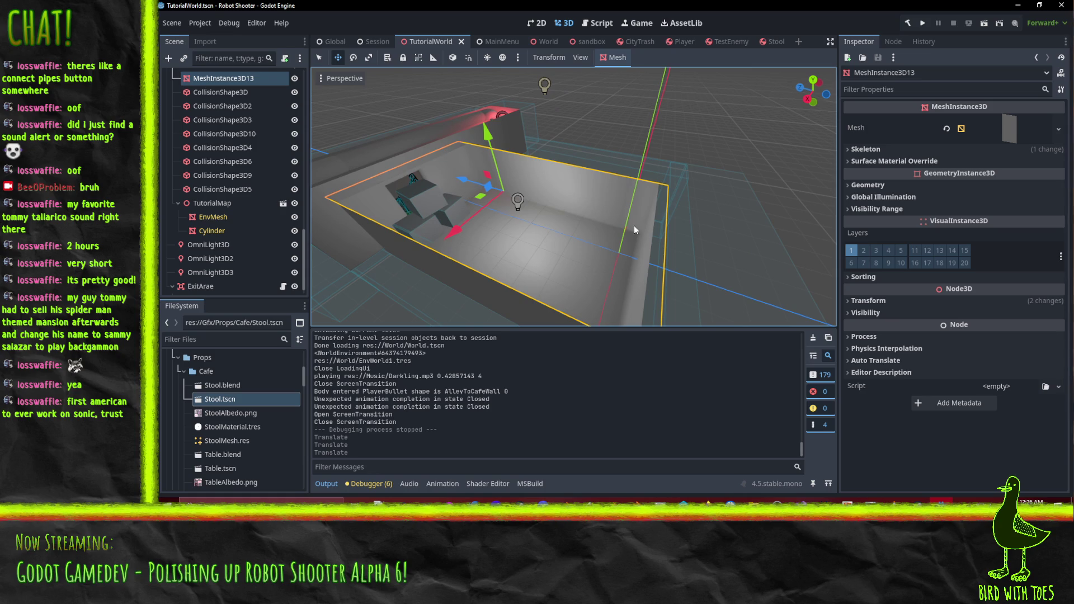
mouse_move(551, 204)
left_mouse_down()
mouse_move(499, 197)
mouse_move(571, 191)
left_mouse_up()
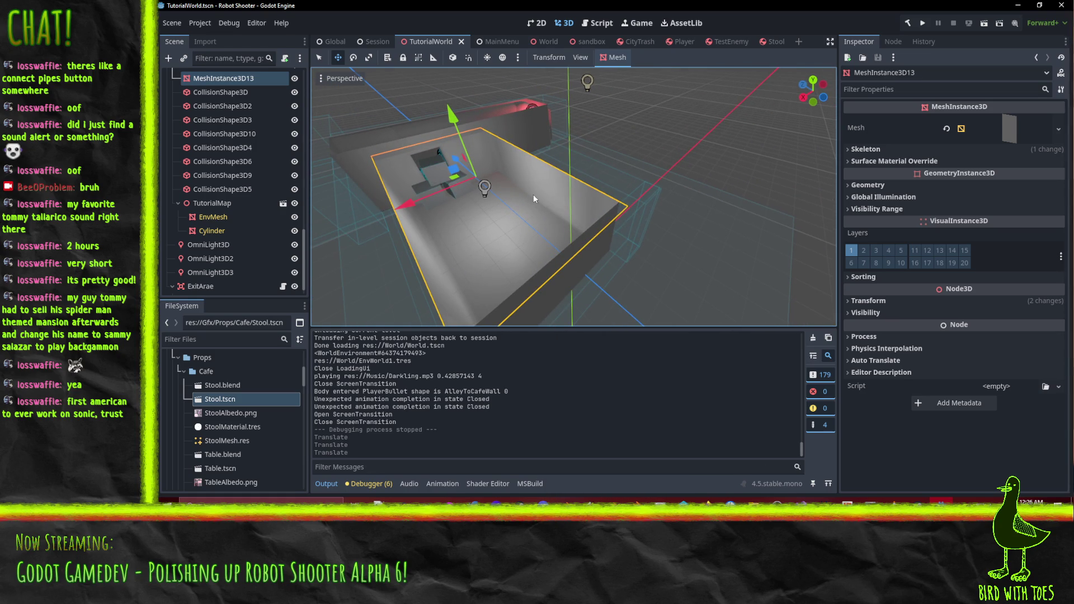
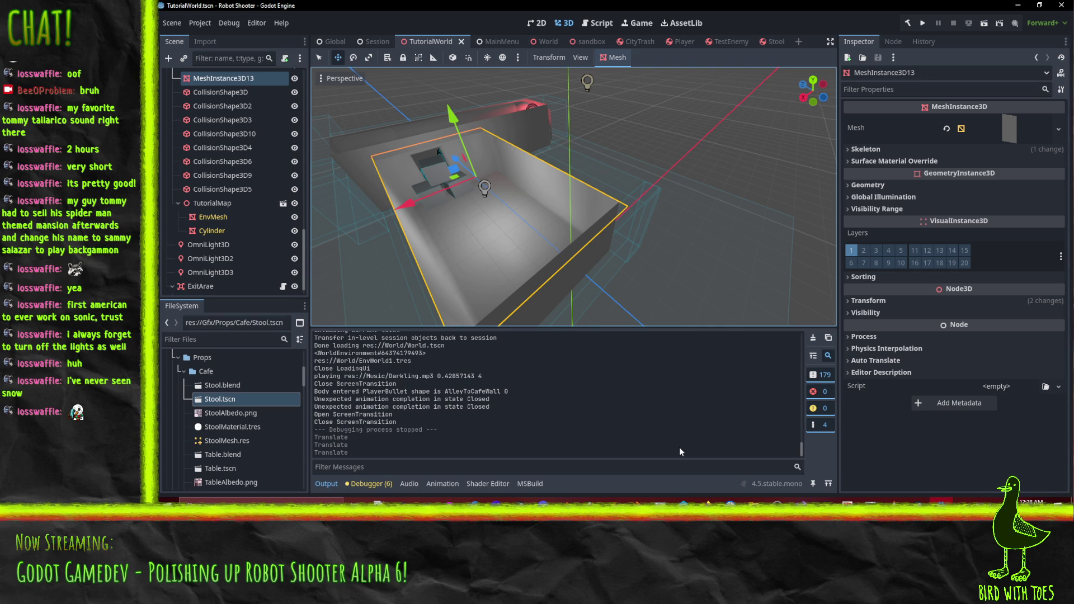
Orbit the Godot viewport over the tutorial room, then switch to TutorialMap.blend in Blender.
mouse_move(491, 320)
left_mouse_down()
mouse_move(529, 241)
mouse_move(582, 238)
mouse_move(571, 242)
mouse_move(777, 390)
left_mouse_up()
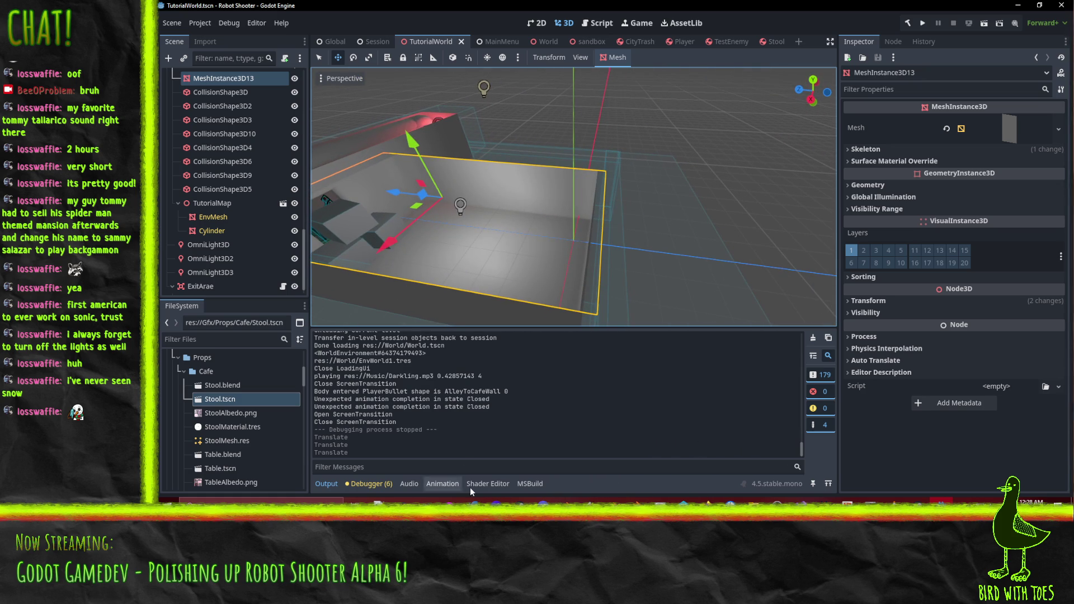
left_click(566, 501)
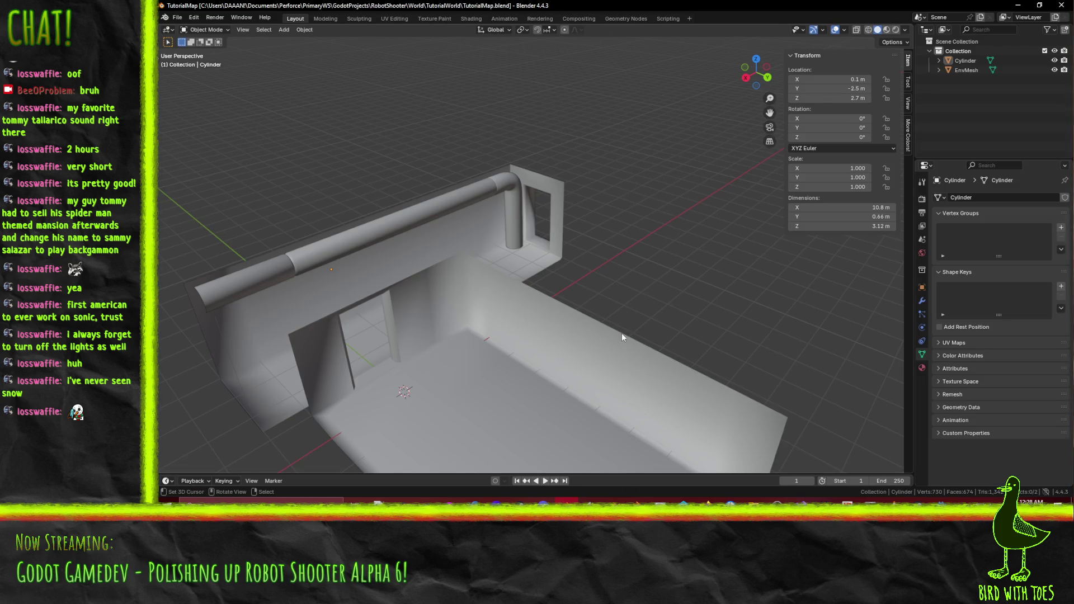
Select the EnvMesh room object in Edit Mode and view it from the top.
left_click_drag(622, 333, 621, 200)
key("Tab")
scroll(546, 214, "up", 5)
key("Tab")
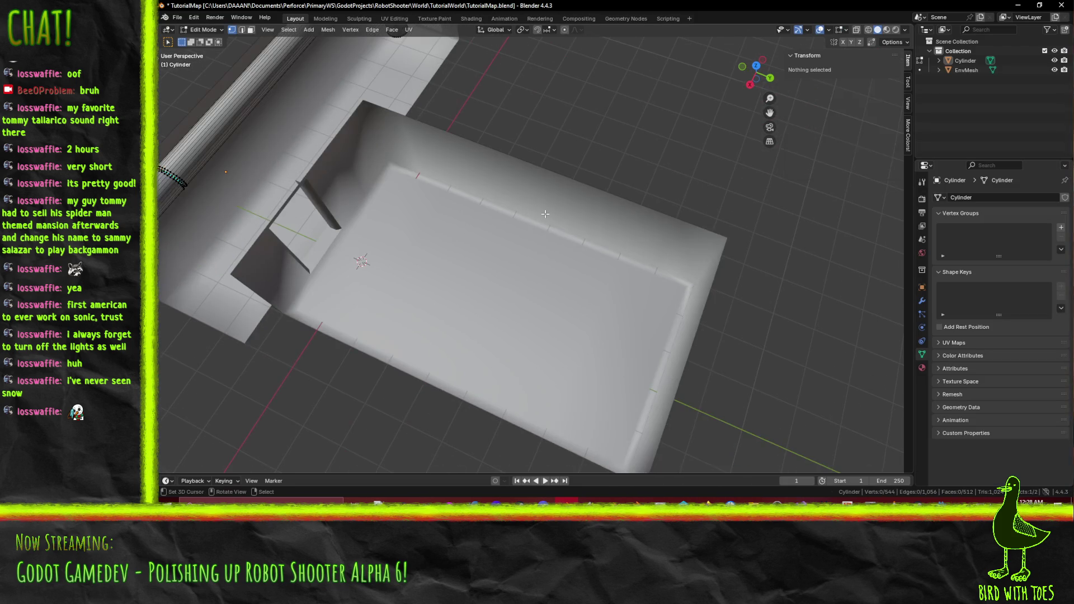
left_click(584, 286)
key("Tab")
mouse_move(602, 294)
left_mouse_down()
mouse_move(557, 272)
mouse_move(493, 302)
left_mouse_up()
key("KP_7")
Box-select the whole left wall column in wireframe shading, hidden vertices included.
key("b")
mouse_move(421, 94)
left_mouse_down()
mouse_move(480, 196)
mouse_move(534, 394)
mouse_move(530, 440)
mouse_move(513, 412)
left_mouse_up()
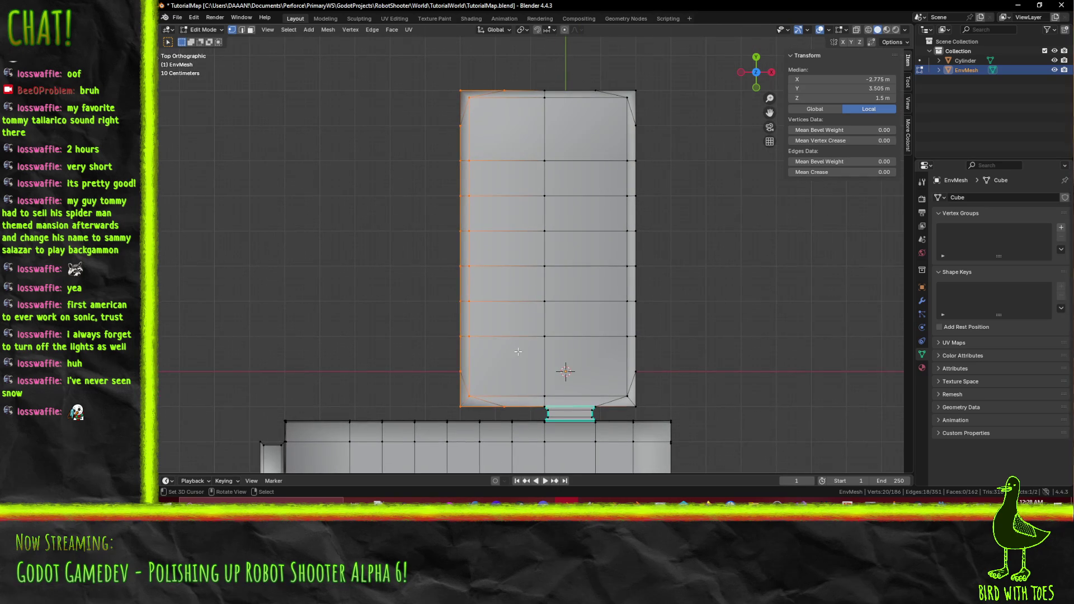
scroll(518, 351, "down", 1)
key("g")
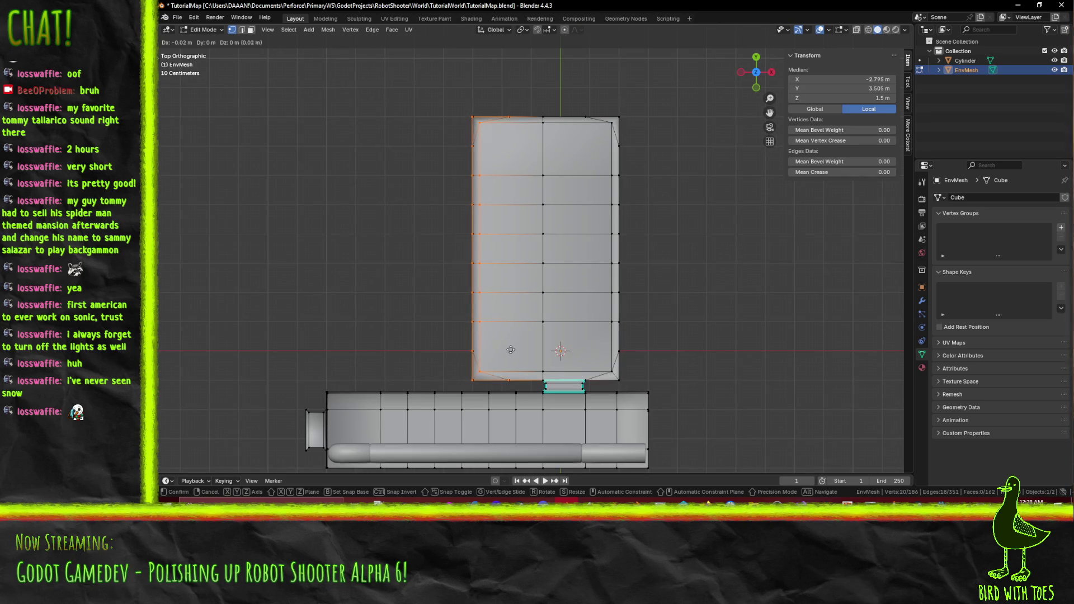
key("Escape")
key("z")
left_click(460, 344)
key("b")
left_click_drag(437, 86, 521, 387)
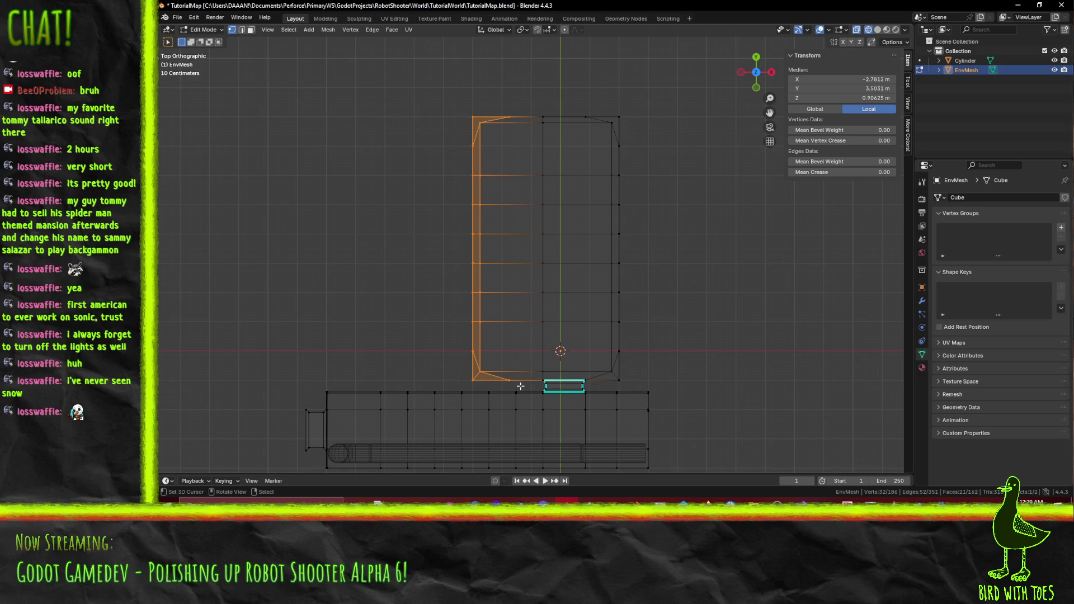
Move the left wall 0.5 m outward along X and return to Object Mode.
scroll(520, 386, "up", 2)
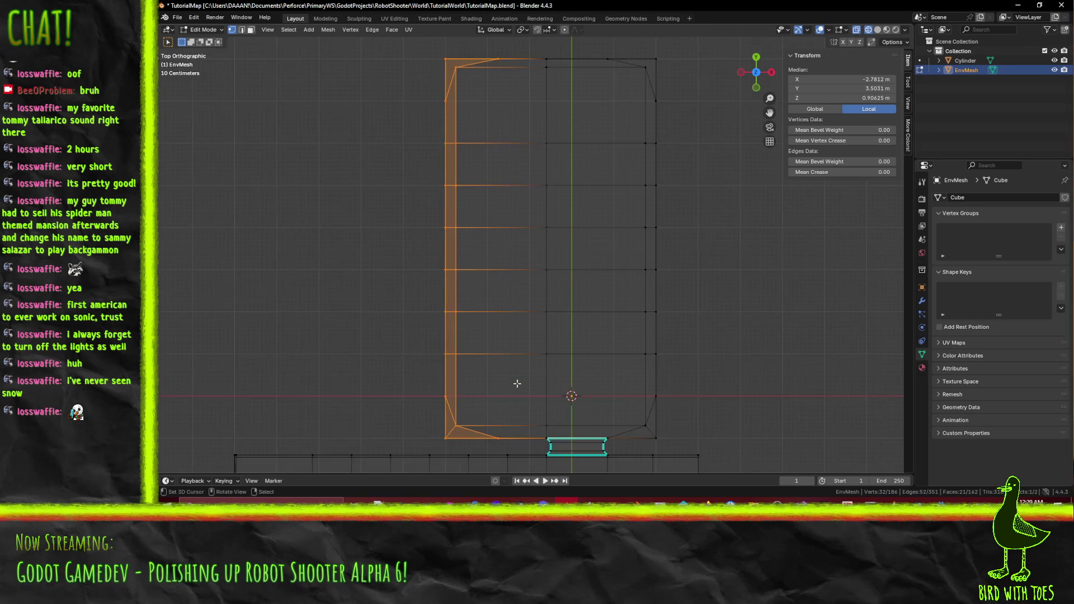
key("g")
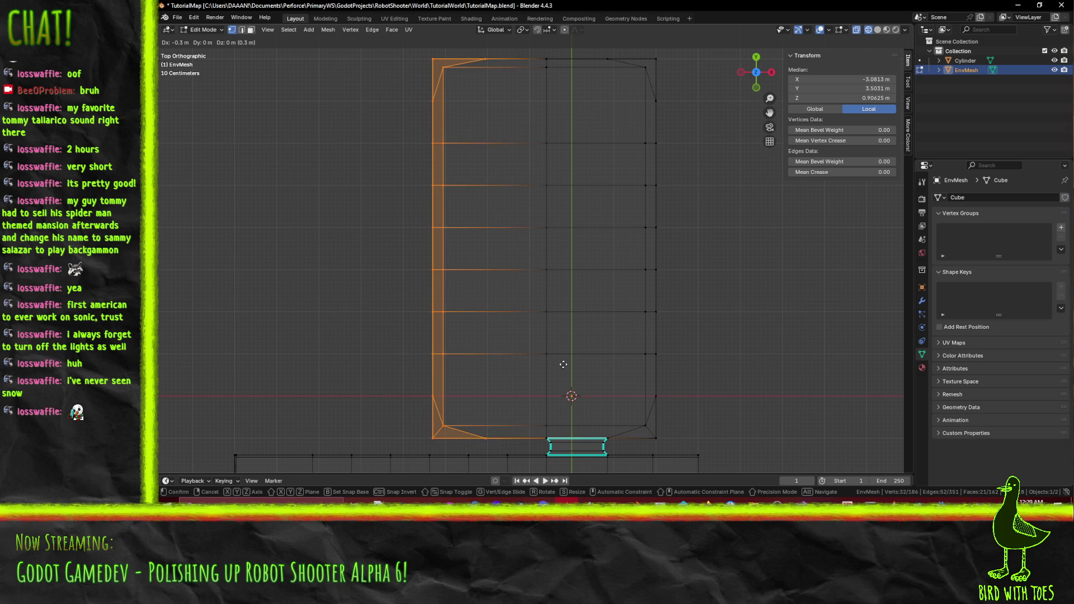
left_click(553, 365)
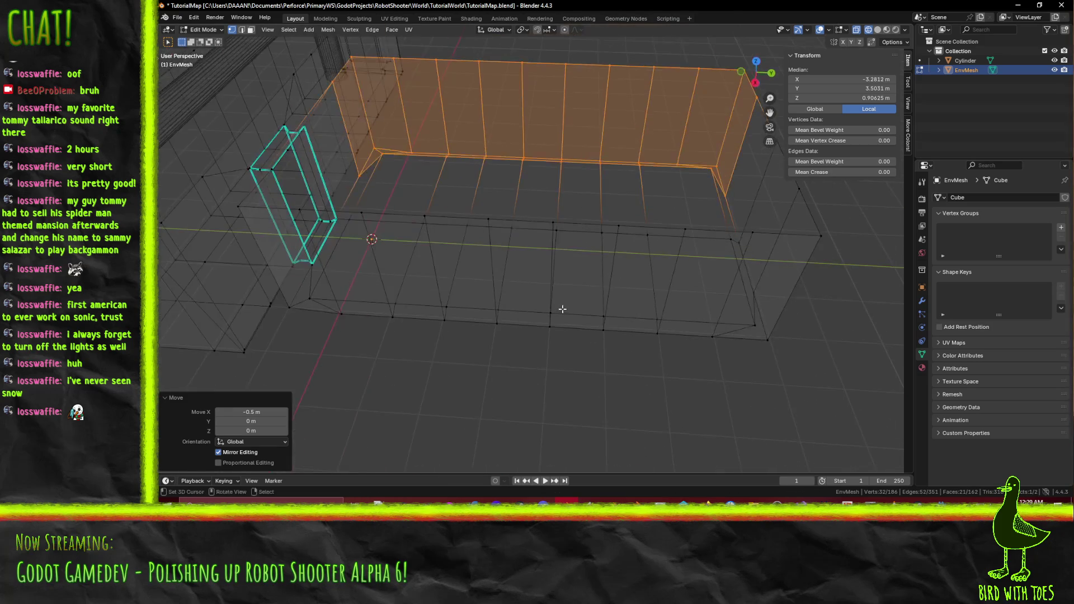
left_click(563, 311)
key("Tab")
key("F3")
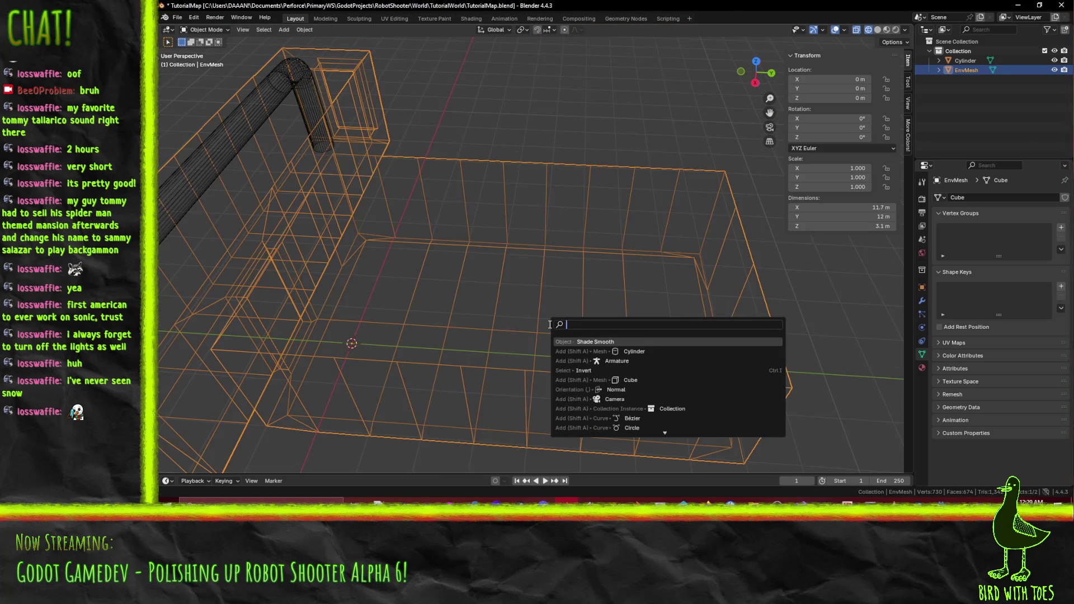
Add a cube via F3 search and place it near the room's upper-left corner.
type("cube")
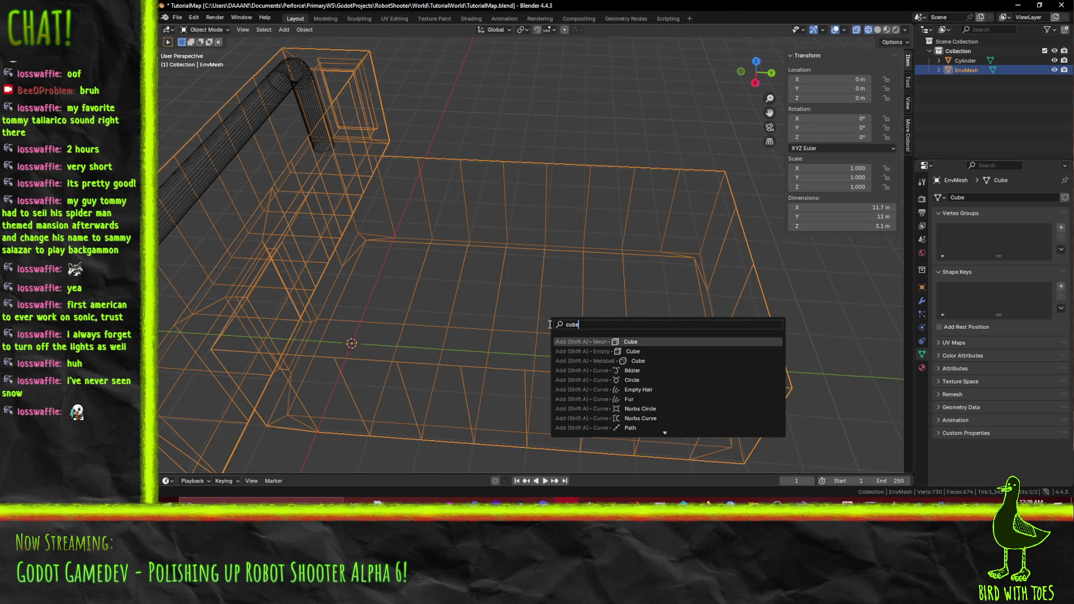
key("Return")
key("Tab")
key("Tab")
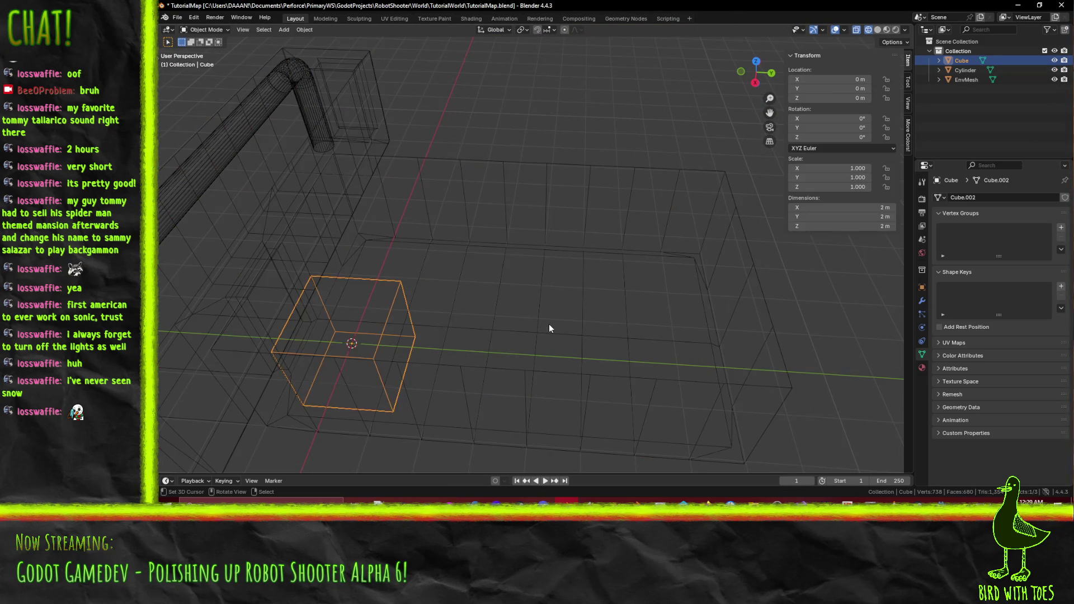
key("KP_7")
key("g")
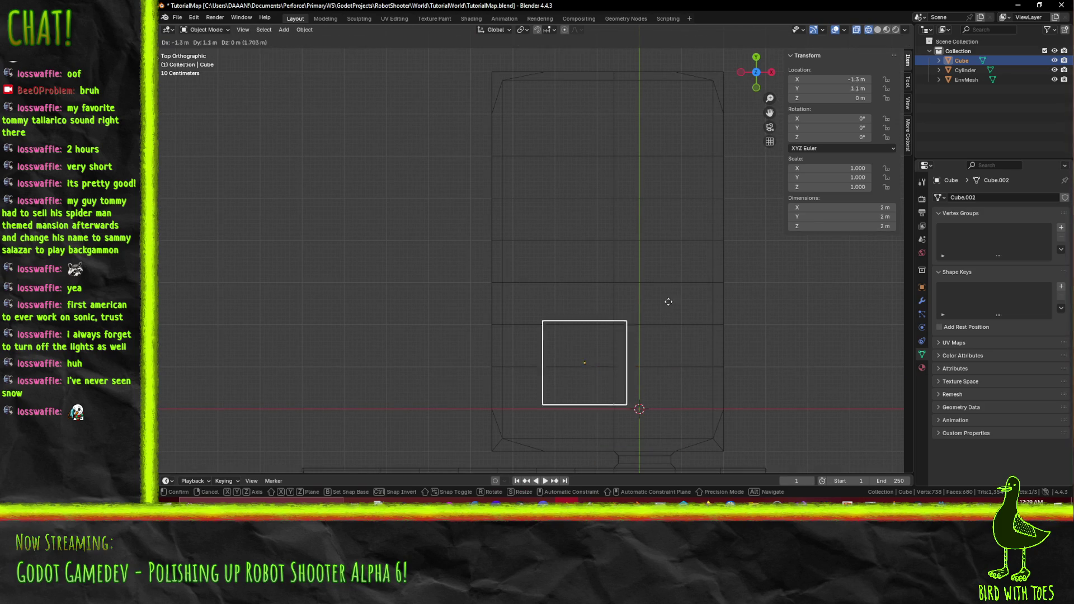
left_click(582, 191)
Box-select the cube's left side and move it 1 m along X with gx1.
key("Tab")
left_click_drag(640, 336, 639, 272)
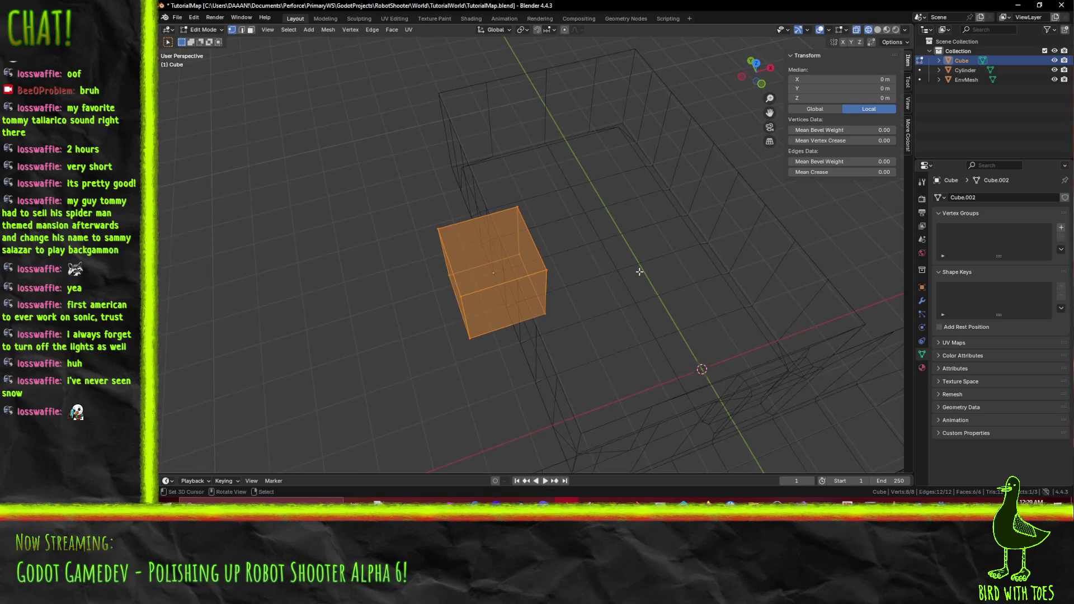
key("KP_7")
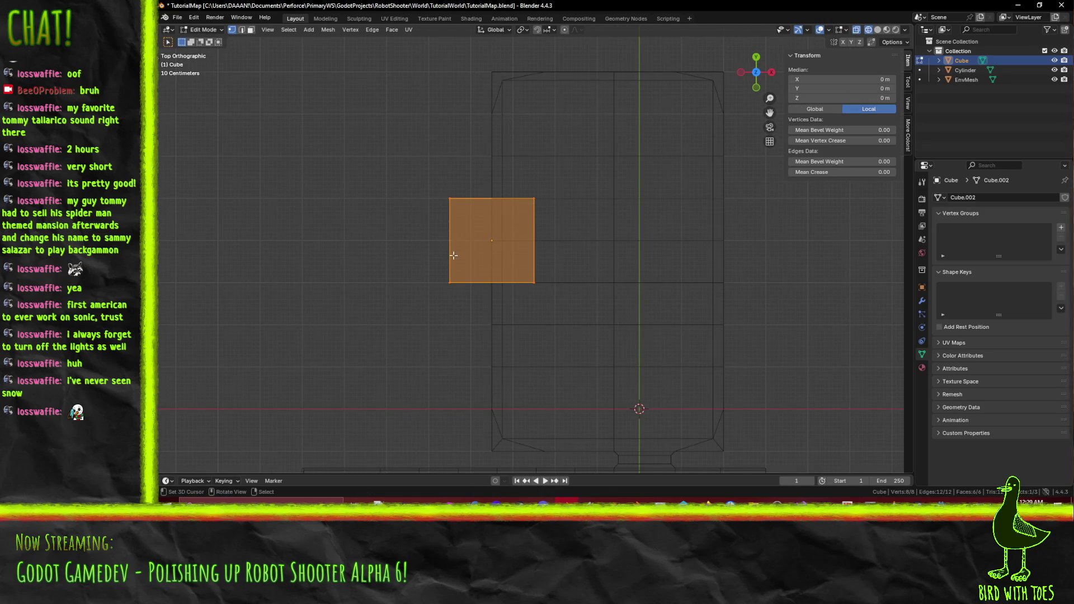
key("alt+a")
key("b")
left_click_drag(412, 170, 465, 344)
scroll(464, 344, "up", 3)
type("gx1")
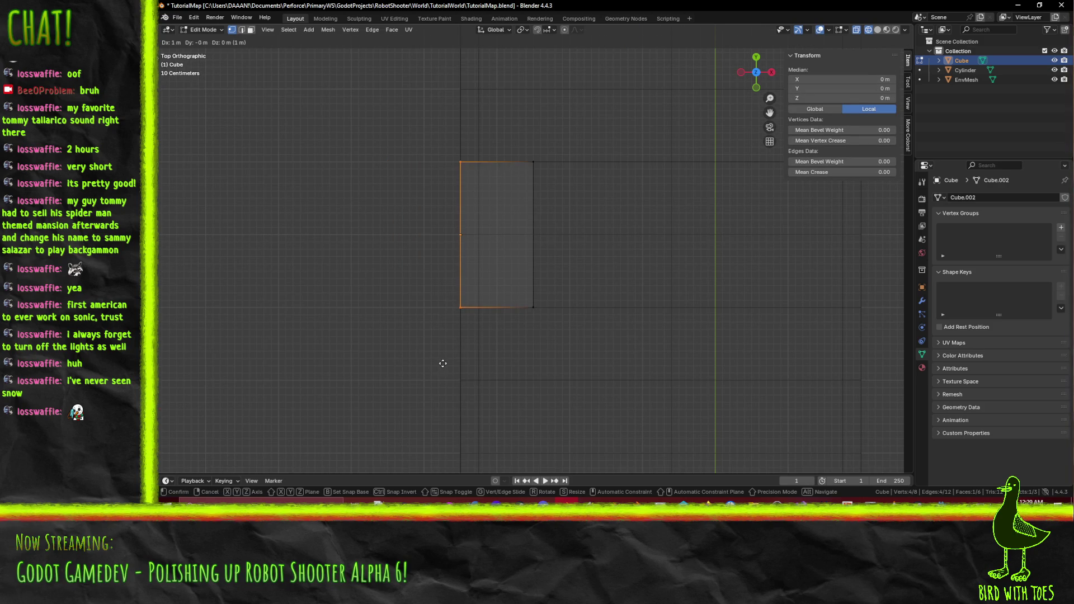
key("Return")
scroll(473, 364, "down", 4)
scroll(549, 329, "up", 2)
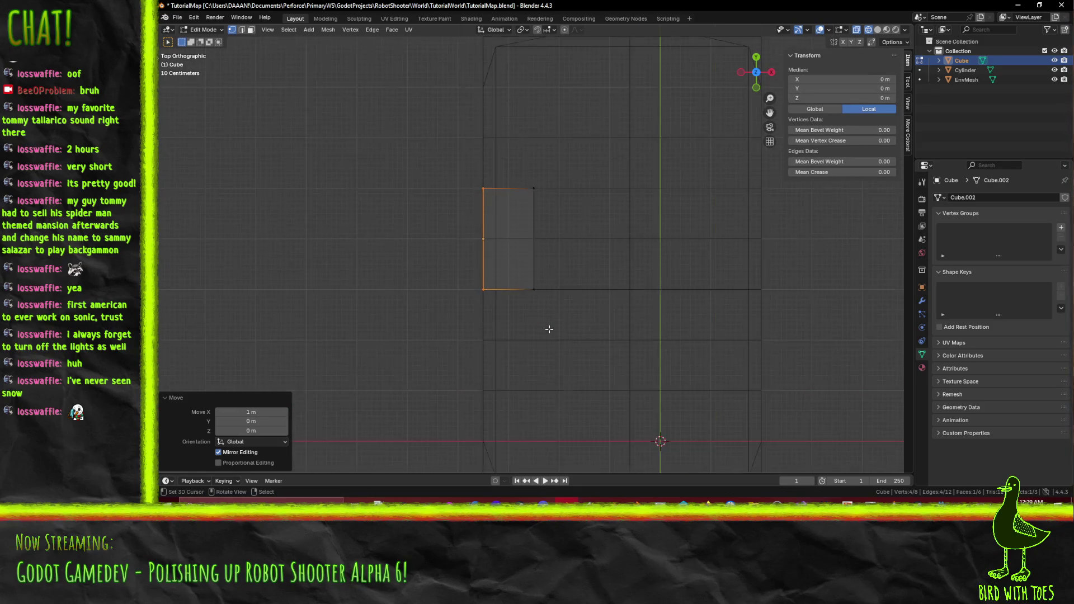
Select the whole cube and check it from the front and side views.
key("alt+a")
mouse_move(602, 338)
left_mouse_down()
mouse_move(511, 291)
mouse_move(521, 246)
mouse_move(586, 269)
left_mouse_up()
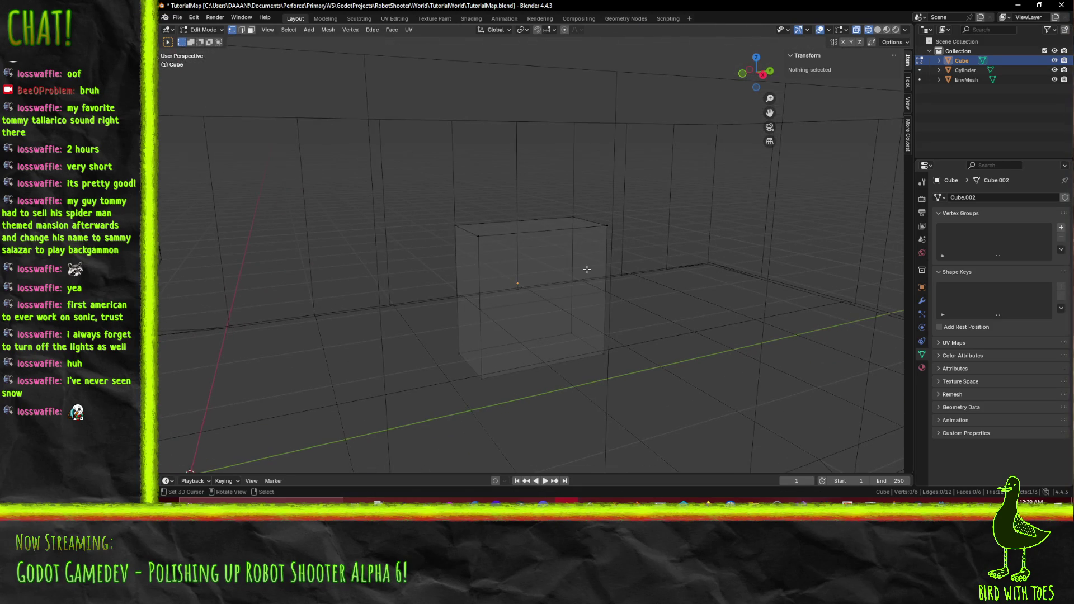
key("a")
key("KP_1")
key("KP_3")
key("KP_1")
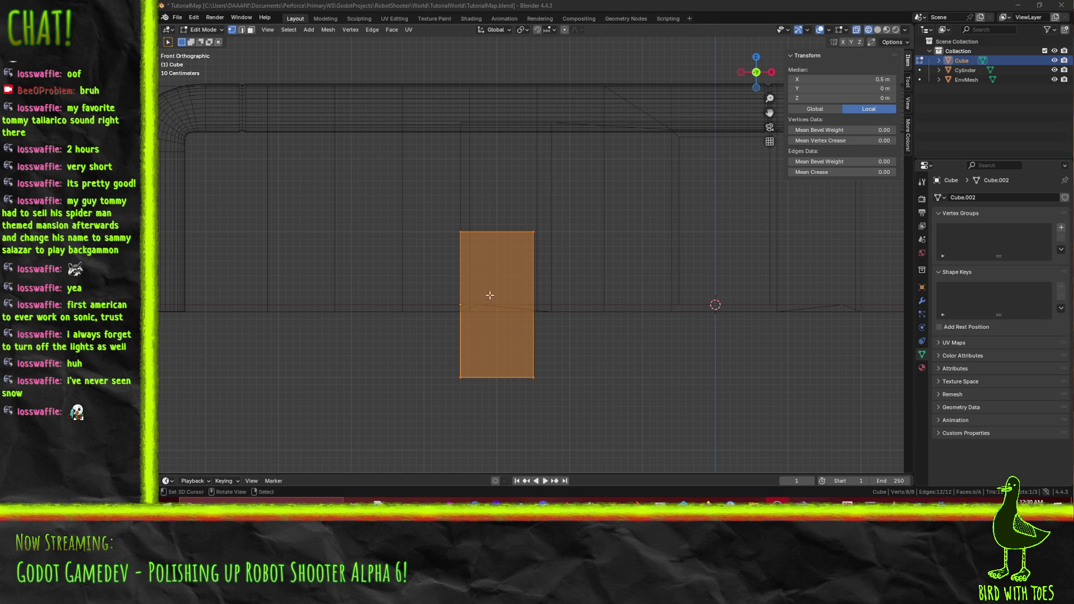
Raise the cube 1 m off the floor.
scroll(566, 368, "down", 1)
scroll(565, 367, "down", 2)
scroll(565, 368, "left", 2)
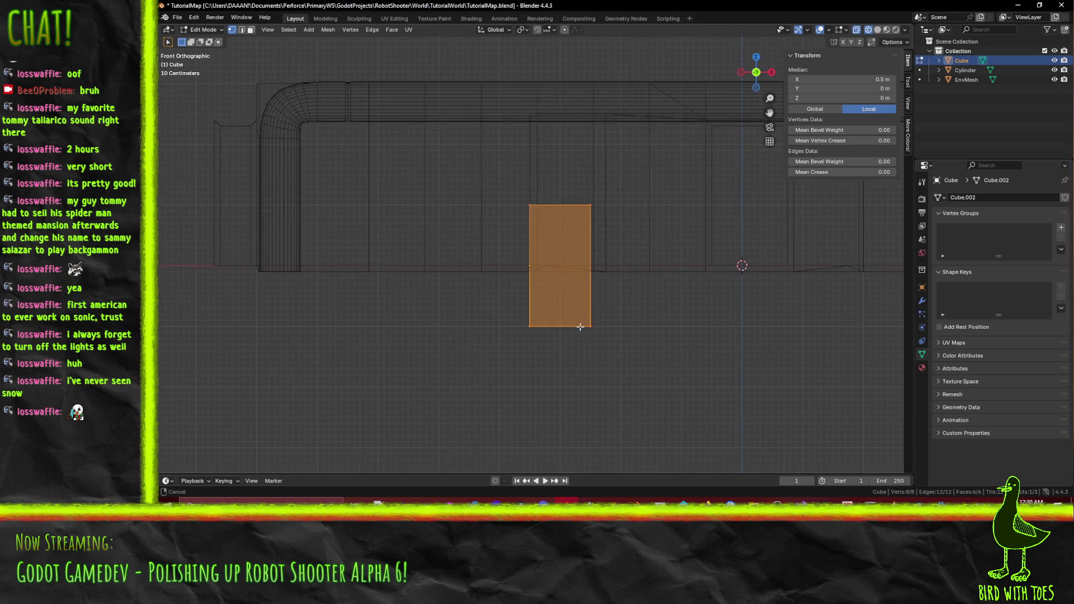
key("g")
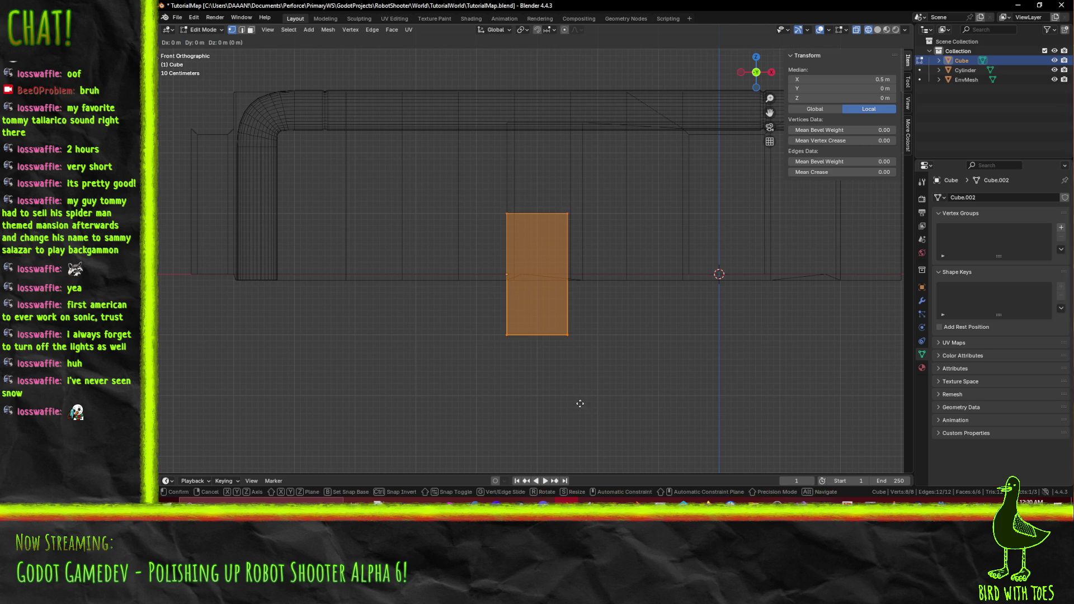
left_click(581, 343)
Lower the cube's top edge 0.9 m to flatten it into a thin slab.
left_click(507, 291)
left_click_drag(482, 259, 626, 318)
key("g")
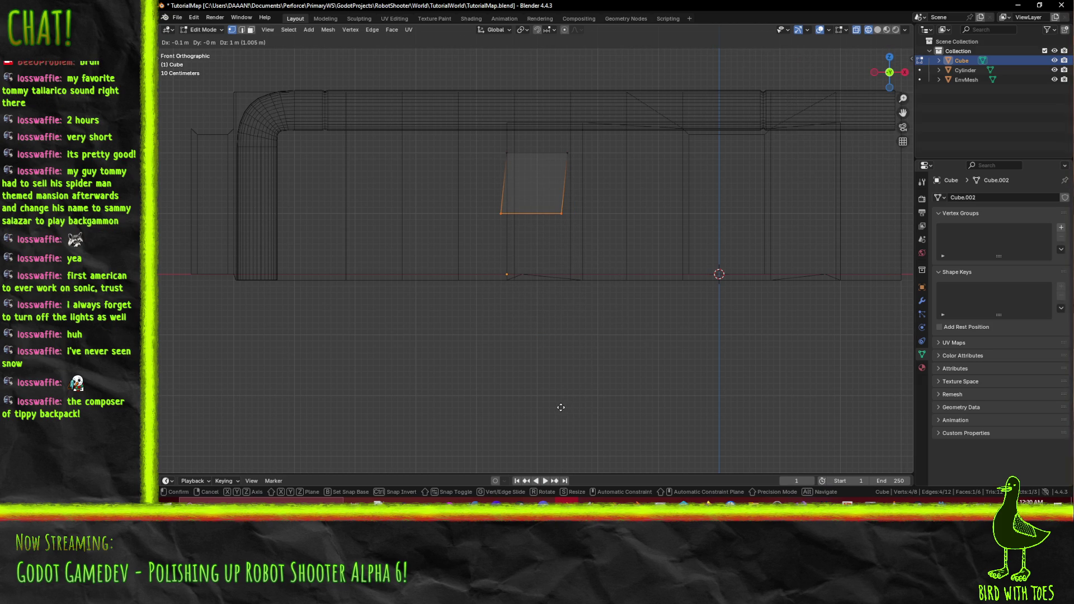
left_click(565, 407)
left_click(539, 330)
key("b")
left_click_drag(492, 147, 608, 173)
key("g")
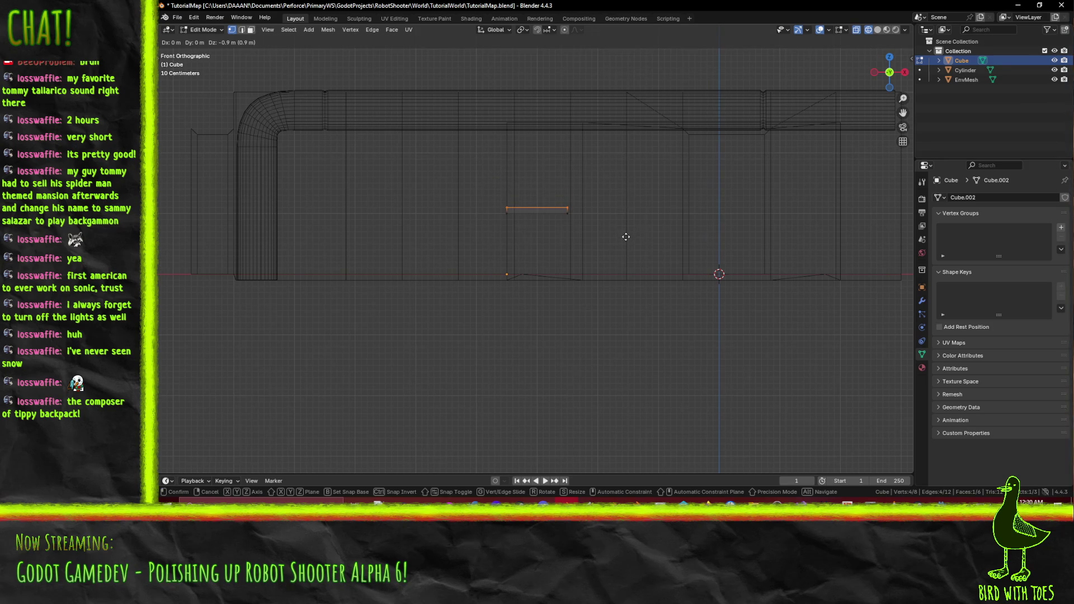
left_click(626, 237)
mouse_move(626, 236)
left_mouse_down()
mouse_move(556, 288)
mouse_move(554, 328)
mouse_move(526, 317)
mouse_move(573, 290)
mouse_move(582, 242)
mouse_move(608, 263)
mouse_move(560, 246)
mouse_move(592, 317)
mouse_move(552, 235)
left_mouse_up()
Stretch one end of the slab 4 m along the wall.
scroll(559, 246, "up", 4)
left_click(525, 222)
key("KP_7")
key("g")
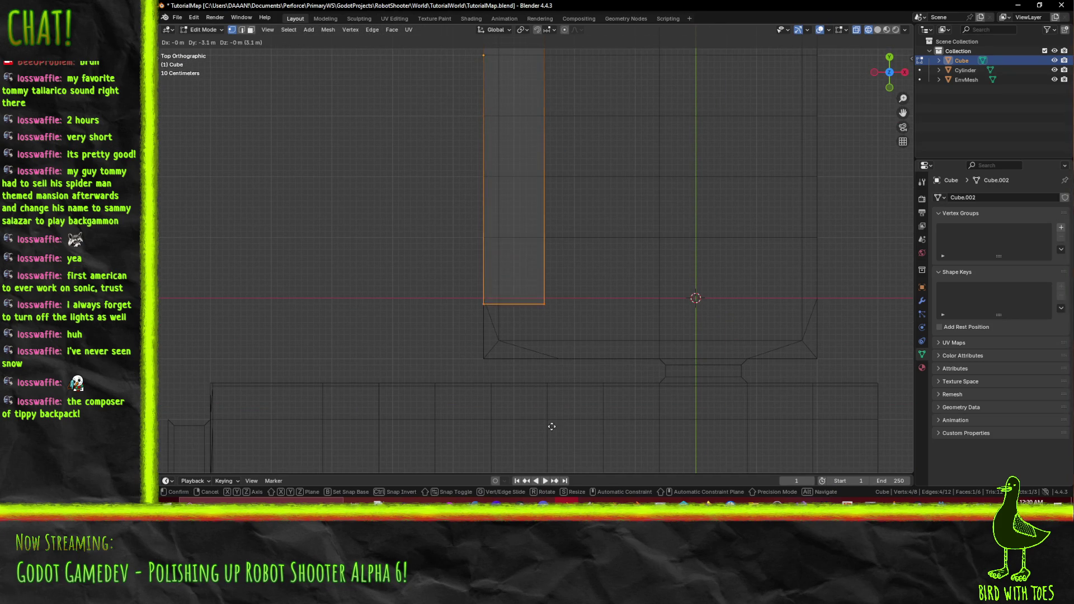
left_click(554, 475)
Extend the slab's opposite end face 3 m to reach the far wall.
mouse_move(627, 123)
left_mouse_down()
mouse_move(552, 103)
mouse_move(551, 137)
left_mouse_up()
left_click(571, 255)
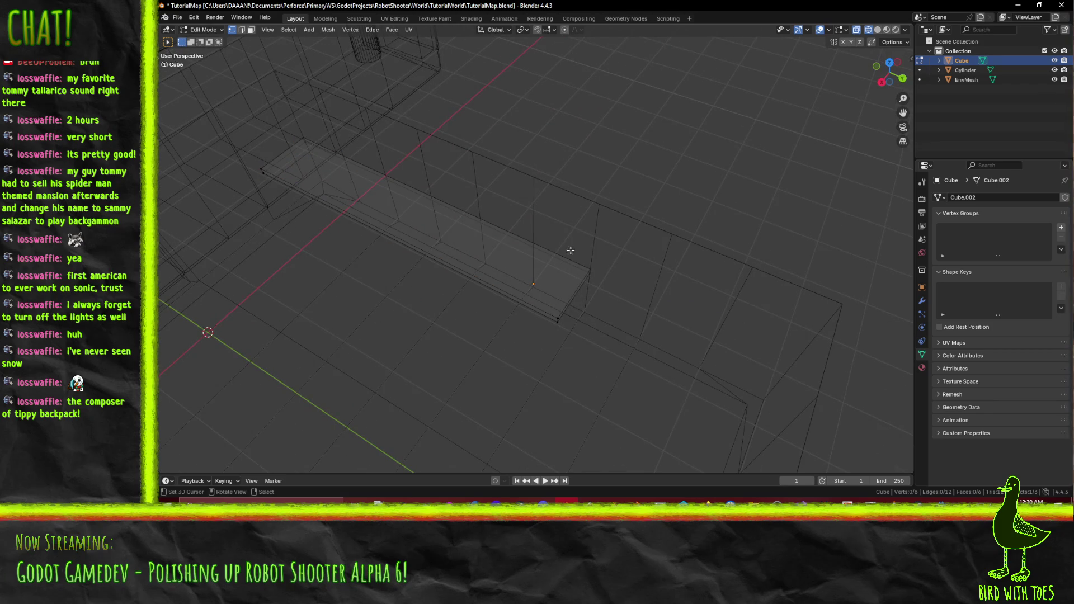
left_click(560, 316)
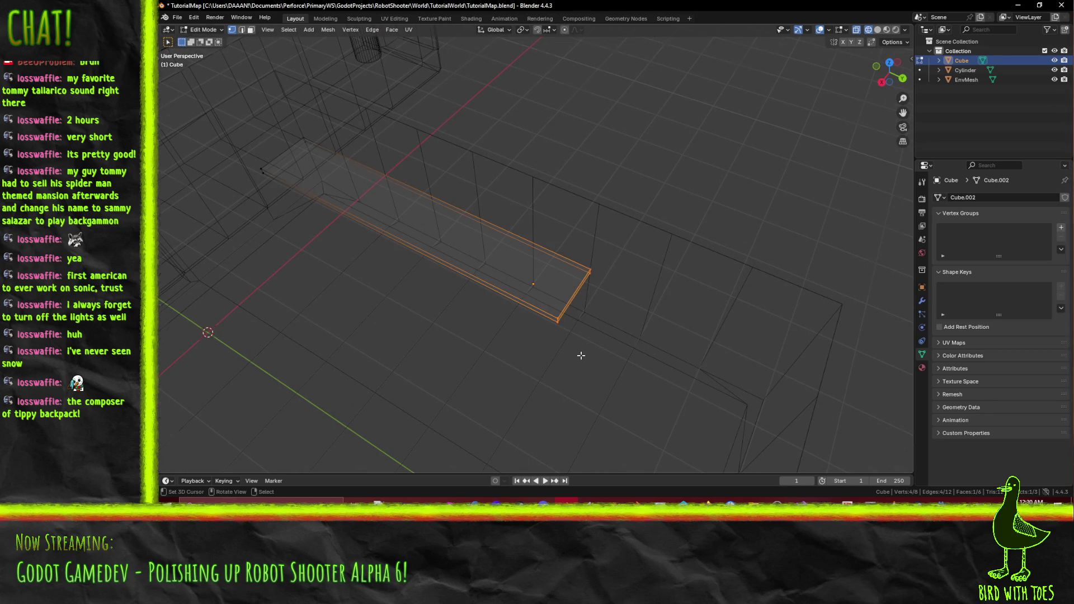
key("KP_7")
scroll(580, 355, "up", 10)
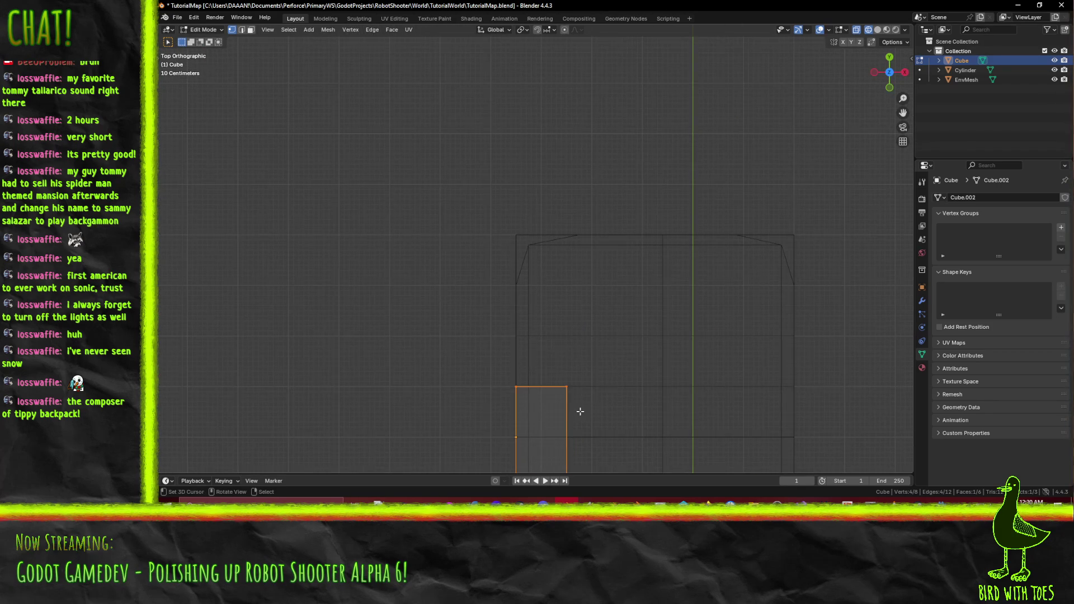
key("g")
left_click(588, 269)
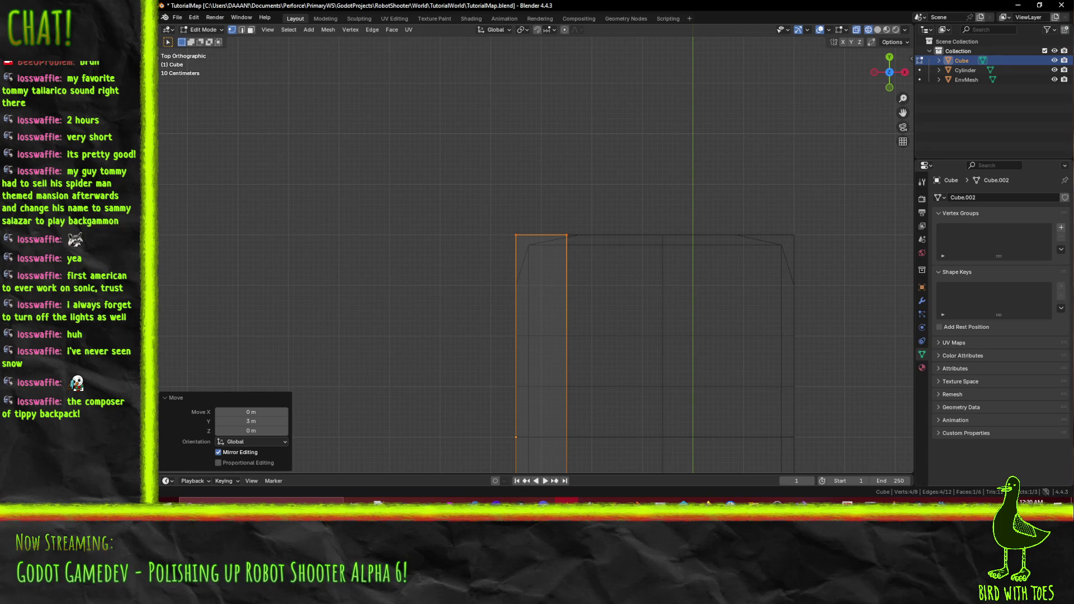
mouse_move(740, 285)
left_mouse_down()
mouse_move(693, 237)
mouse_move(563, 240)
mouse_move(551, 289)
mouse_move(628, 278)
mouse_move(537, 283)
mouse_move(669, 283)
mouse_move(675, 267)
mouse_move(535, 268)
mouse_move(673, 273)
left_mouse_up()
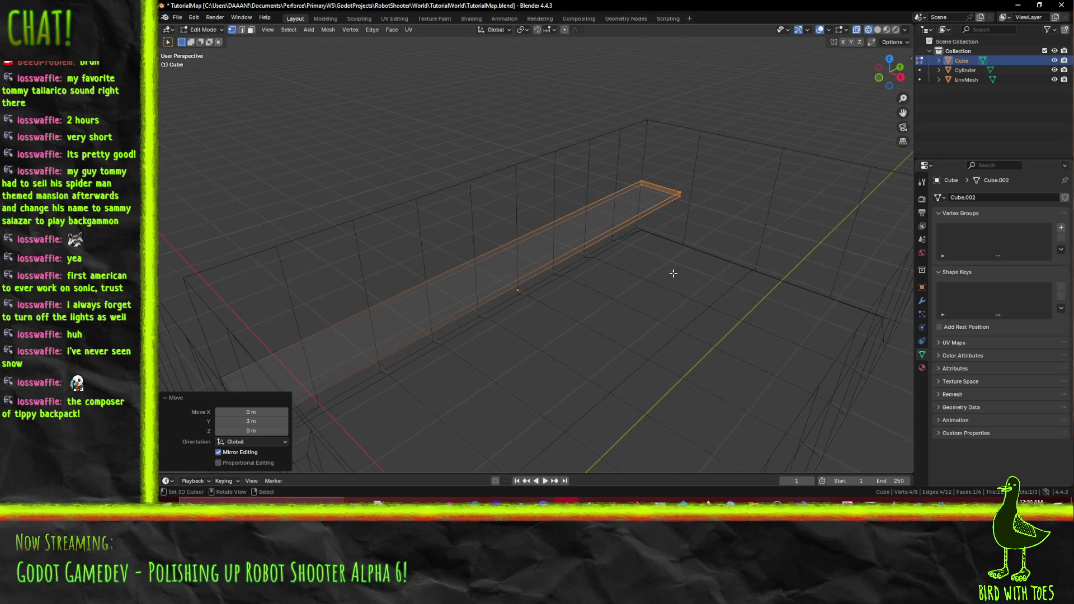
Switch to face selection and frame a long strip of floor faces.
left_click(250, 30)
left_click(520, 265)
key("KP_Decimal")
Delete the shelf's narrow side face and inspect the result in solid shading.
mouse_move(623, 272)
left_mouse_down()
mouse_move(566, 261)
mouse_move(597, 284)
left_mouse_up()
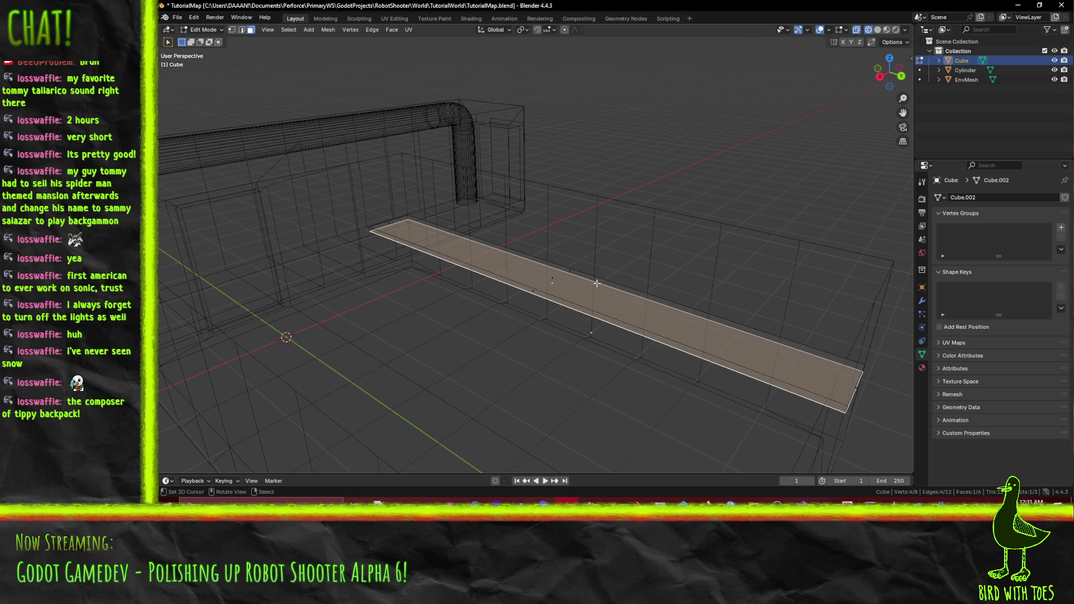
left_click(545, 275)
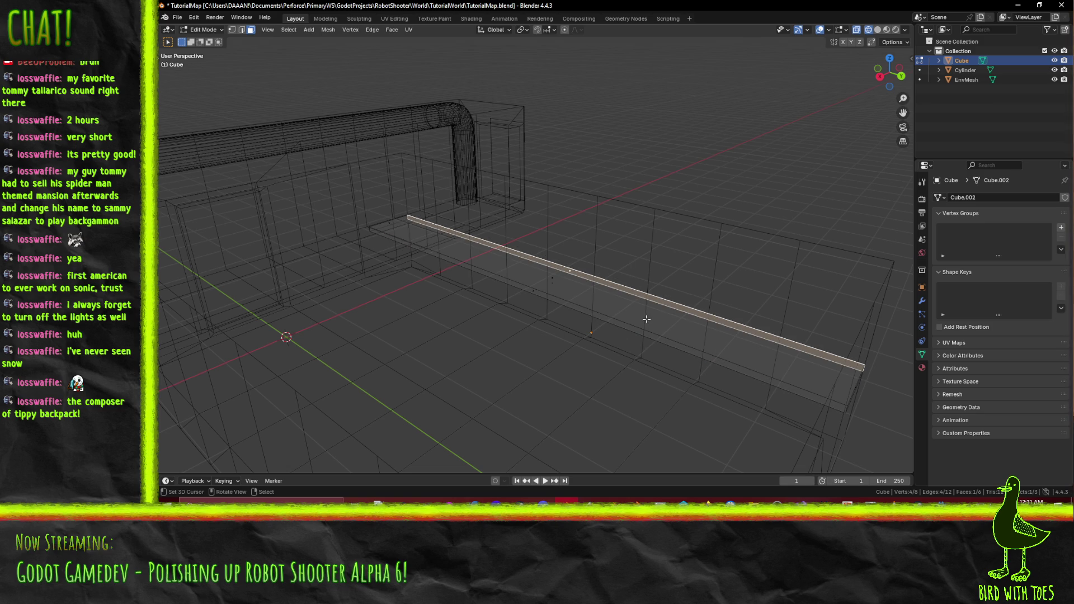
key("x")
left_click(611, 321)
key("z")
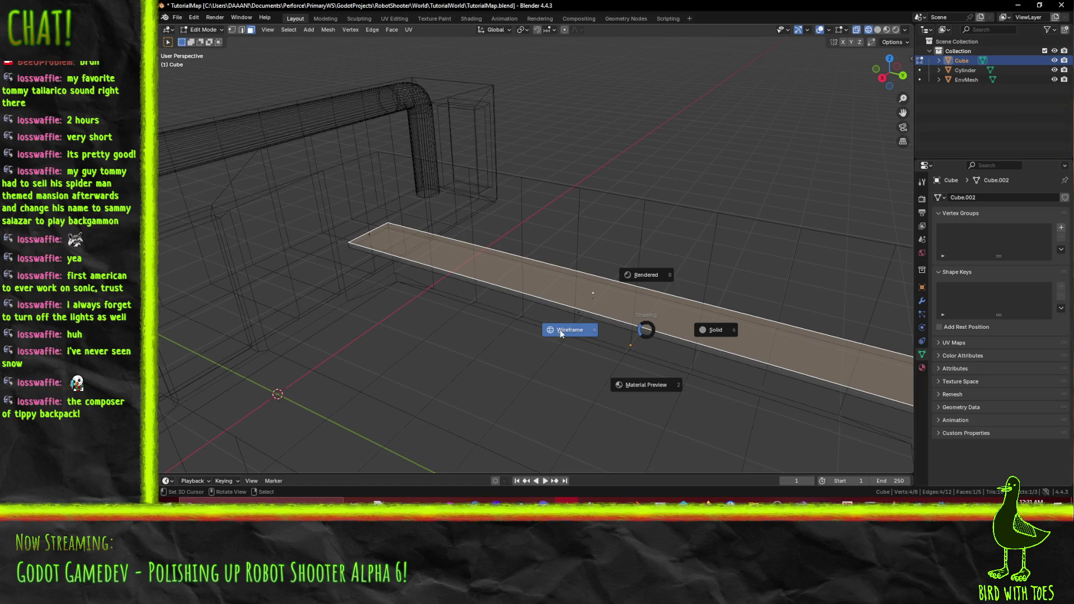
left_click(717, 330)
mouse_move(700, 331)
left_mouse_down()
mouse_move(753, 305)
mouse_move(545, 310)
left_mouse_up()
key("z")
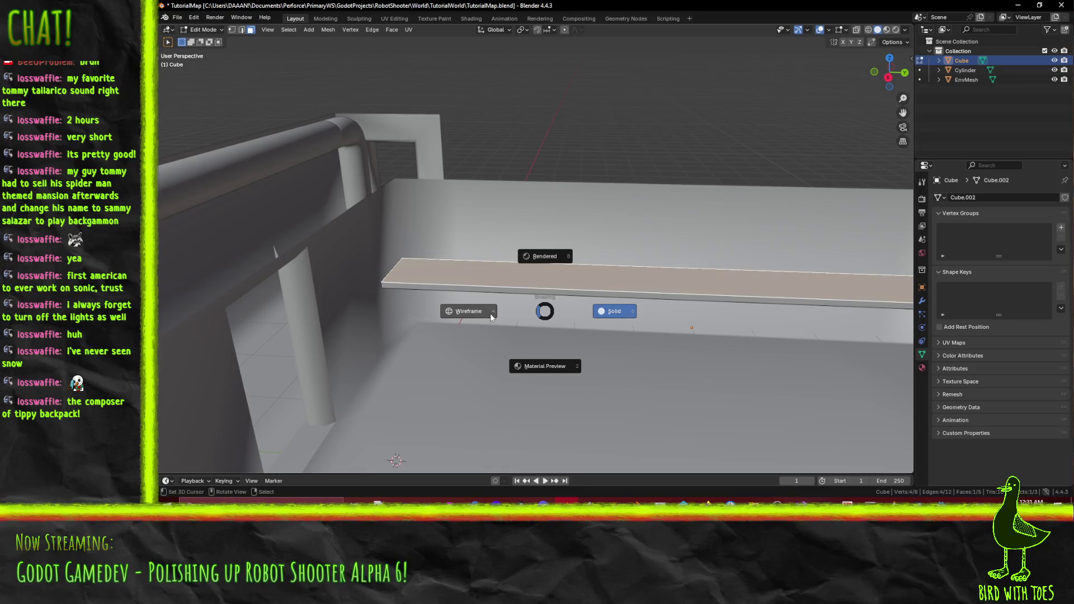
left_click(489, 317)
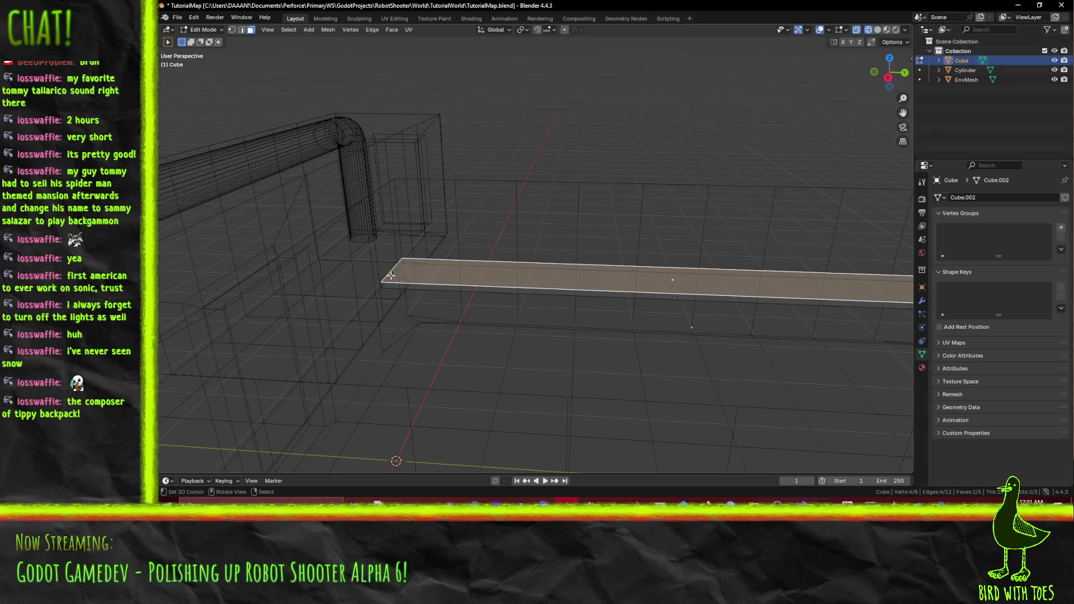
Delete more of the shelf's faces so only three remain.
left_click_drag(658, 299, 603, 292)
left_click(644, 293)
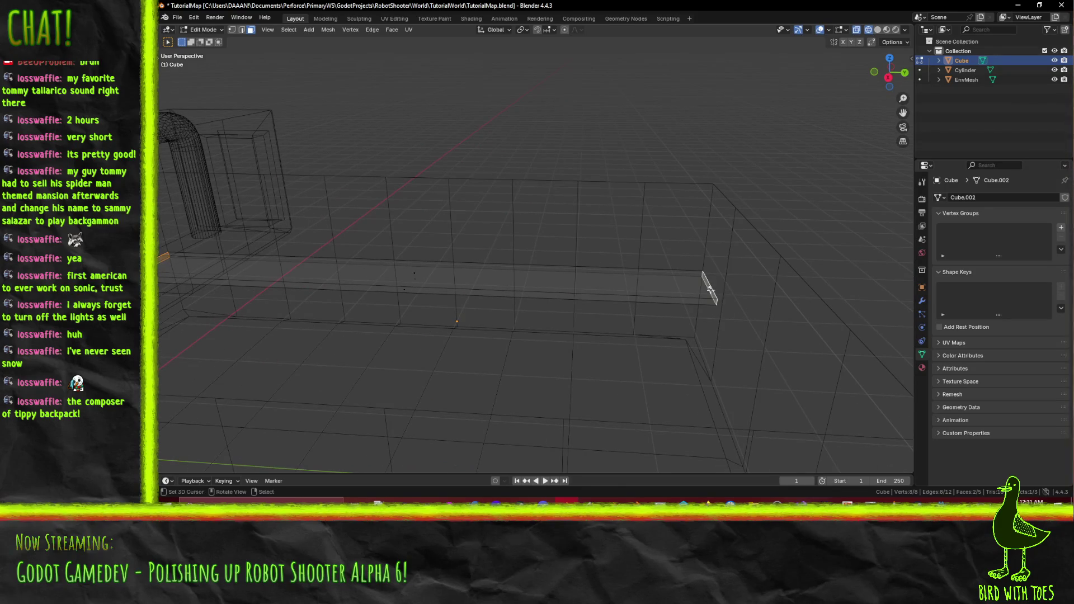
key("x")
left_click(679, 293)
mouse_move(449, 284)
left_mouse_down()
mouse_move(625, 292)
mouse_move(594, 287)
mouse_move(622, 280)
mouse_move(549, 279)
left_mouse_up()
left_click(561, 272)
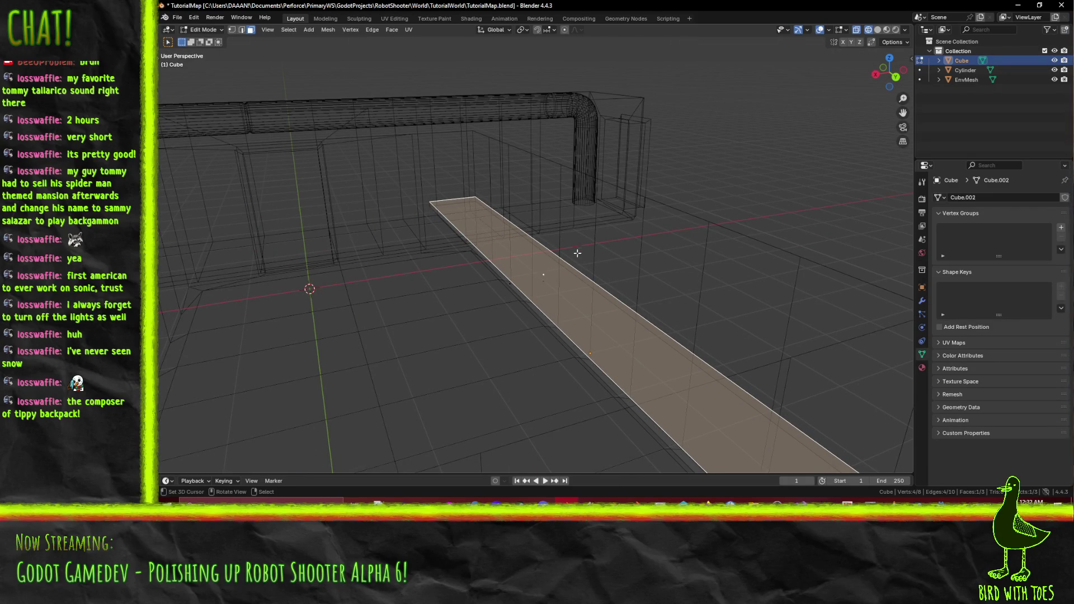
Select a single edge of the strip and move it 0.8 m.
left_click(242, 29)
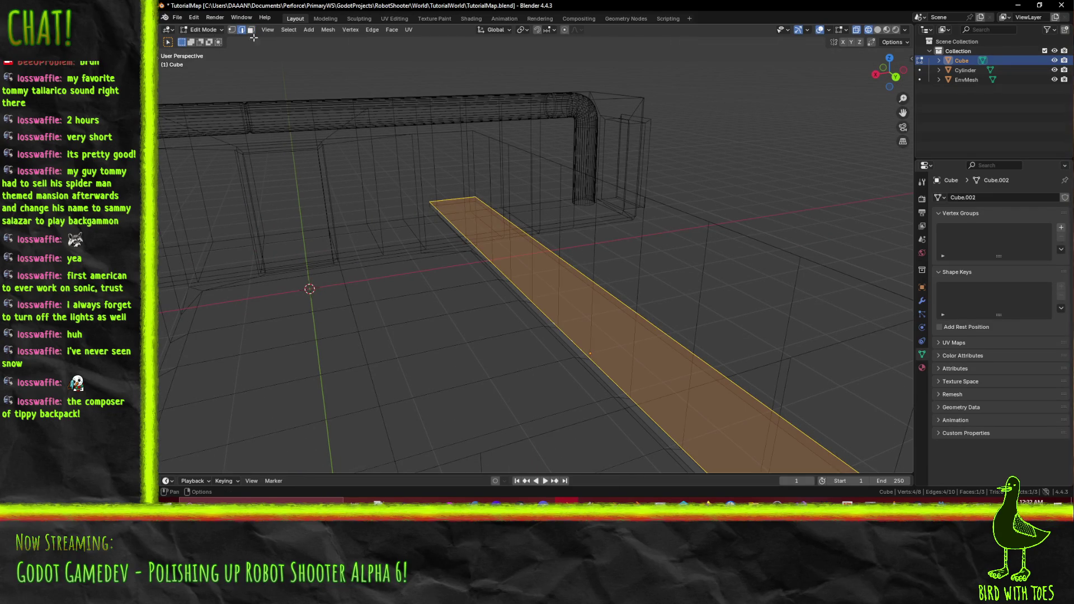
left_click(579, 279)
key("KP_7")
scroll(507, 310, "up", 1)
key("g")
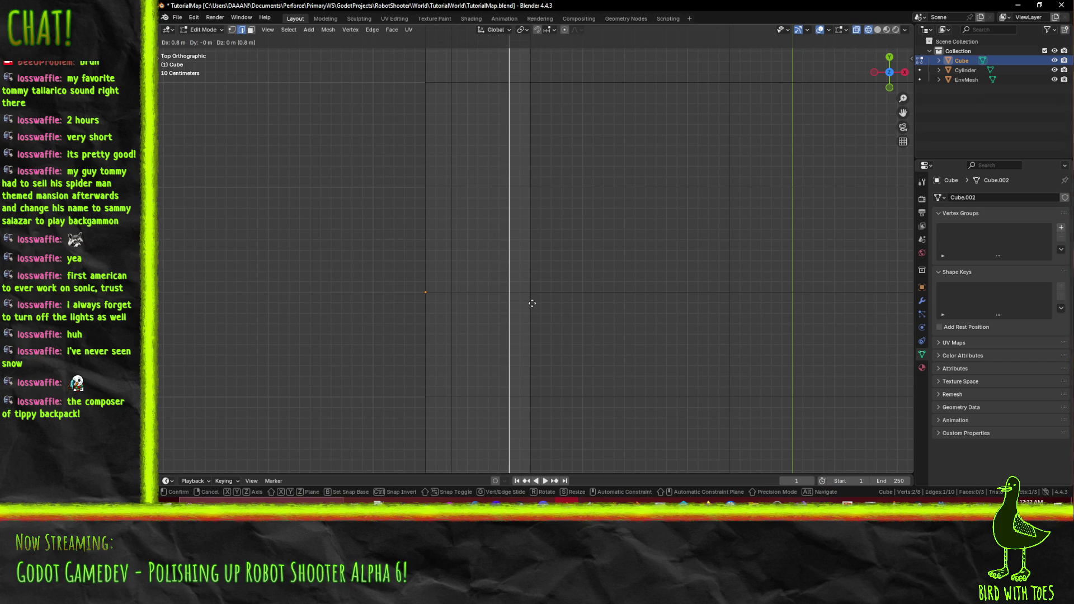
left_click(537, 302)
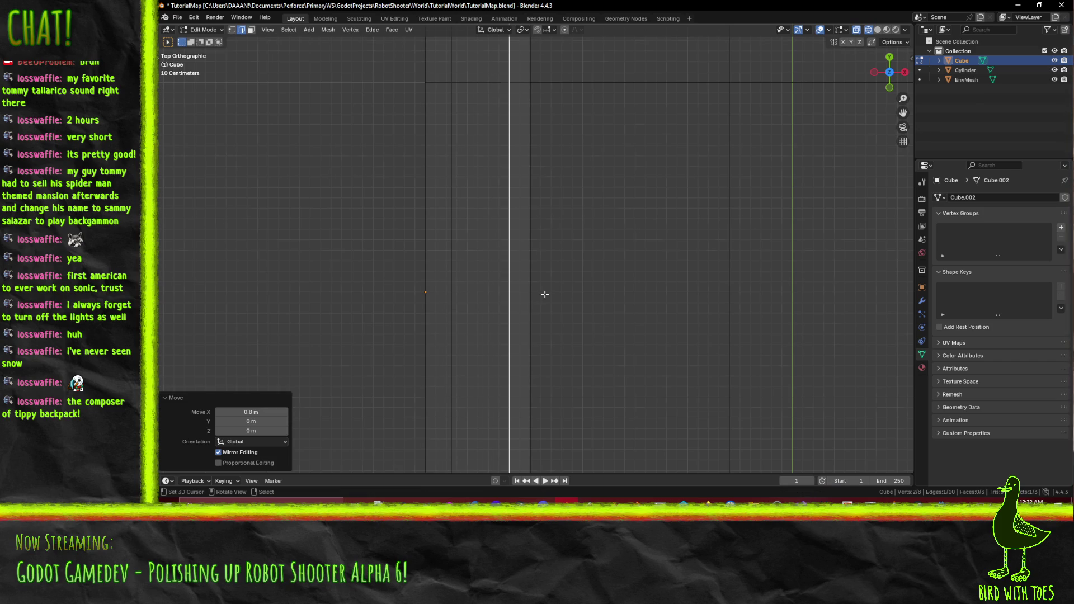
Check the edge from front and side views and nudge it slightly.
key("KP_1")
scroll(576, 335, "down", 5)
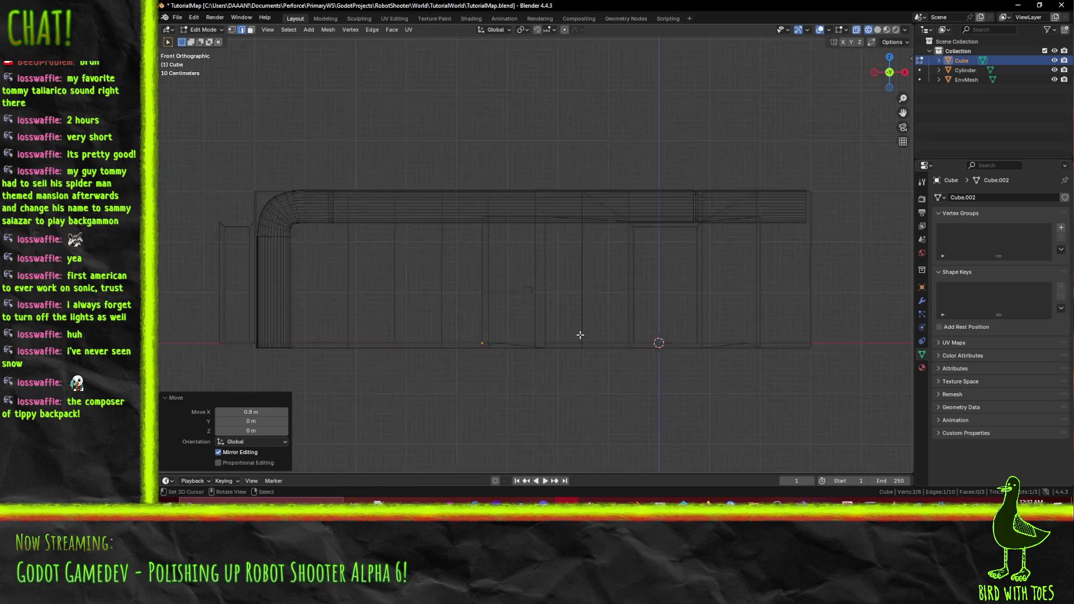
key("KP_3")
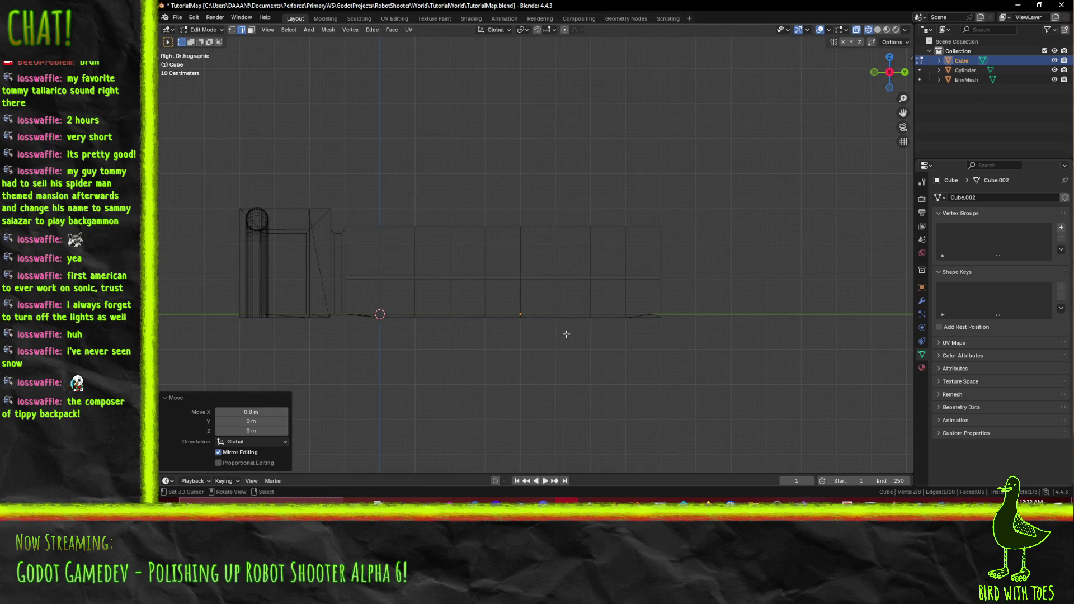
key("KP_1")
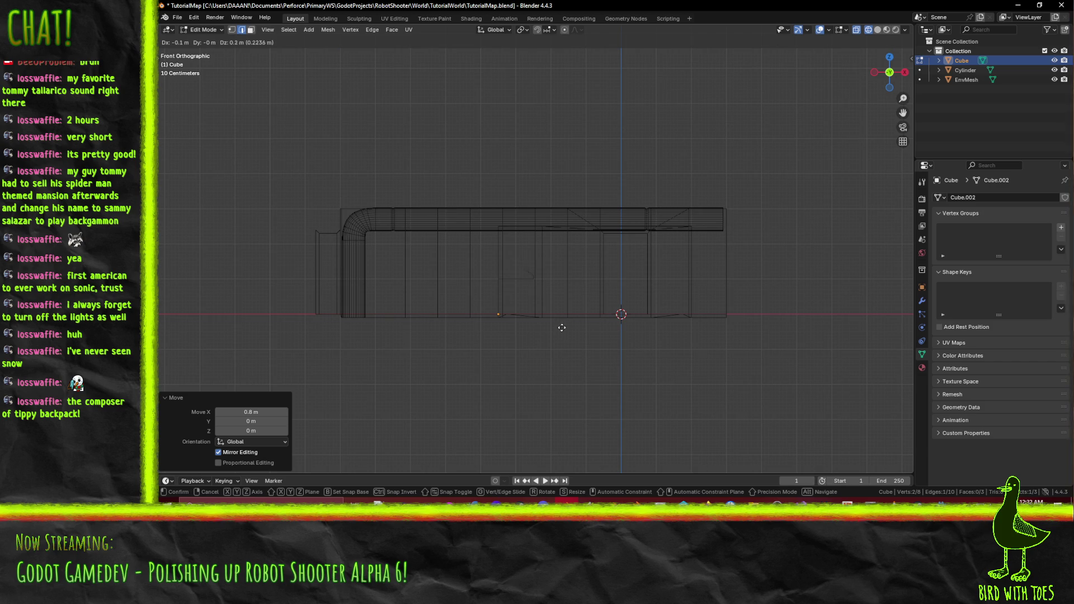
scroll(566, 331, "up", 6)
scroll(566, 331, "up", 2)
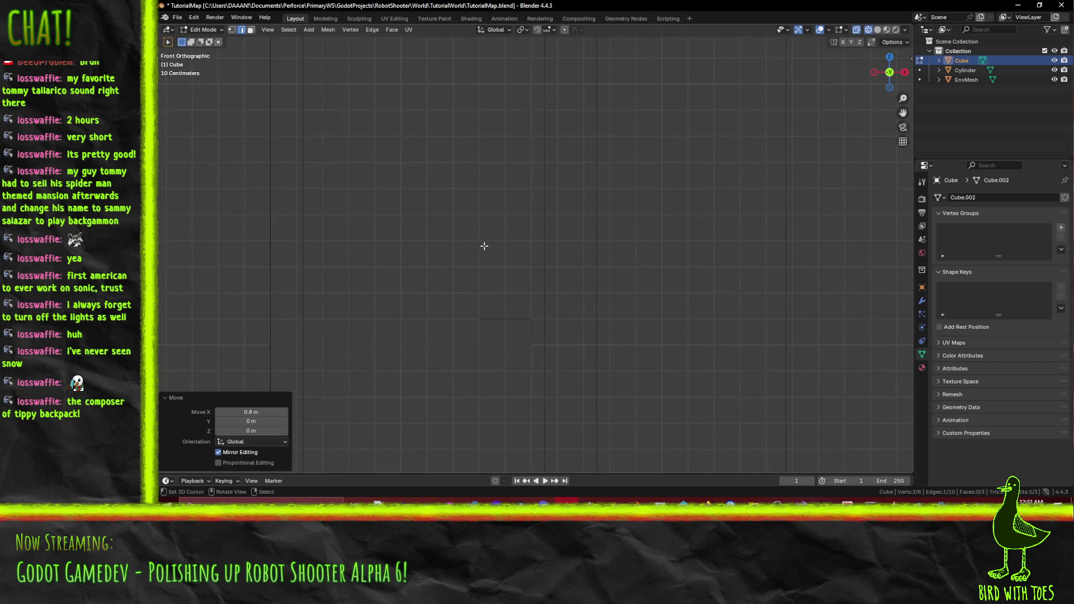
left_click(233, 32)
scroll(470, 321, "up", 3)
key("g")
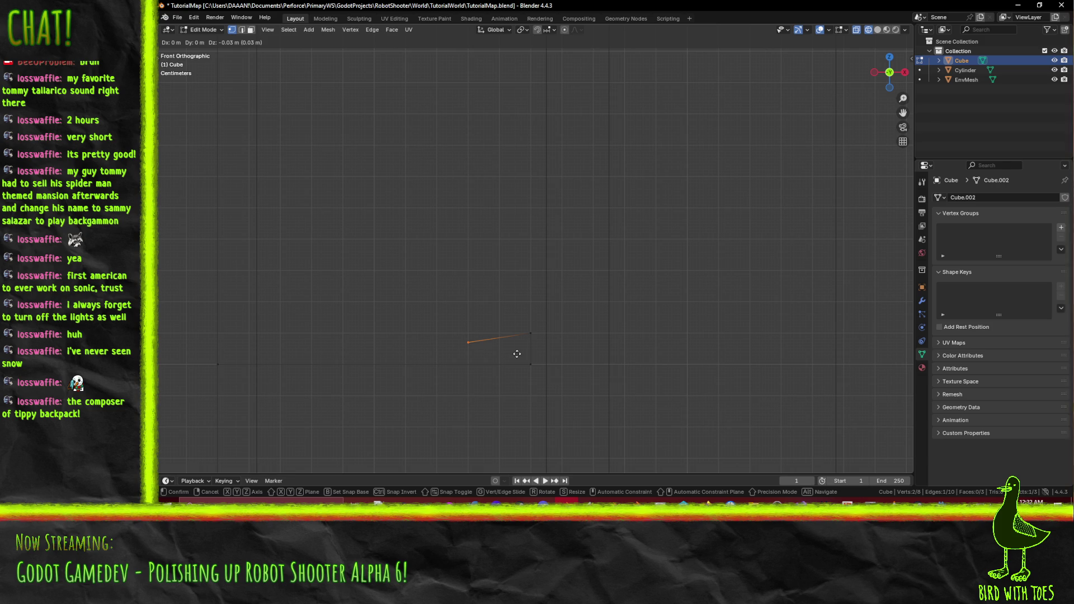
left_click(517, 354)
Extrude the edge into a lip strip and reposition one of its vertices.
scroll(490, 379, "down", 1)
key("e")
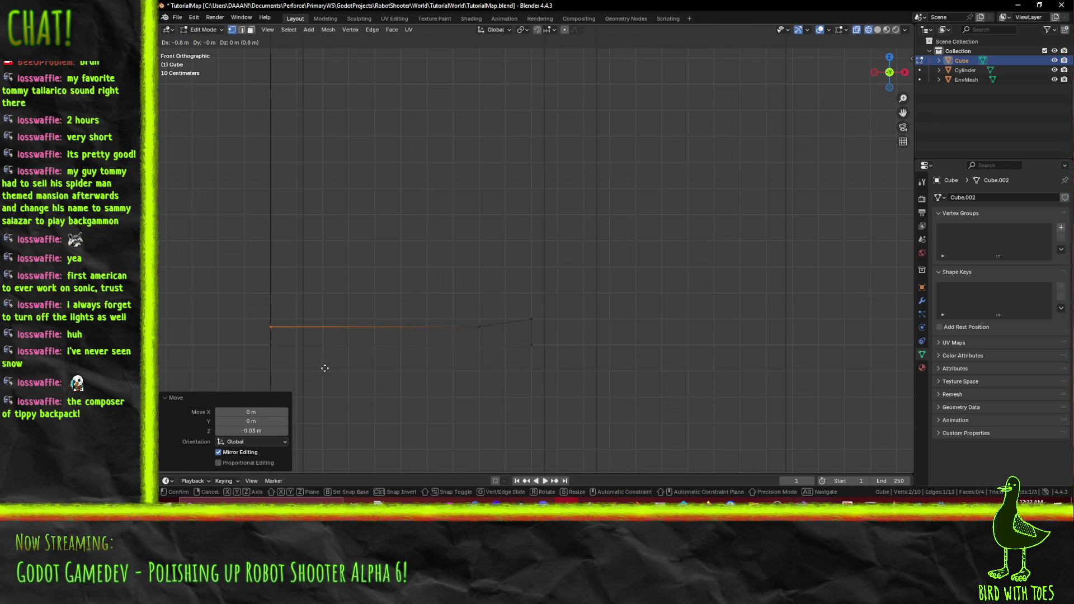
left_click(327, 368)
left_click(531, 318)
scroll(583, 338, "up", 2)
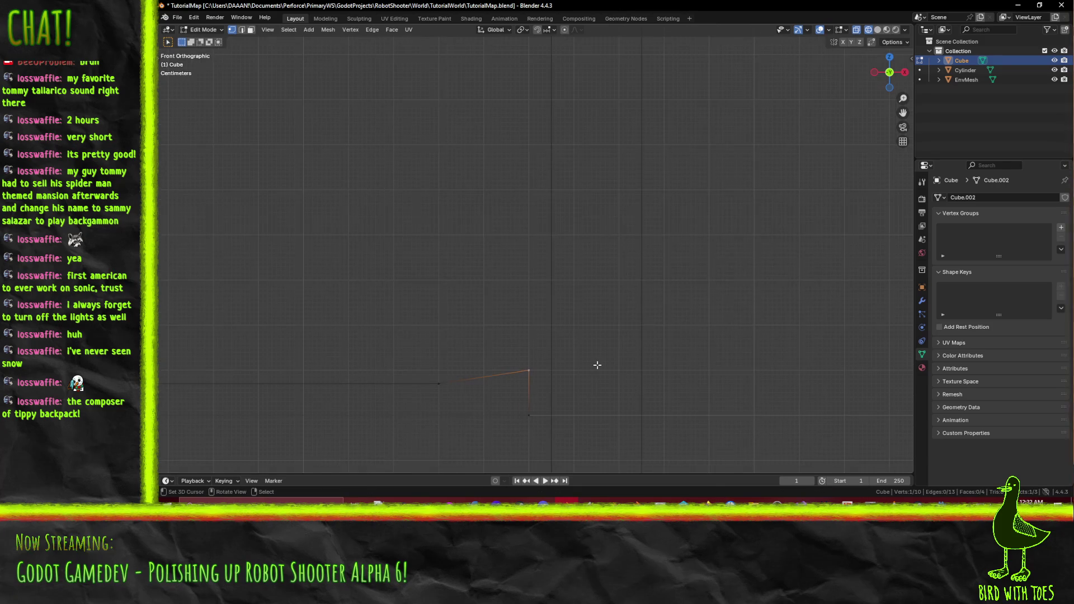
key("g")
left_click(591, 365)
left_click(565, 411)
scroll(530, 414, "down", 2)
mouse_move(564, 328)
left_mouse_down()
mouse_move(554, 354)
mouse_move(583, 329)
mouse_move(532, 302)
mouse_move(727, 302)
left_mouse_up()
Add a centred loop cut along the shelf and angle its edge upward toward one end.
key("ctrl+r")
left_click(820, 281)
right_click(819, 280)
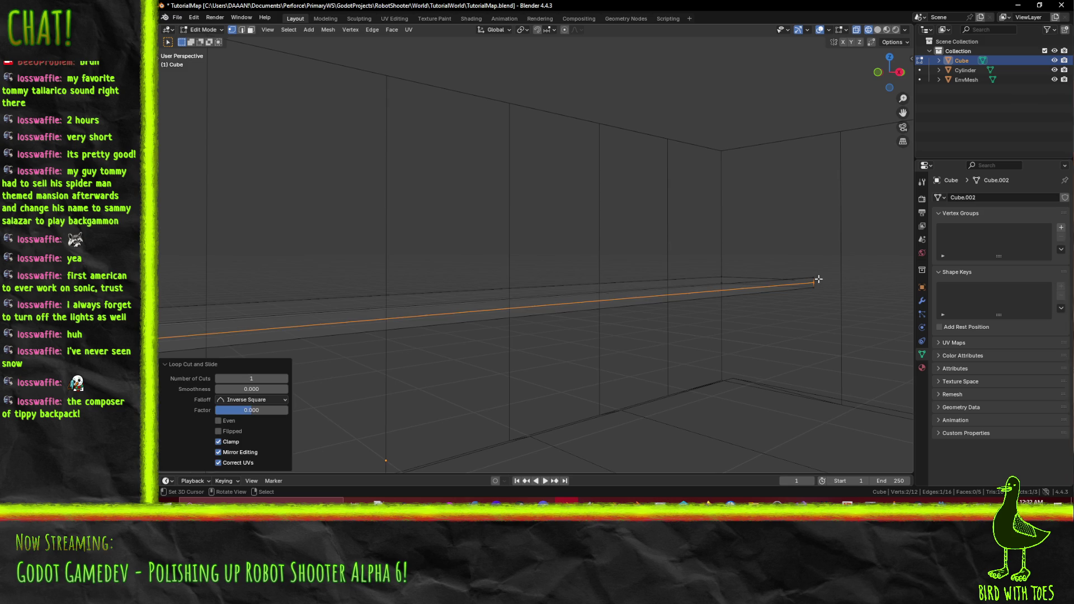
left_click(662, 310)
mouse_move(662, 310)
left_mouse_down()
mouse_move(475, 330)
mouse_move(527, 261)
mouse_move(531, 269)
left_mouse_up()
left_click(328, 369, "shift")
key("KP_1")
key("KP_Decimal")
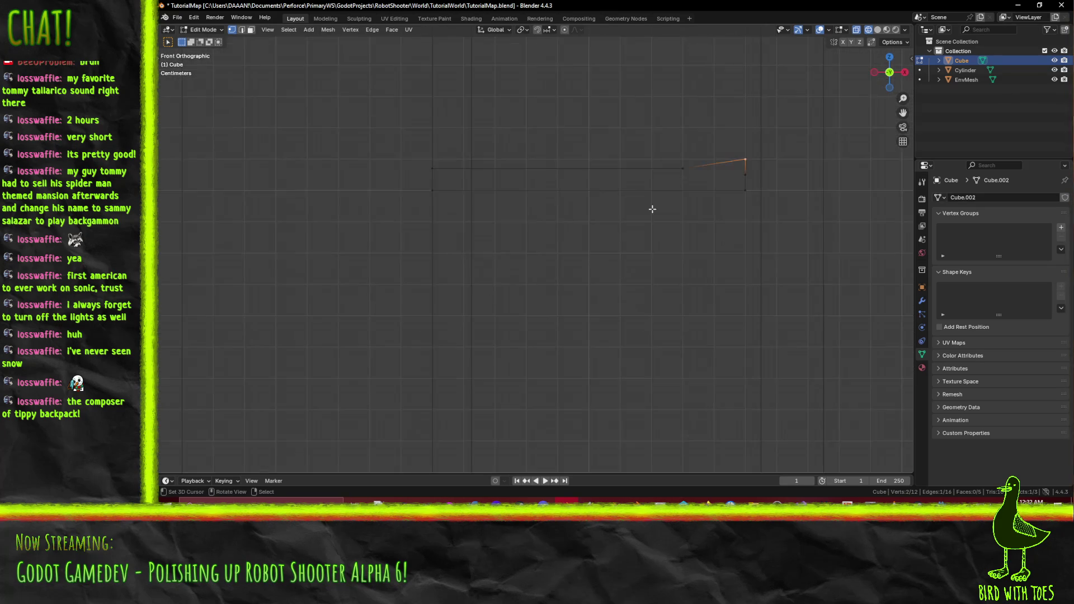
key("g")
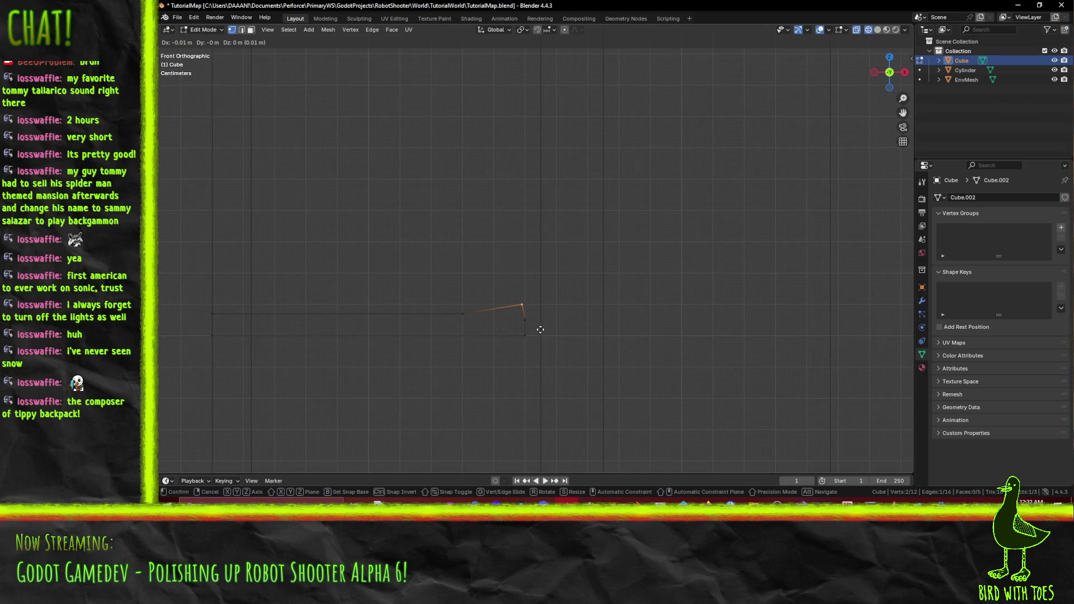
left_click(541, 330)
key("alt+a")
key("z")
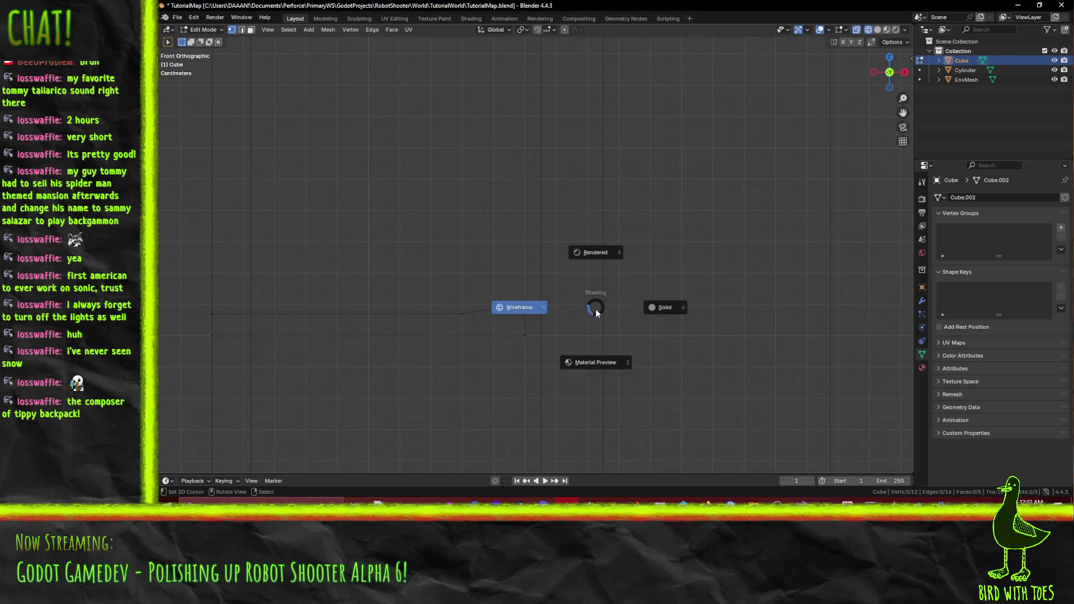
key("6")
left_click_drag(587, 309, 569, 256)
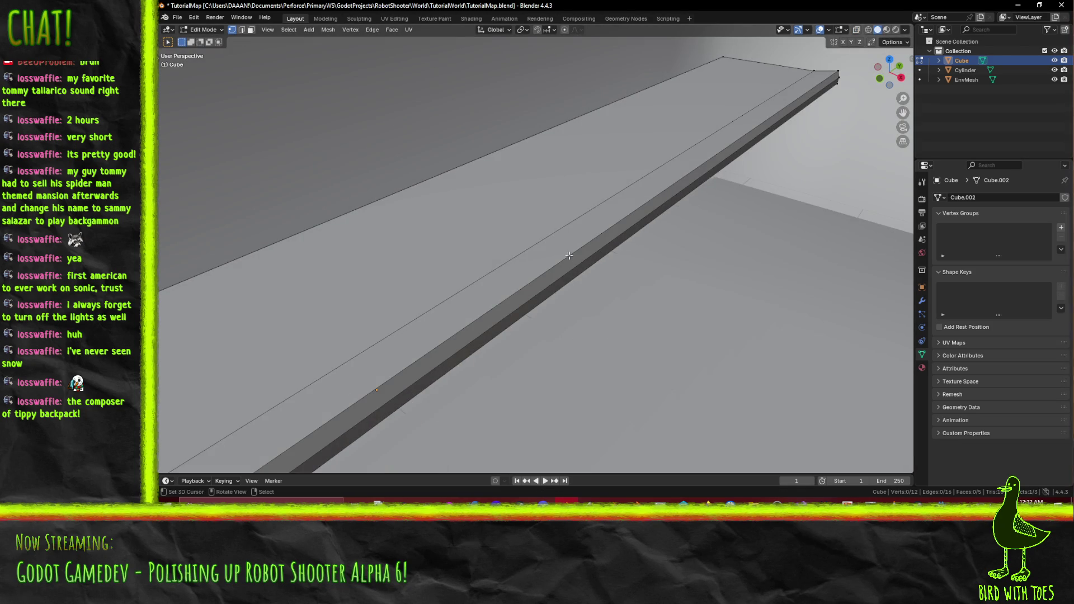
scroll(577, 263, "down", 2)
key("2")
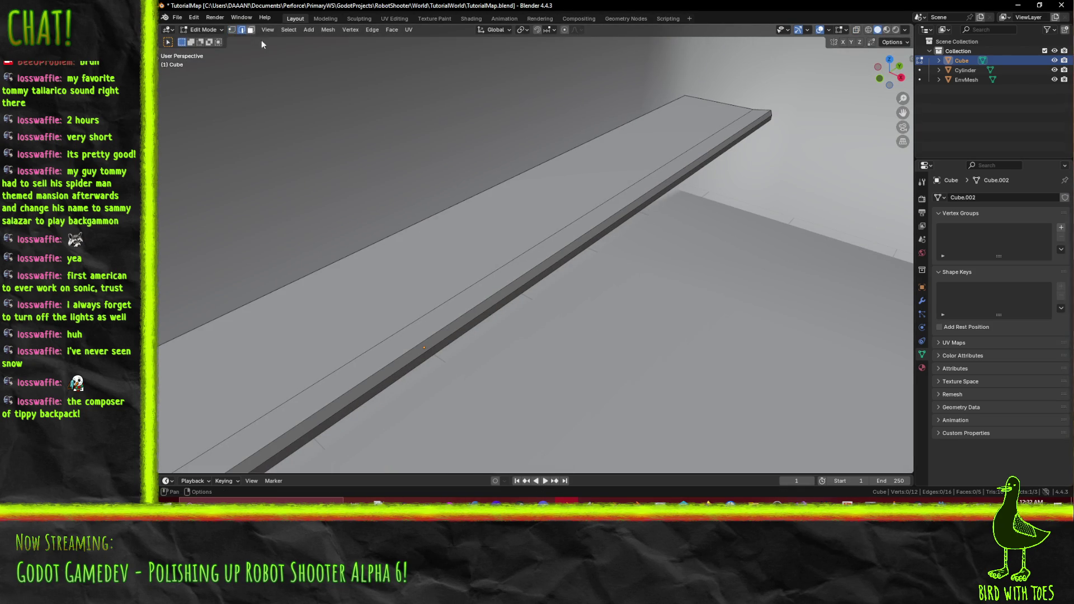
left_click(542, 258)
key("F3")
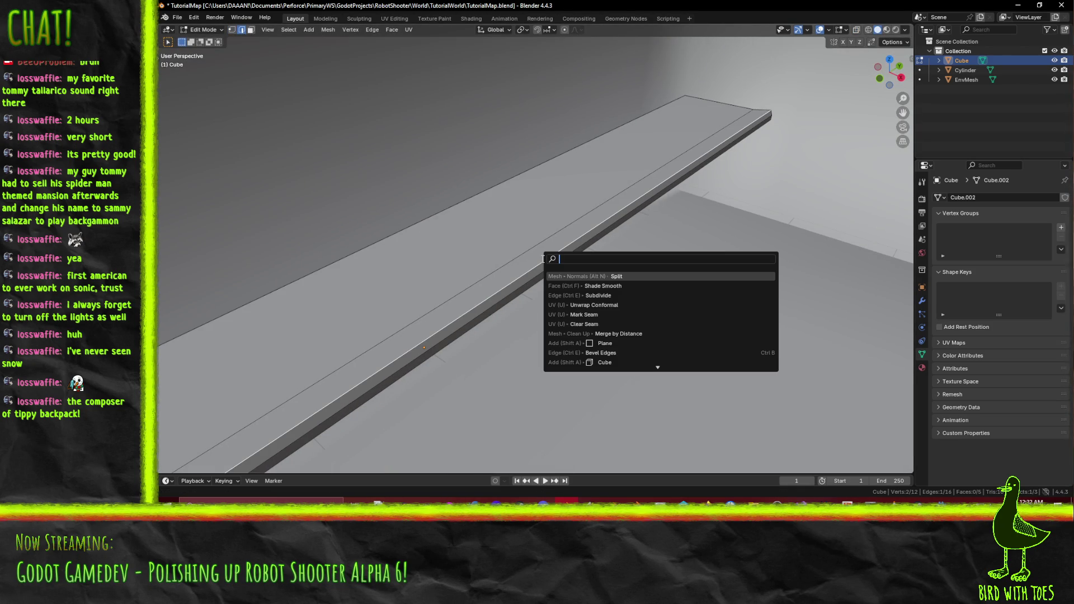
left_click(601, 276)
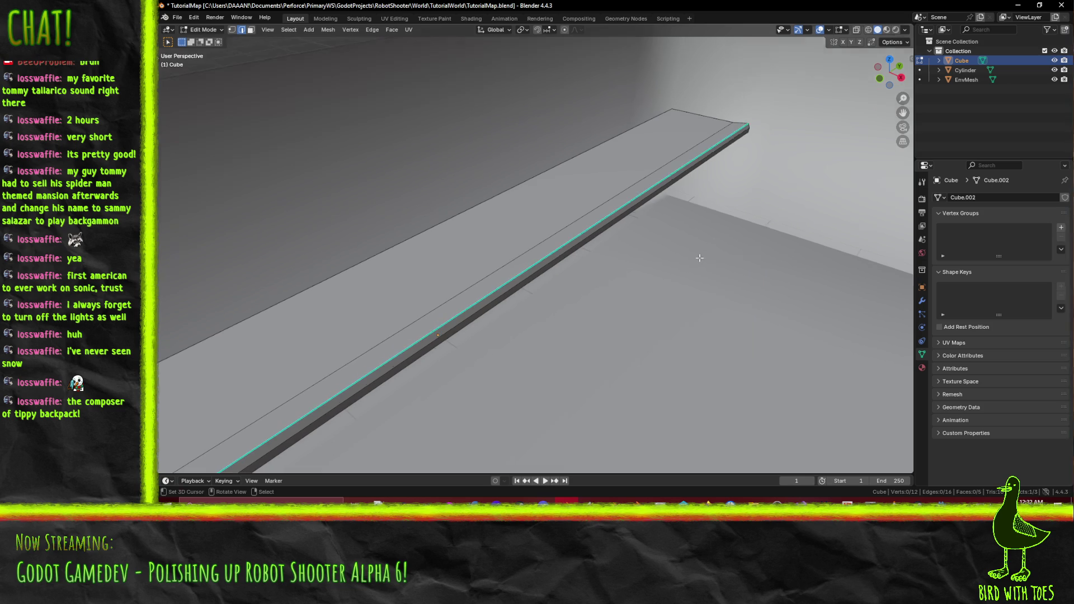
key("a")
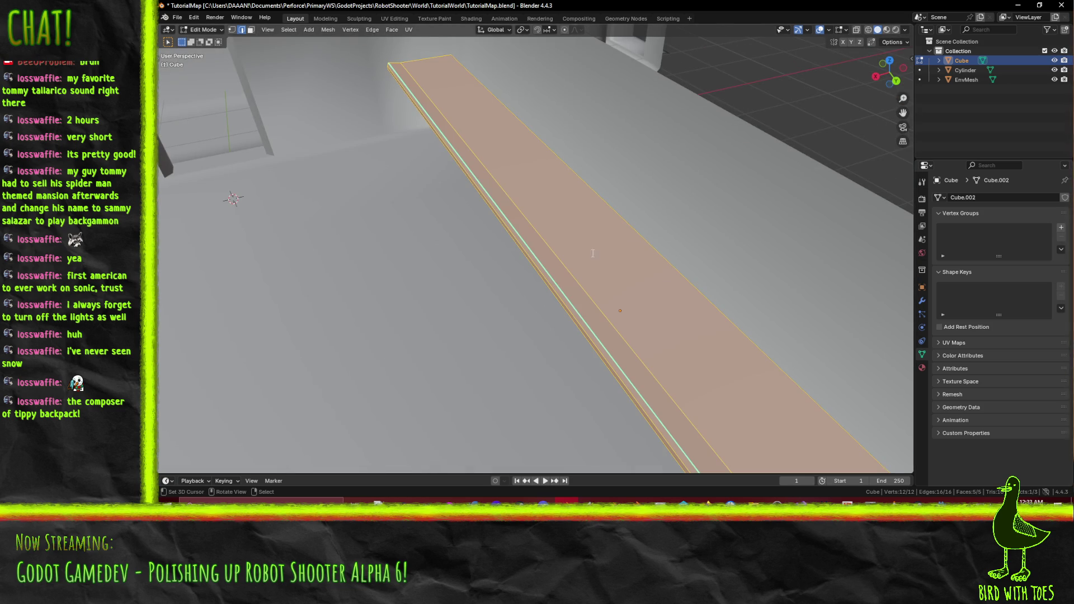
key("F3")
left_click(643, 288)
key("Tab")
mouse_move(658, 312)
left_mouse_down()
mouse_move(640, 318)
mouse_move(596, 293)
mouse_move(655, 284)
mouse_move(641, 292)
mouse_move(652, 271)
left_mouse_up()
key("Tab")
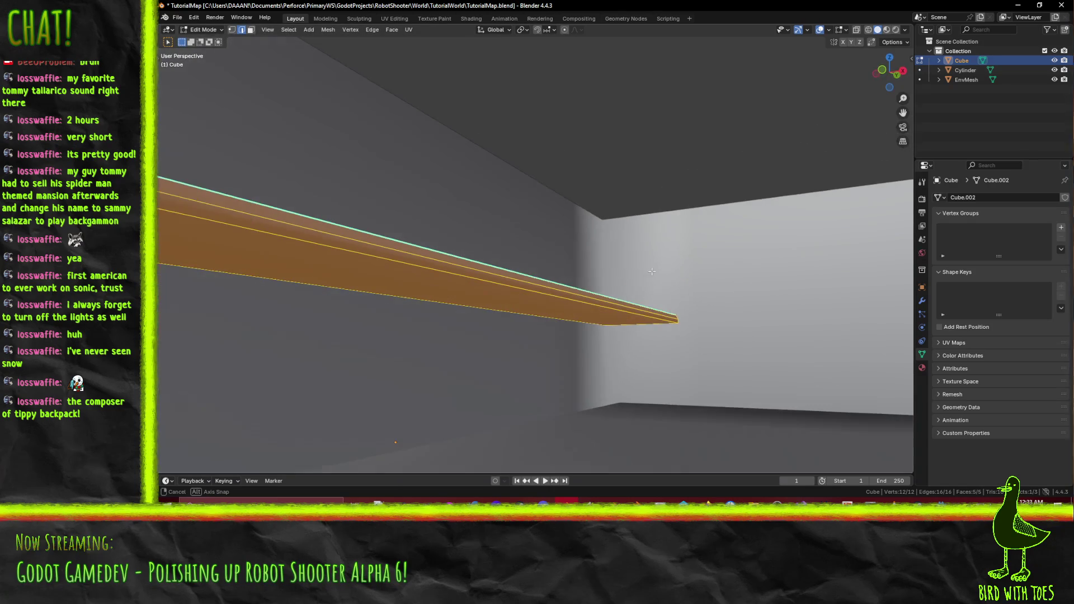
left_click(534, 296)
left_click_drag(534, 296, 616, 304)
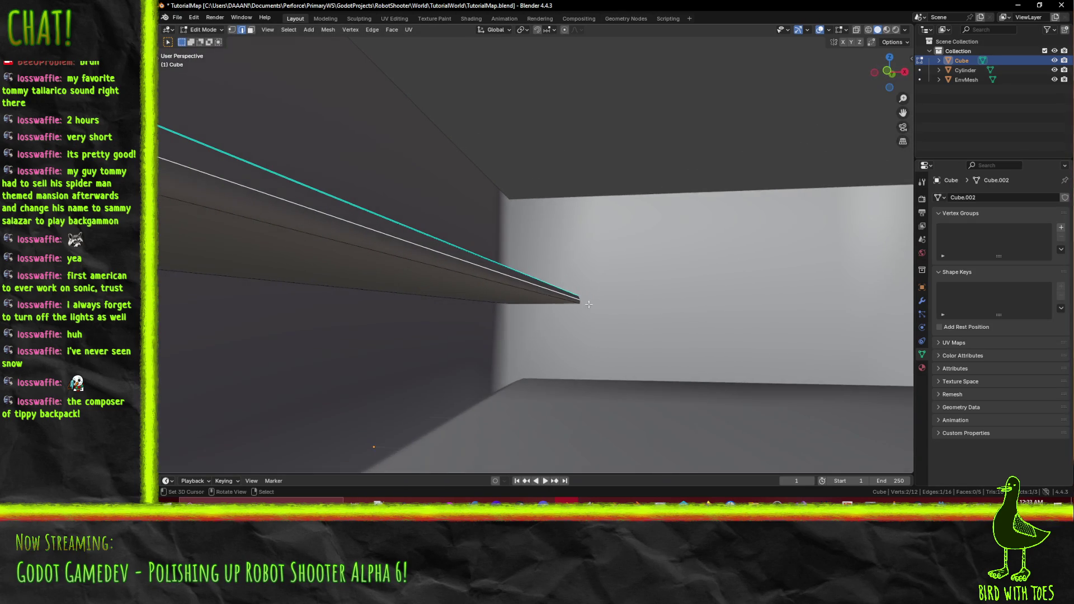
key("Tab")
key("Tab")
key("F3")
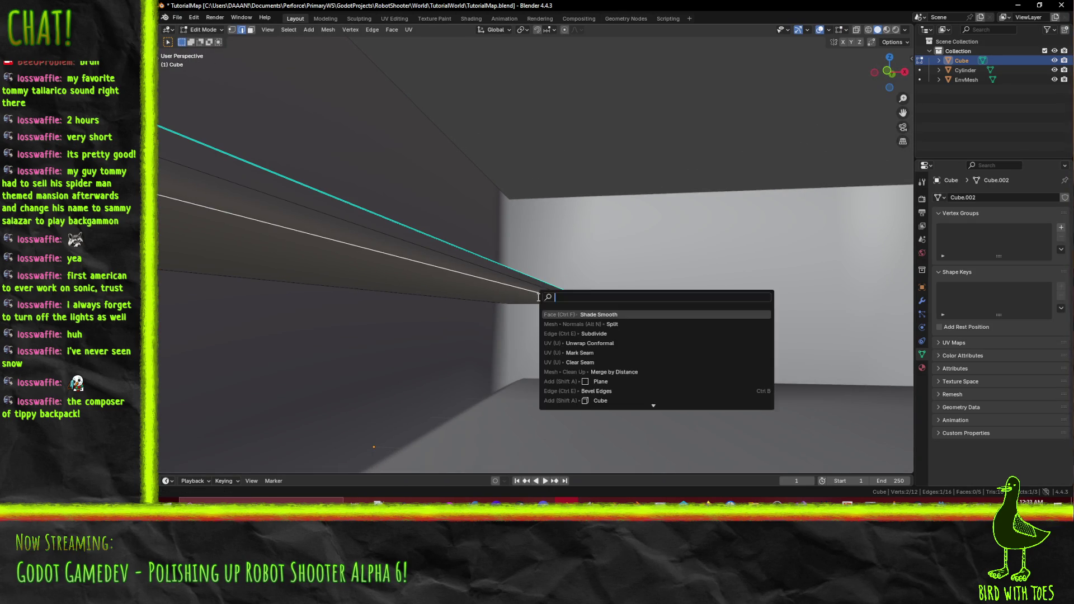
key("Escape")
key("Tab")
mouse_move(623, 288)
left_mouse_down()
mouse_move(571, 323)
mouse_move(520, 300)
mouse_move(455, 331)
mouse_move(456, 309)
mouse_move(424, 290)
mouse_move(450, 295)
mouse_move(459, 311)
mouse_move(643, 318)
left_mouse_up()
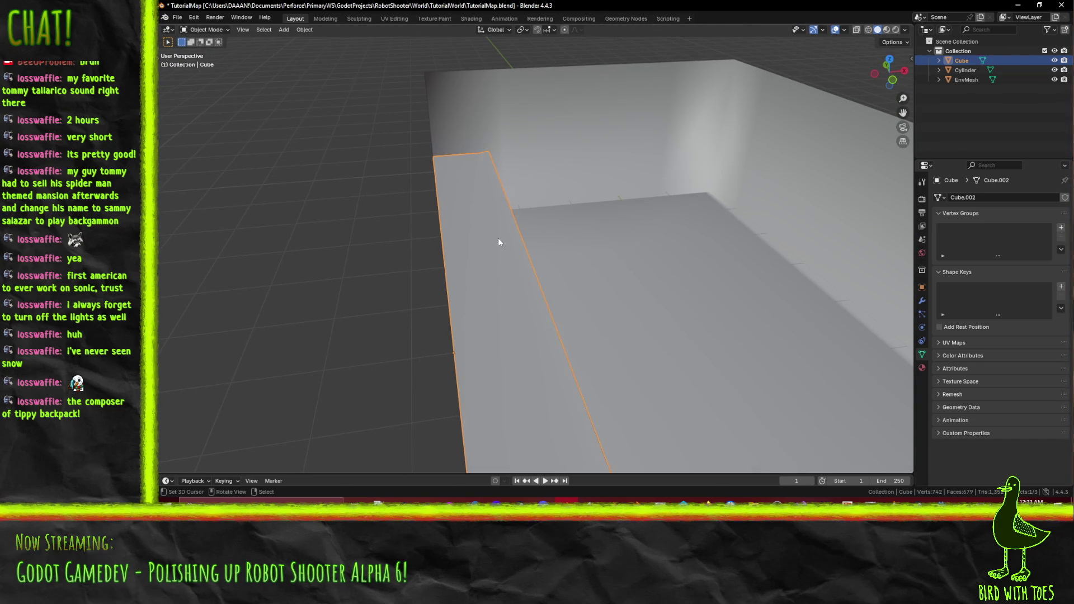
key("Tab")
left_click_drag(622, 288, 646, 309)
key("F3")
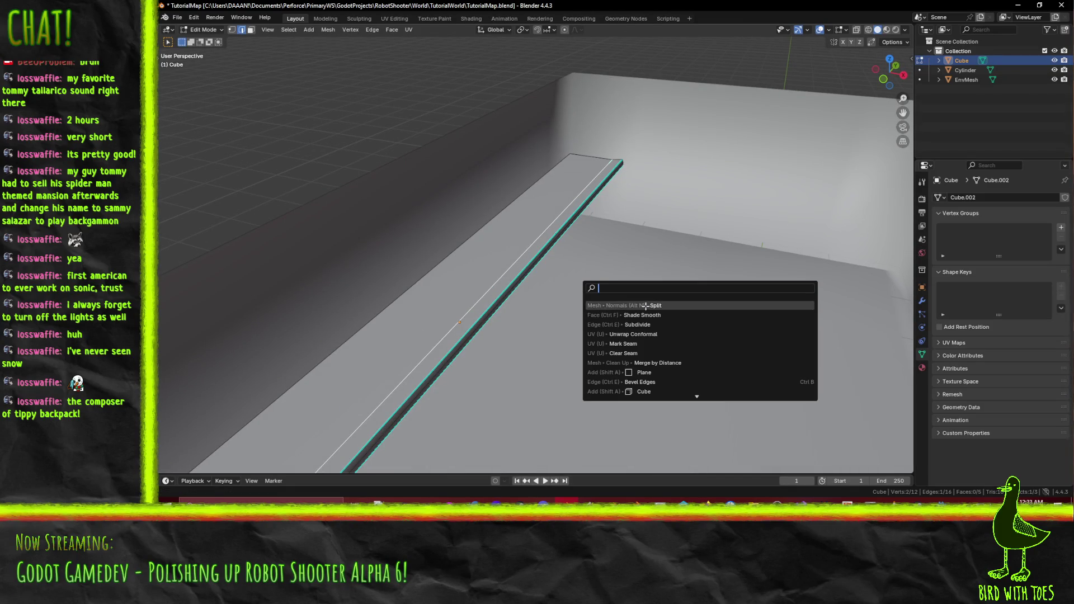
key("Escape")
key("Tab")
scroll(582, 281, "up", 8)
mouse_move(562, 269)
left_mouse_down()
mouse_move(605, 290)
mouse_move(378, 274)
mouse_move(474, 290)
left_mouse_up()
key("Tab")
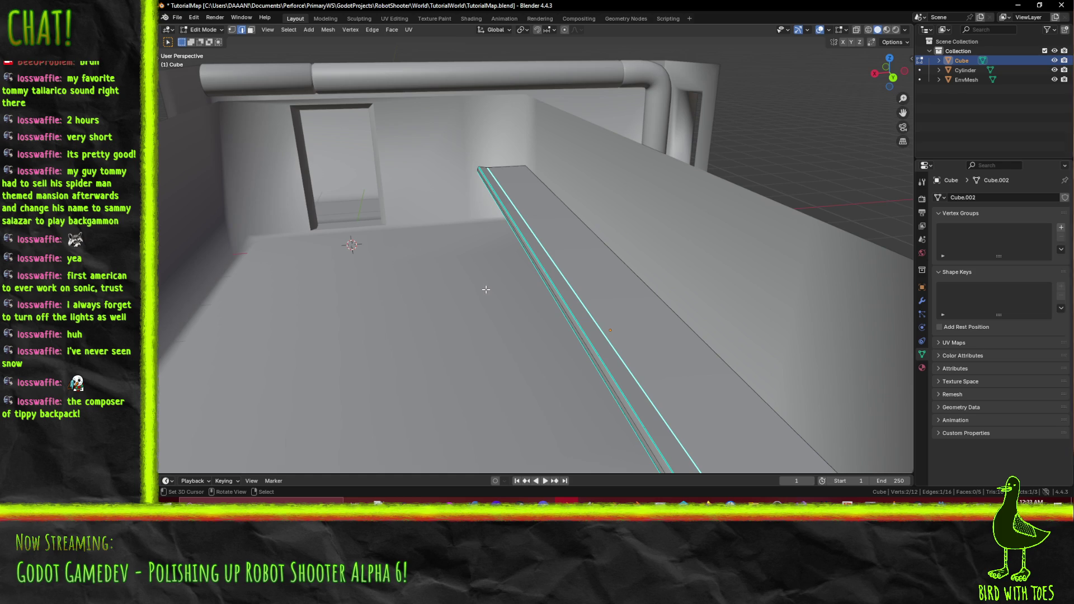
key("KP_7")
key("z")
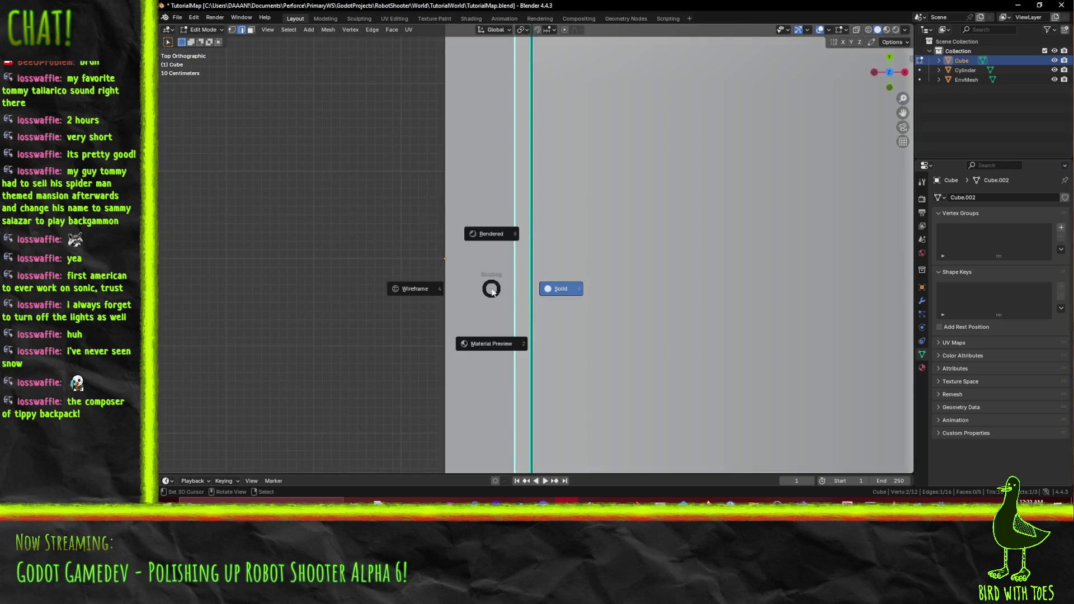
In wireframe with vertex select, select every vertex of the ledge strip and view it from the front.
left_click(472, 287)
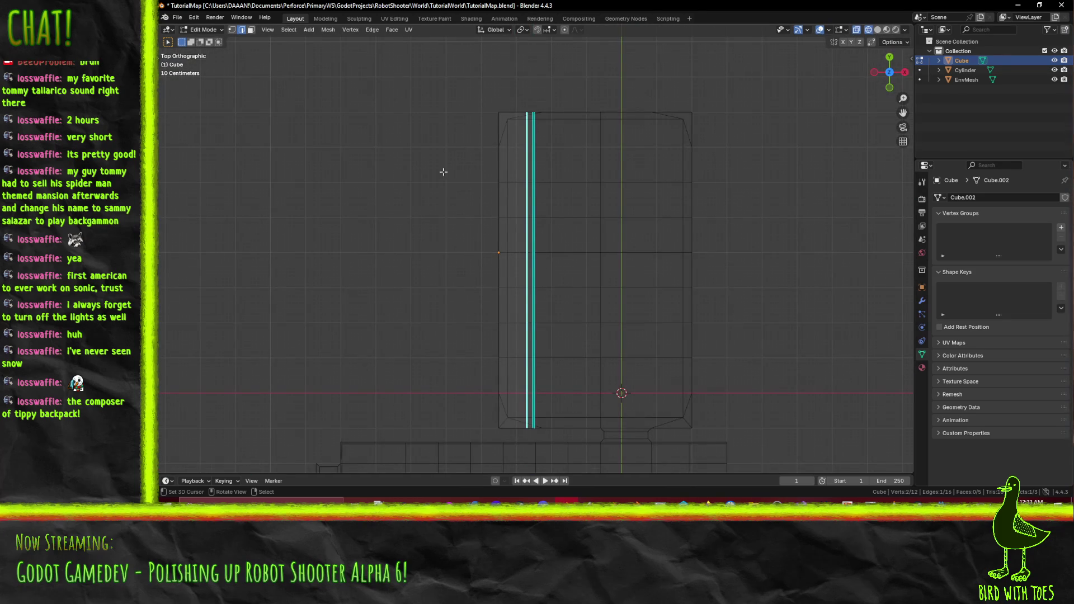
key("1")
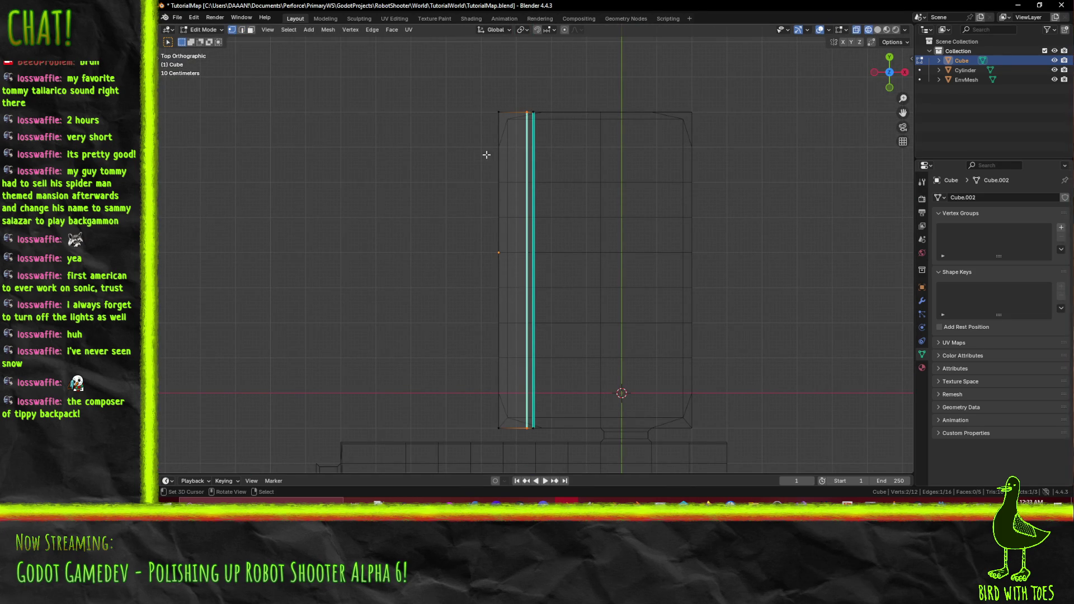
mouse_move(484, 142)
left_mouse_down()
mouse_move(505, 156)
mouse_move(349, 271)
left_mouse_up()
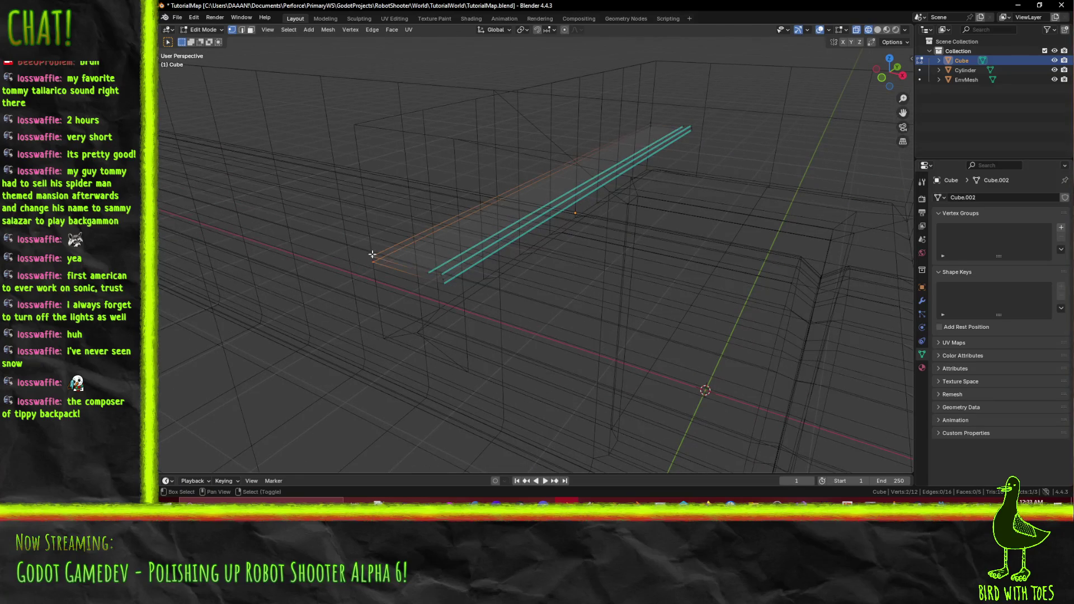
left_click(428, 274, "shift")
left_click(428, 274, "shift")
mouse_move(428, 274)
left_mouse_down()
mouse_move(602, 237)
mouse_move(655, 250)
left_mouse_up()
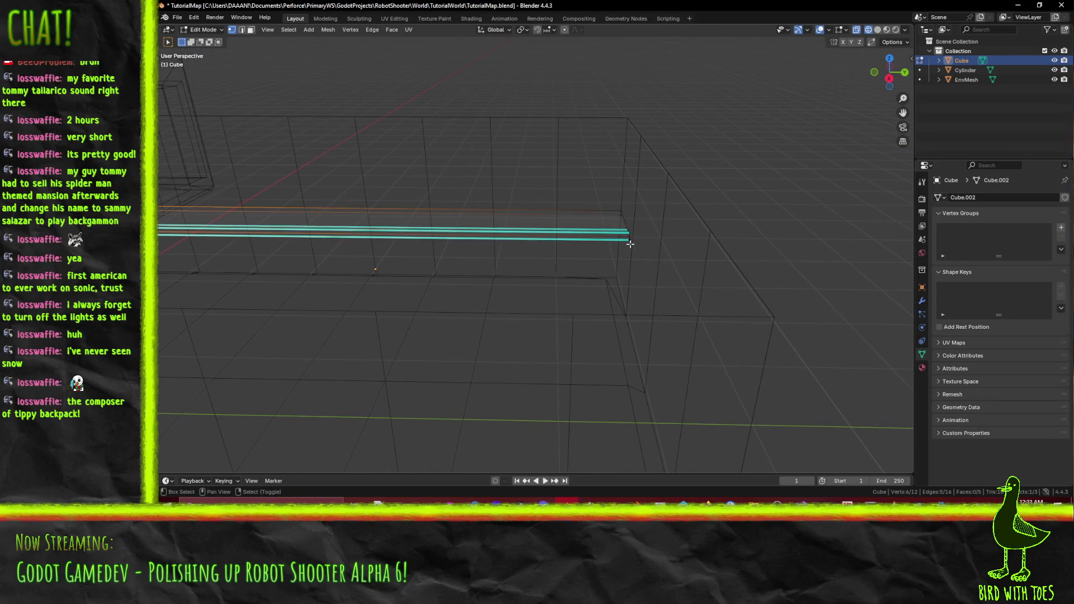
left_click(629, 227, "shift")
left_click(623, 213, "shift")
left_click(623, 213, "shift")
mouse_move(623, 212)
left_mouse_down()
mouse_move(395, 225)
mouse_move(367, 203)
left_mouse_up()
key("KP_1")
key("KP_3")
key("KP_1")
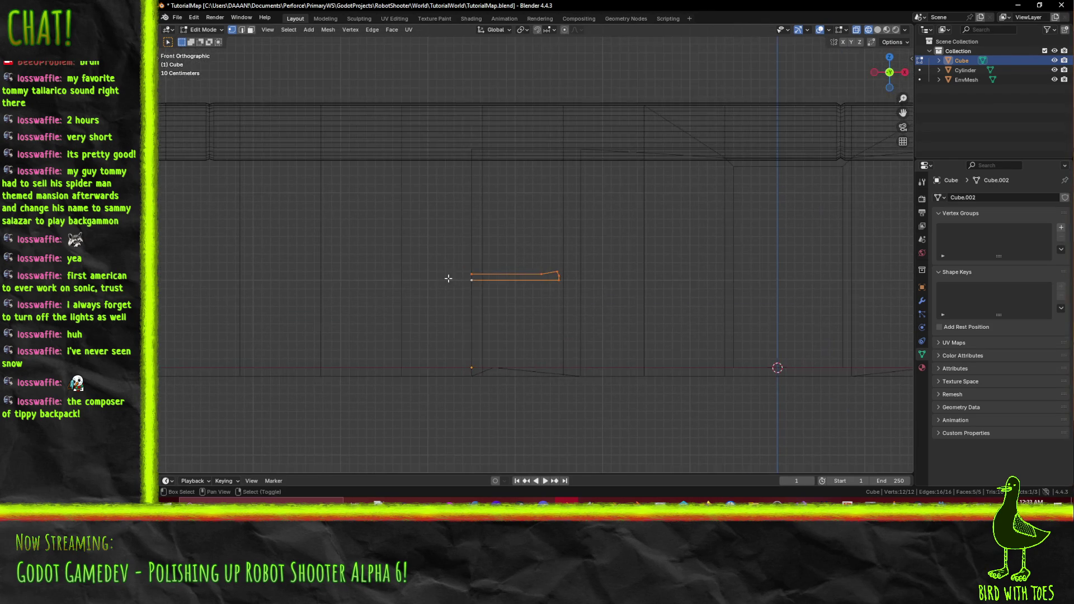
Duplicate the ledge strip 0.6 m upward, then duplicate it again 1.1 m downward.
key("e")
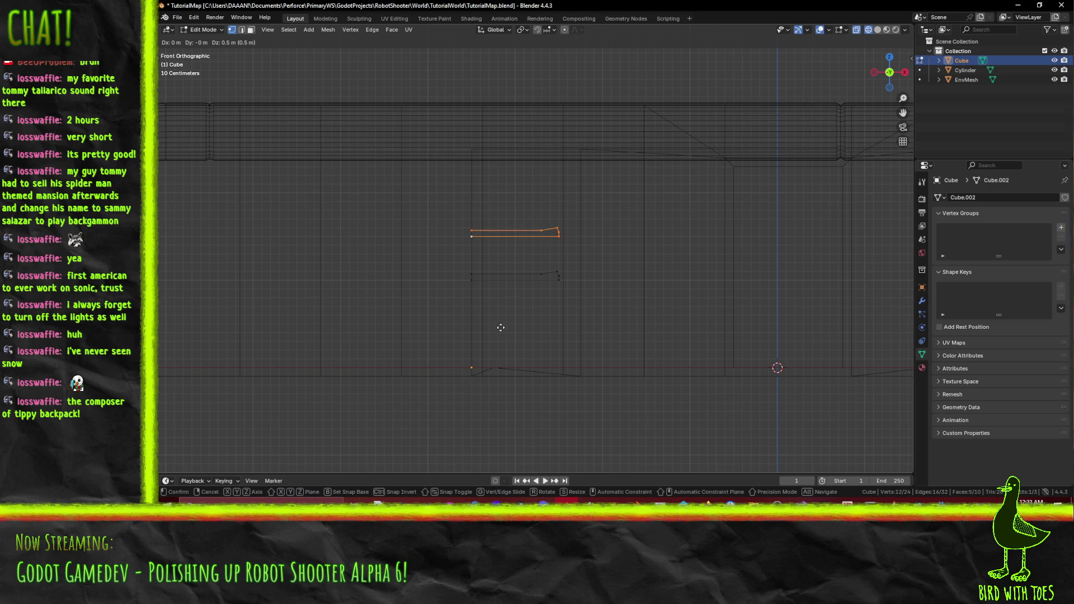
left_click(500, 323)
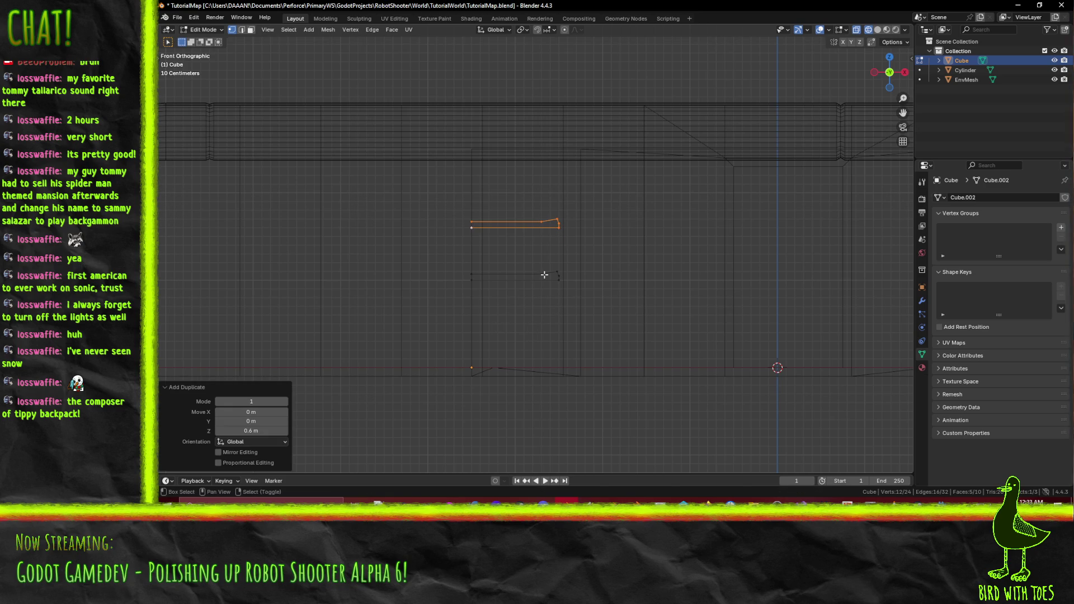
key("shift+d")
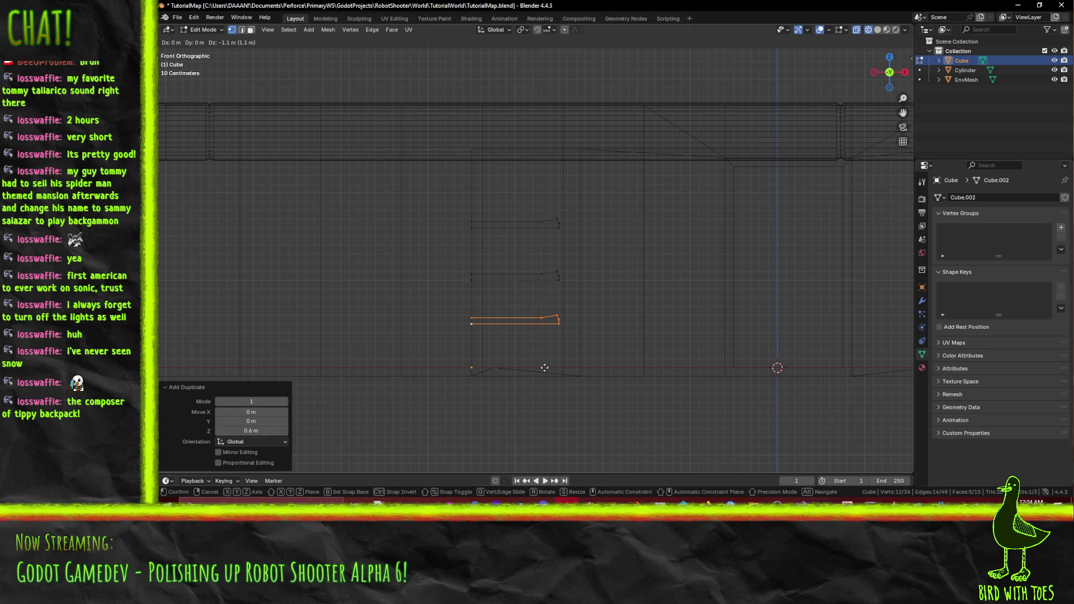
left_click(544, 367)
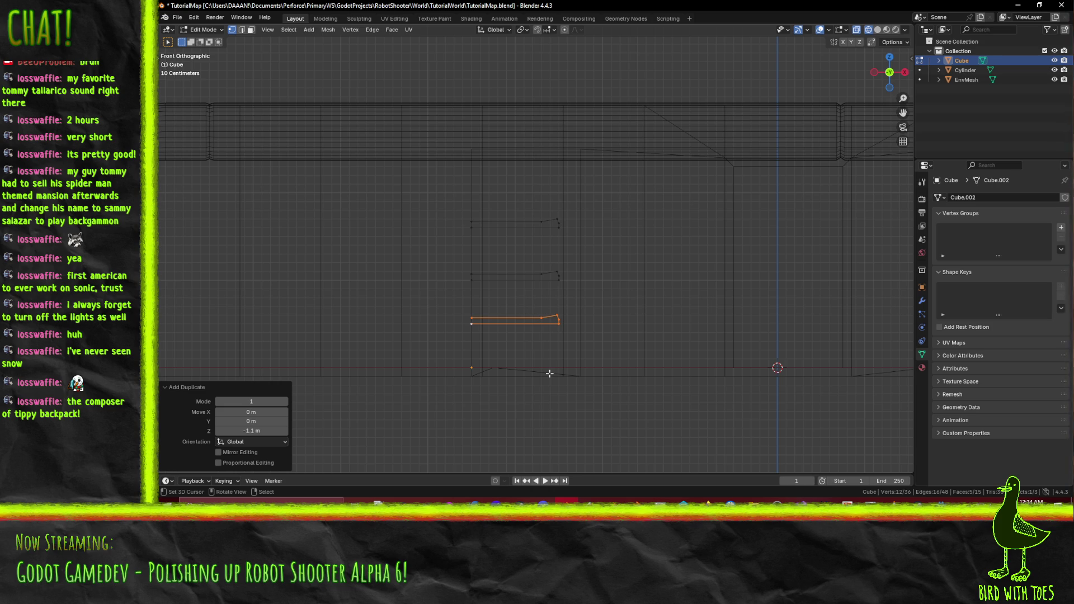
Return to Solid shading, deselect everything and look over the three stacked shelves.
left_click_drag(550, 372, 628, 311)
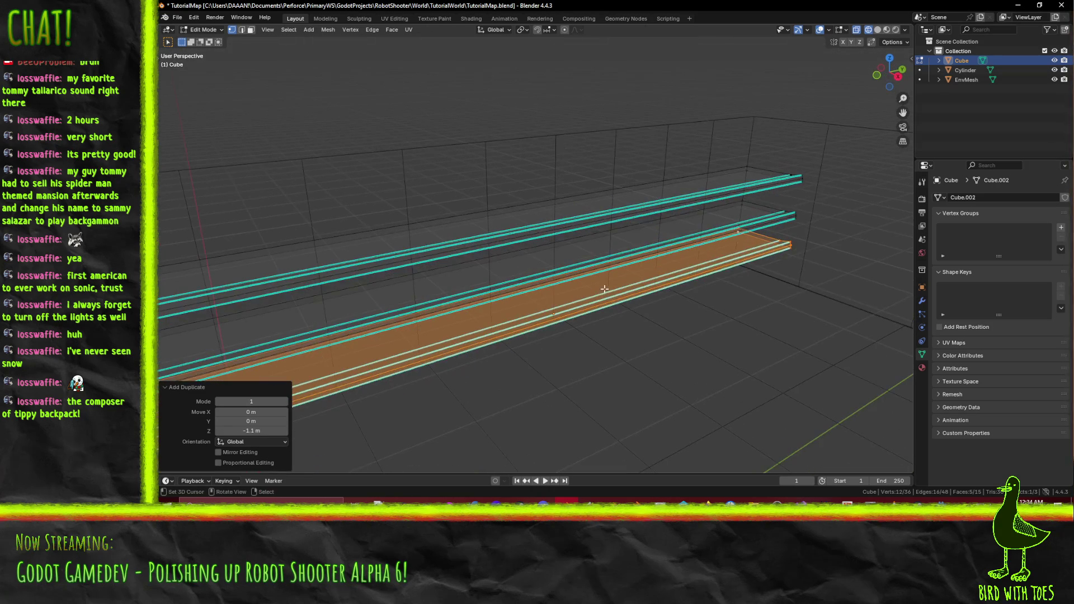
key("z")
left_click(790, 300)
key("KP_Decimal")
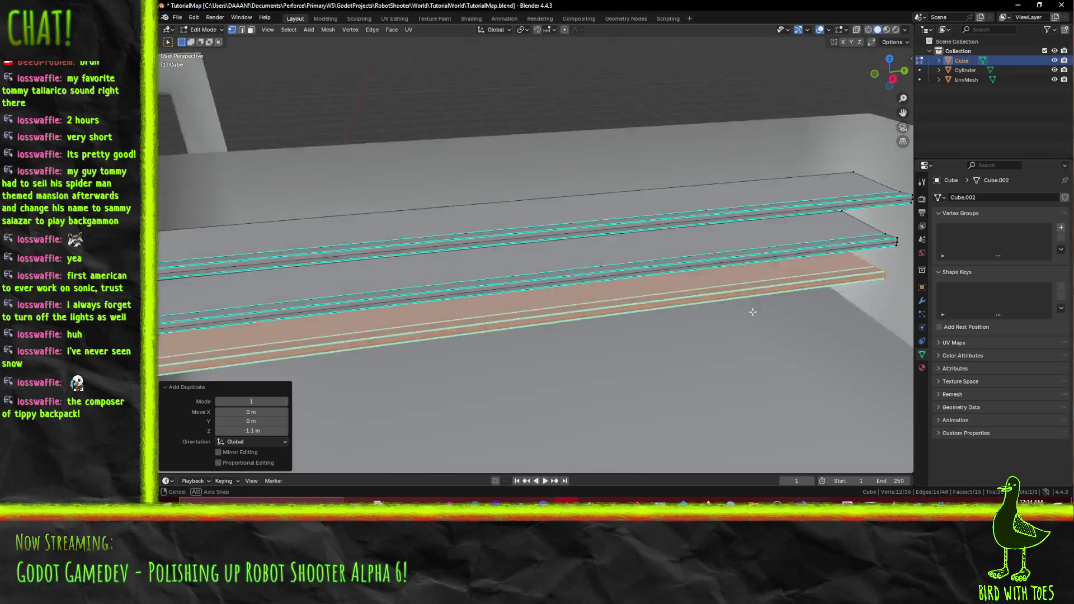
key("alt+a")
scroll(742, 314, "down", 5)
mouse_move(742, 314)
left_mouse_down()
mouse_move(675, 290)
mouse_move(610, 320)
left_mouse_up()
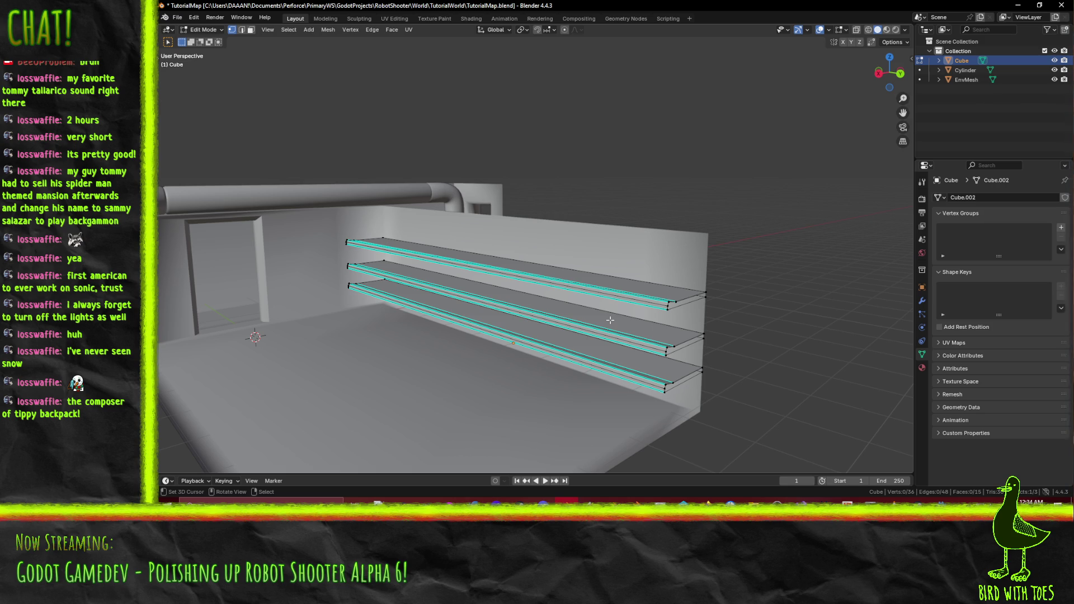
Inspect the shelves from higher up, then bring the Firefox window with the Todo board forward.
left_click_drag(610, 320, 660, 368)
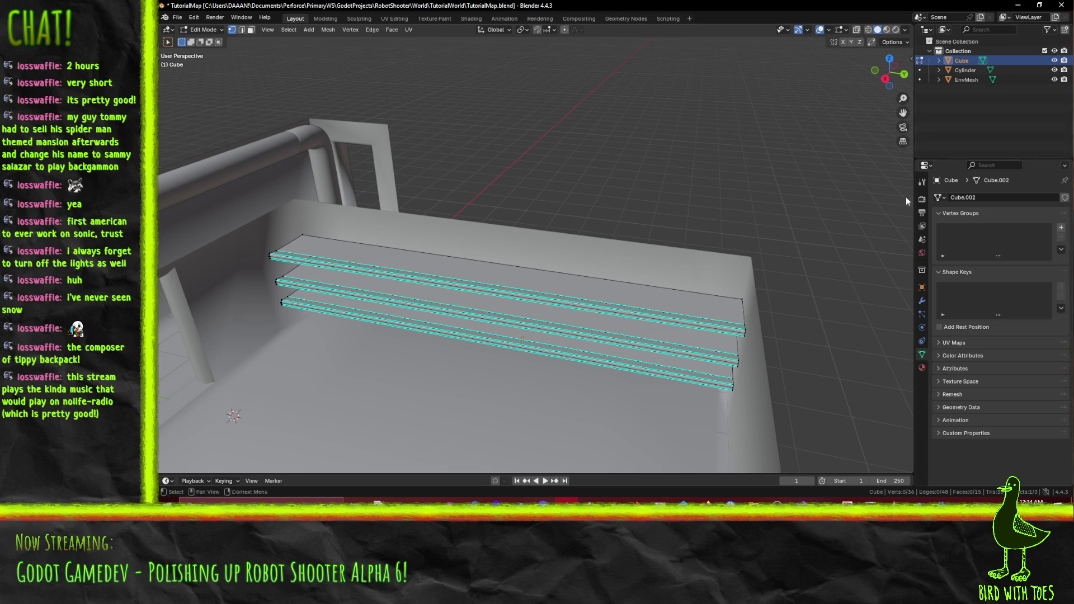
left_click(703, 487)
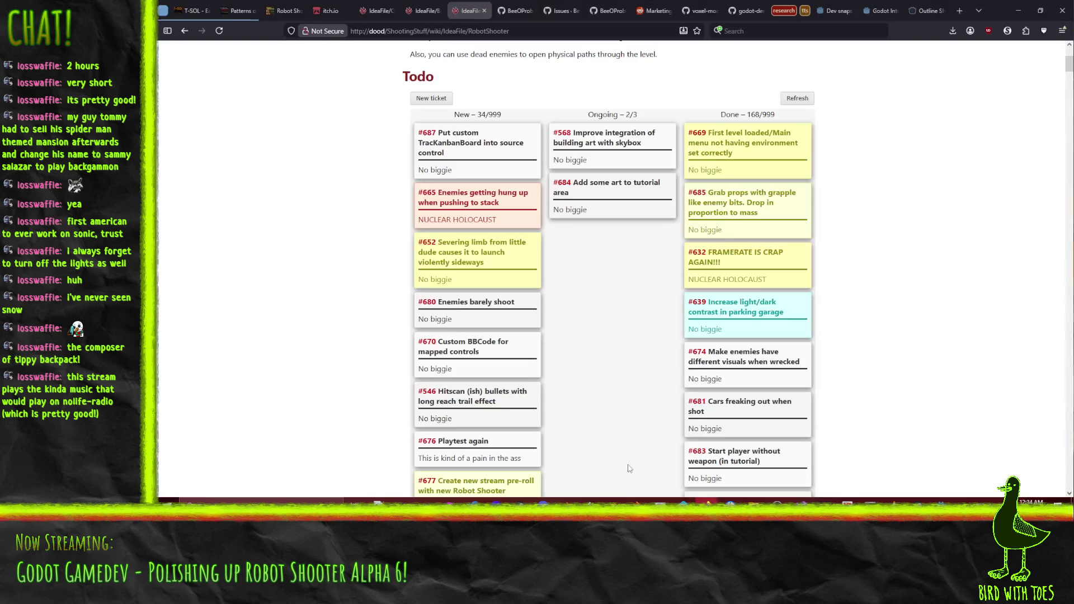
Search 'nolife radio' in a new tab and open the NoLife-radio website.
left_click(960, 10)
type("nolife radio")
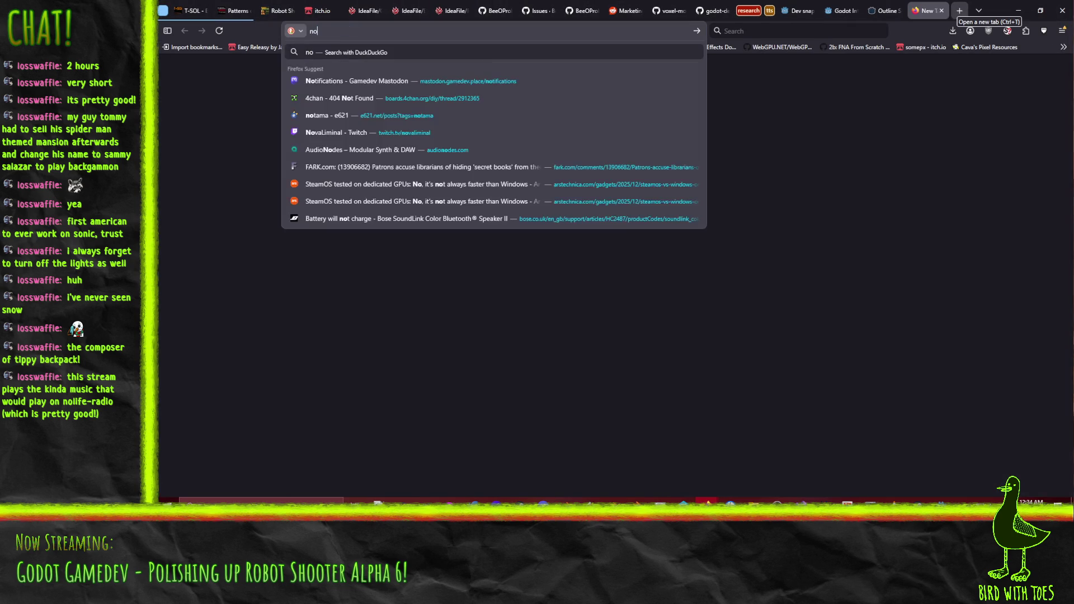
key("Return")
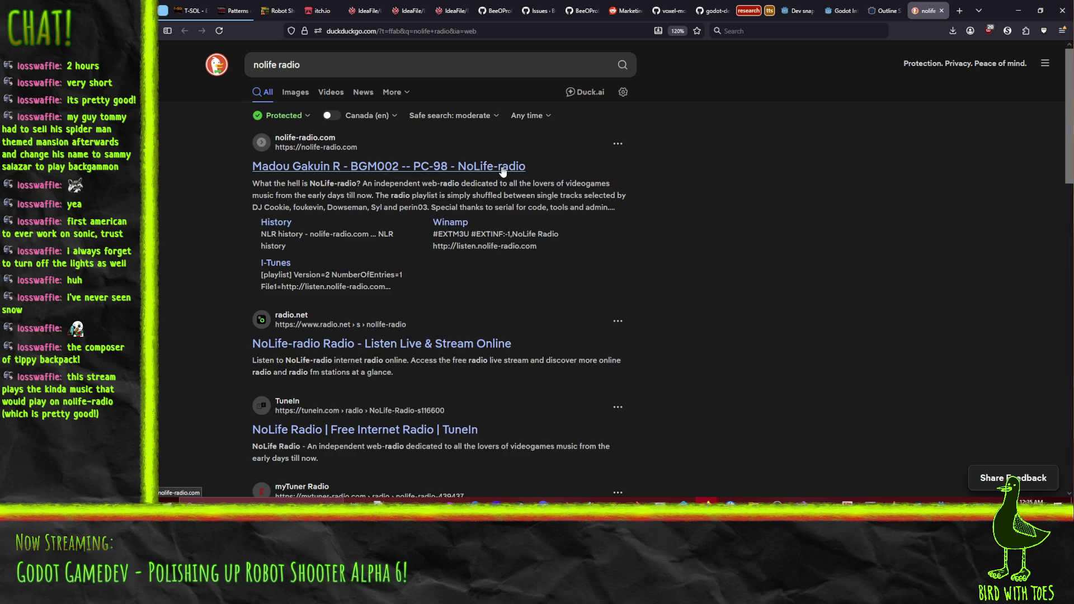
left_click(450, 164)
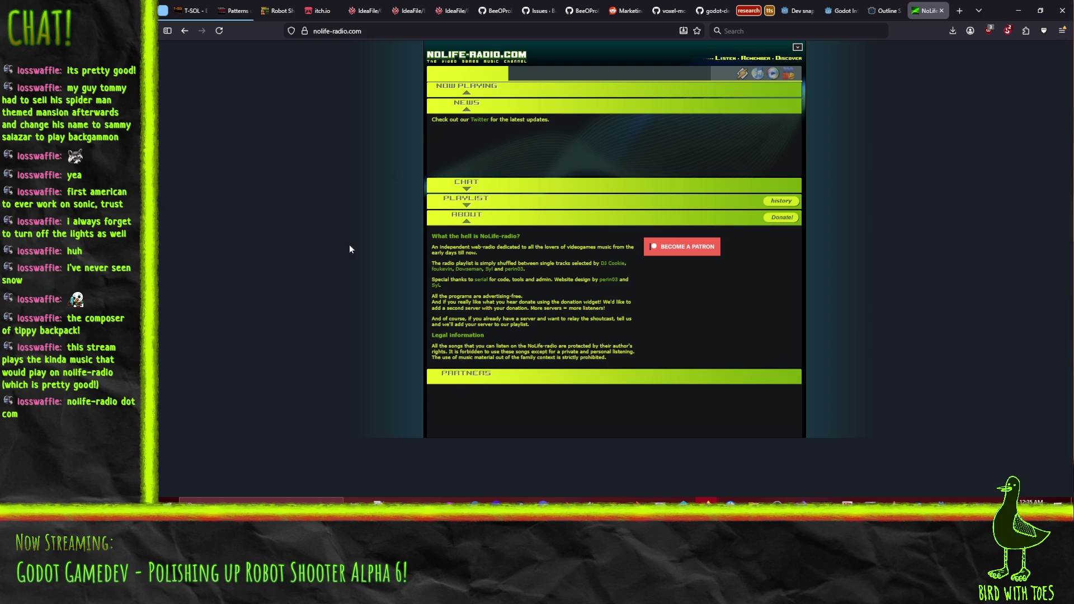
Trust nolife-radio.com in NoScript, check the playlist, then close the tab and minimise Firefox.
left_click(1008, 30)
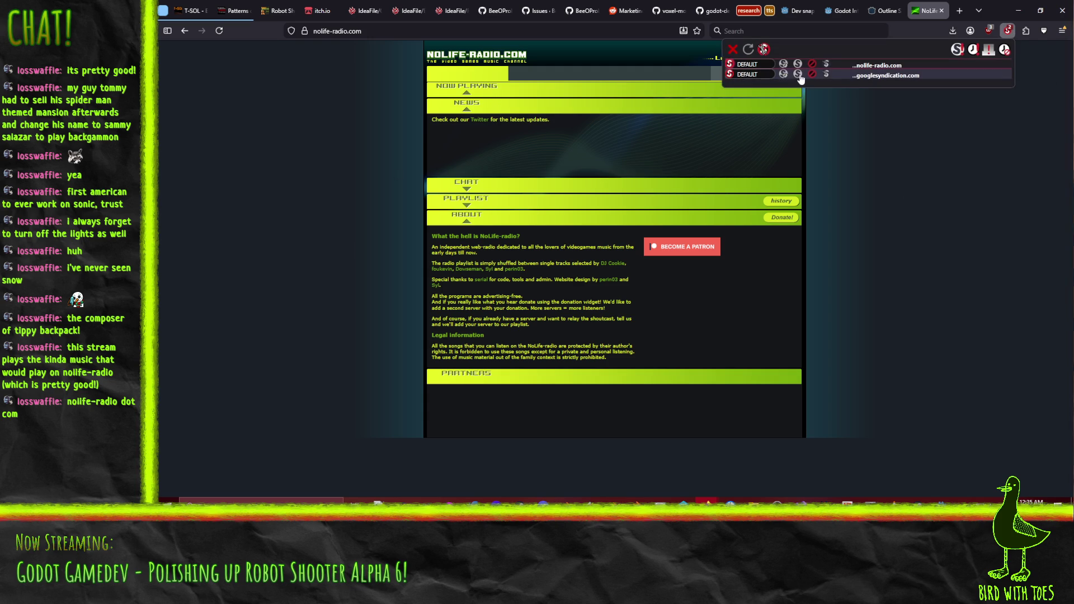
left_click(784, 64)
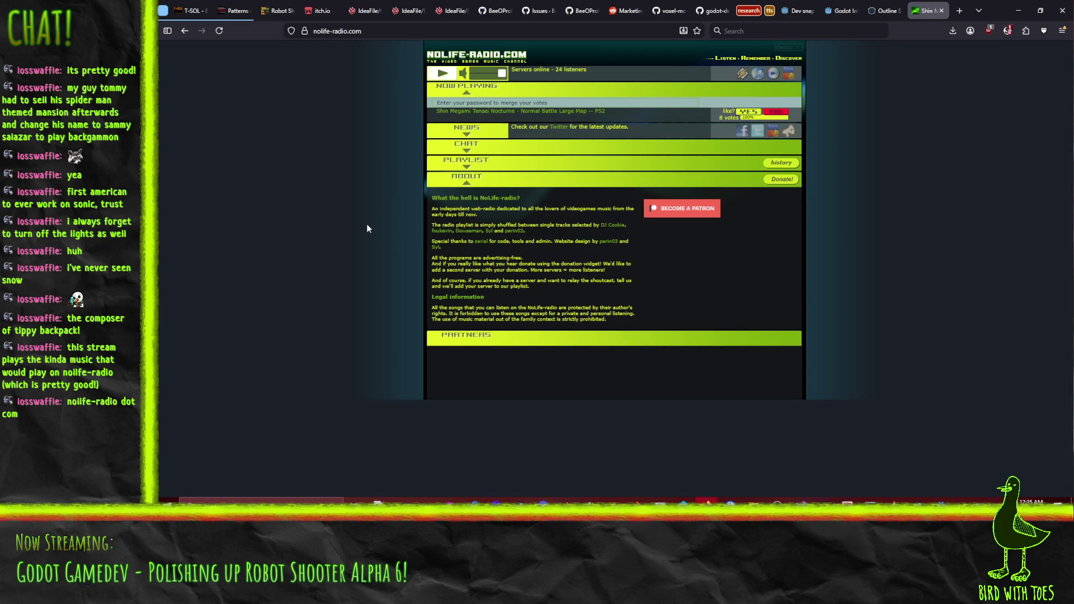
left_click(467, 168)
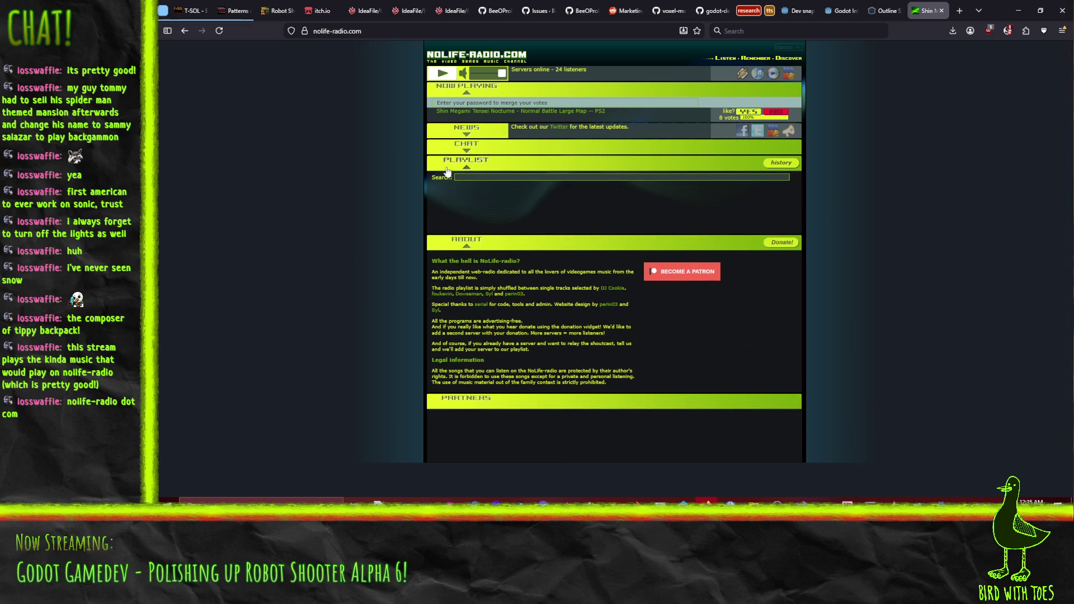
left_click(466, 167)
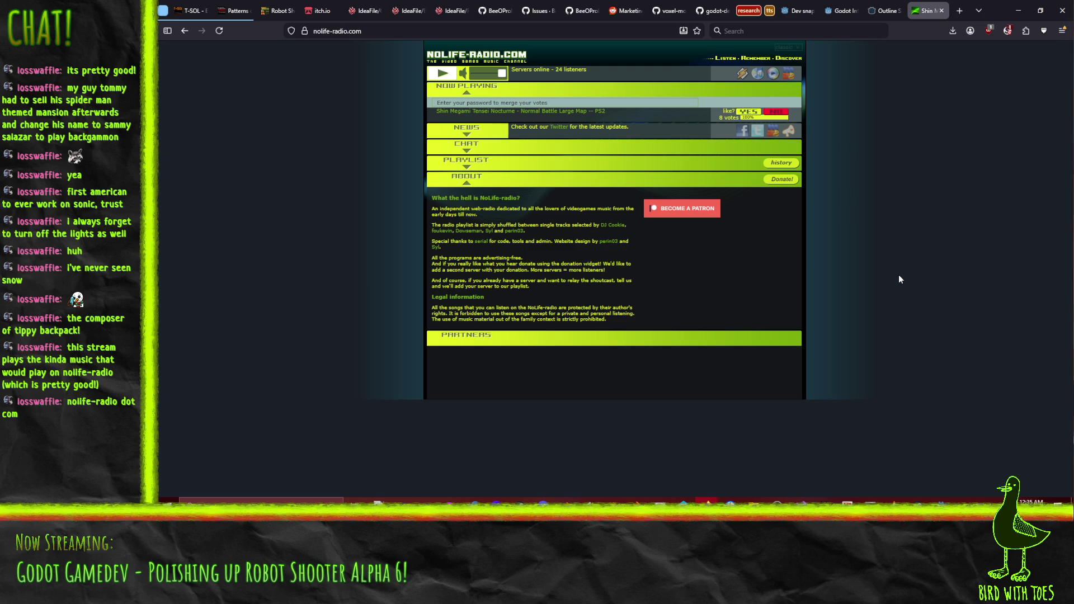
left_click(942, 10)
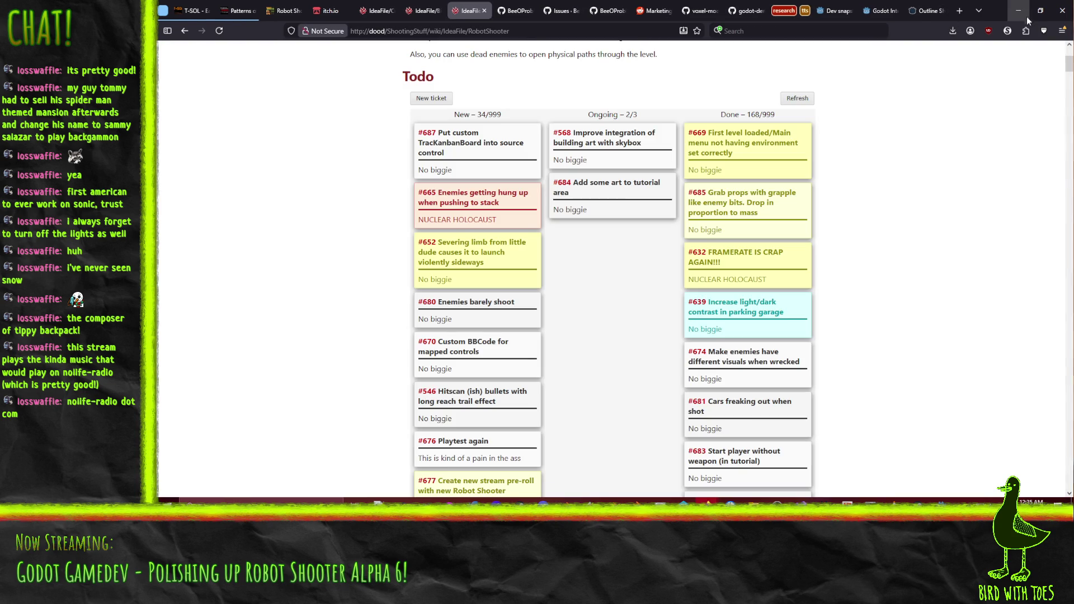
left_click(1019, 10)
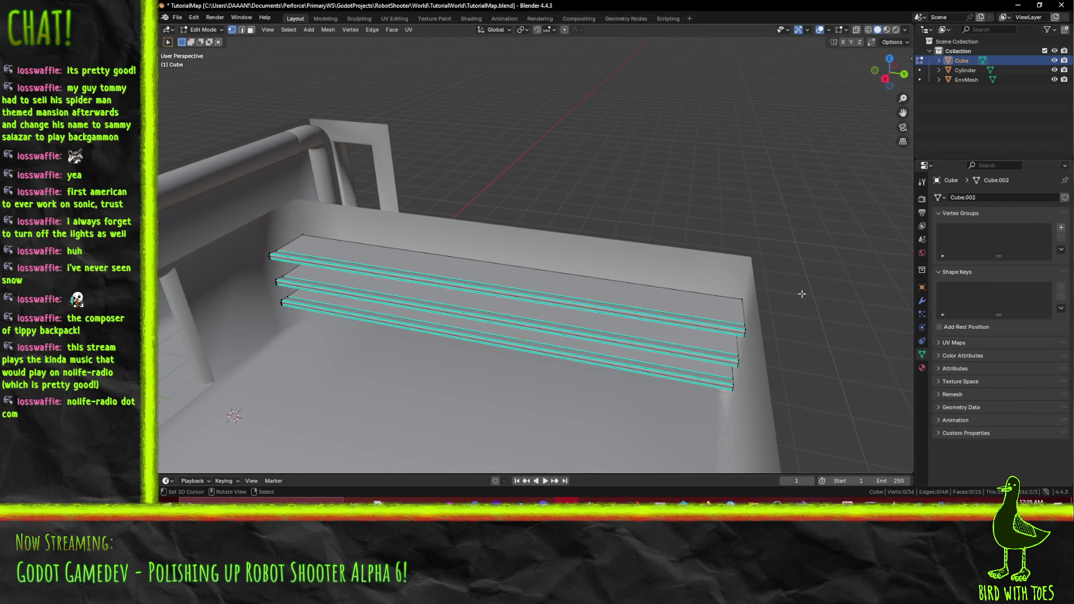
From the top view, add a cube via F3 search and move it left of the room.
key("KP_7")
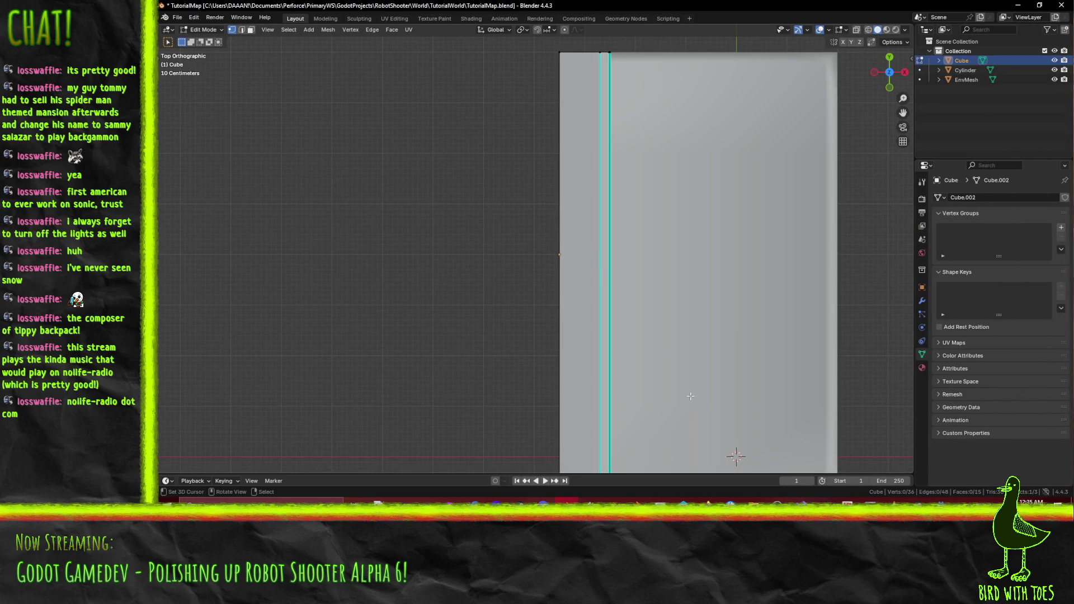
scroll(600, 268, "down", 3)
scroll(601, 268, "down", 1)
key("F3")
type("cube")
left_click(608, 284)
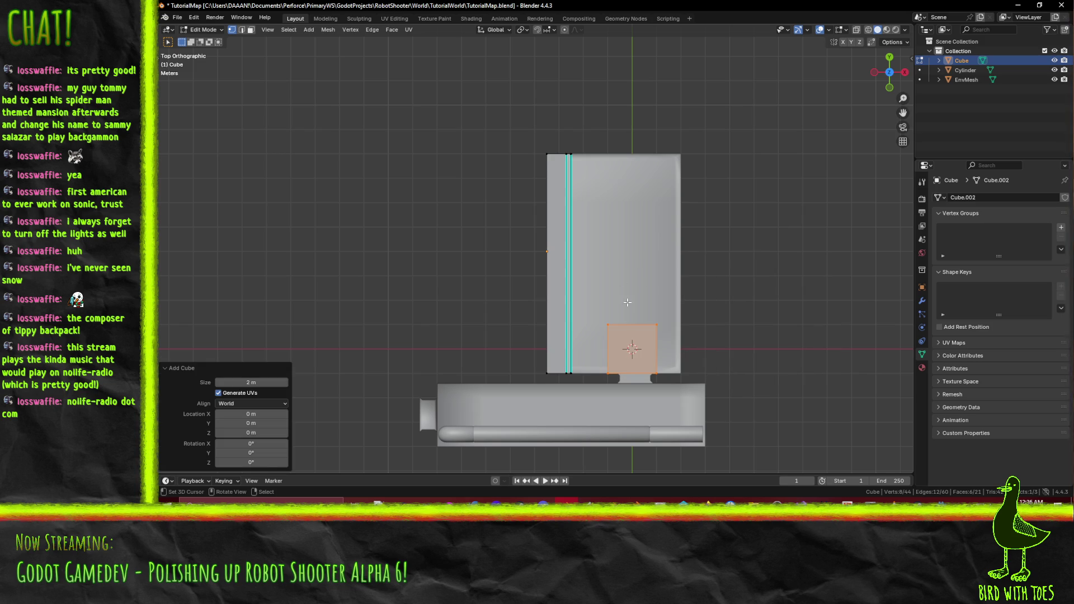
scroll(628, 303, "up", 1)
key("g")
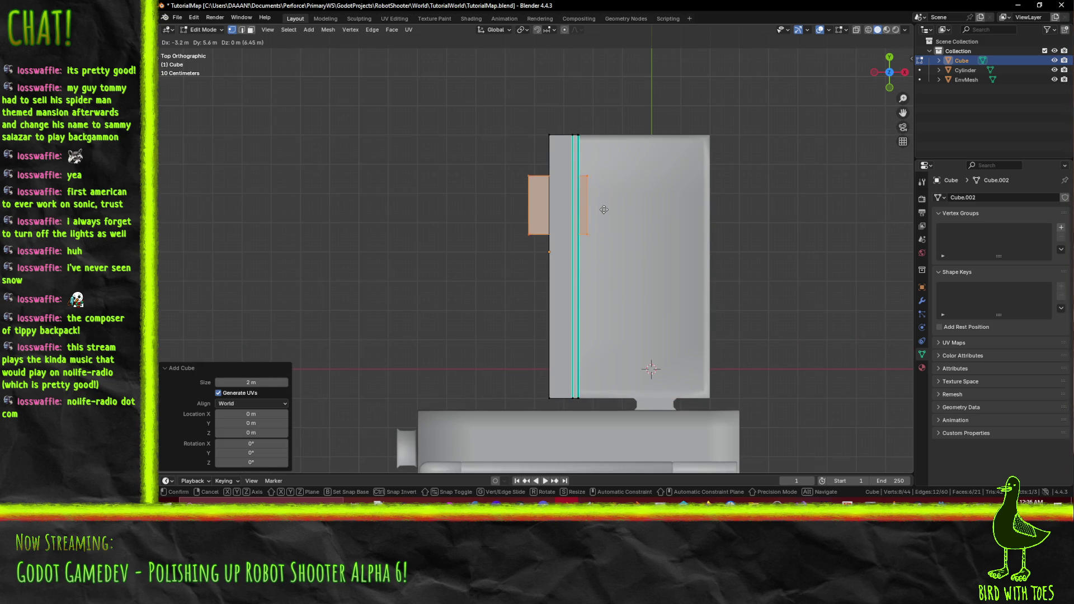
left_click(549, 199)
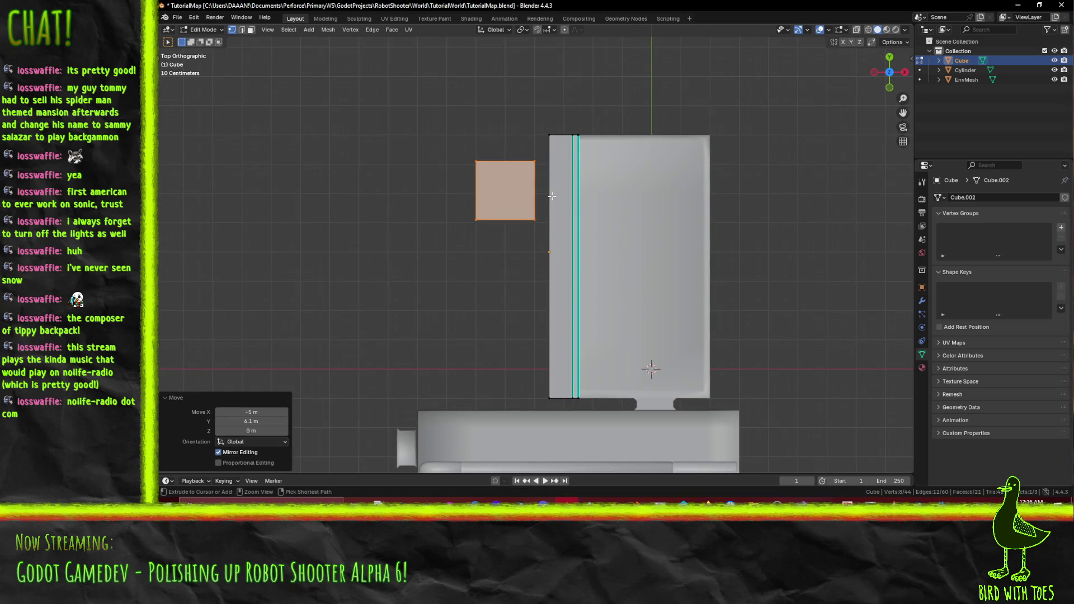
scroll(548, 193, "up", 4)
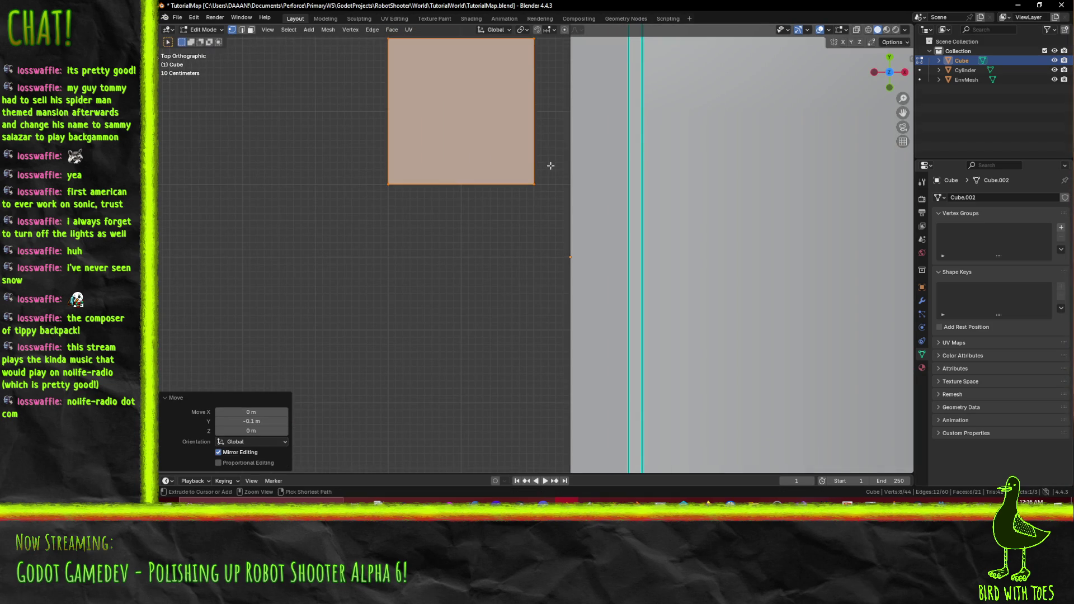
scroll(596, 386, "down", 2)
In X-ray wireframe, box-select the square's top edge and move it 1.9 m along Y into a thin strip.
left_click(403, 111)
left_click_drag(403, 110, 559, 163)
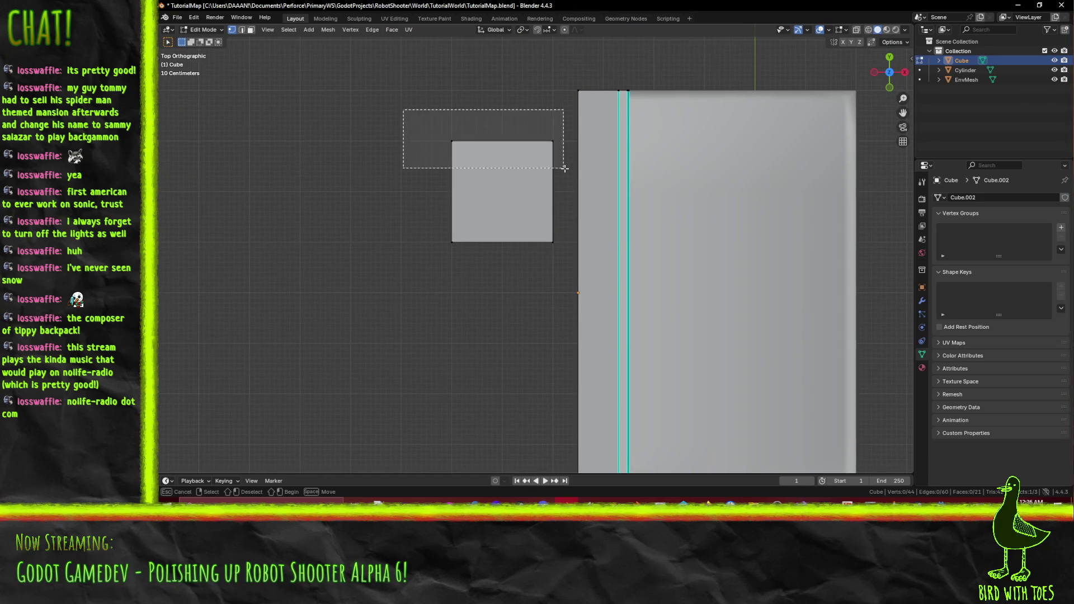
key("z")
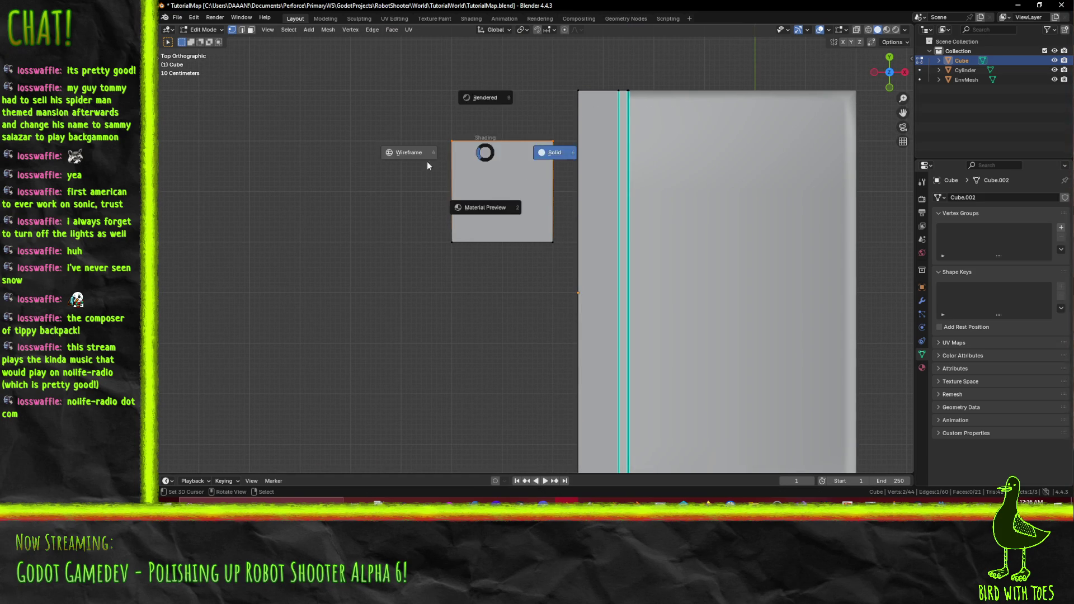
left_click(419, 151)
mouse_move(423, 115)
left_mouse_down()
mouse_move(570, 173)
mouse_move(563, 262)
left_mouse_up()
key("g")
left_click(563, 261)
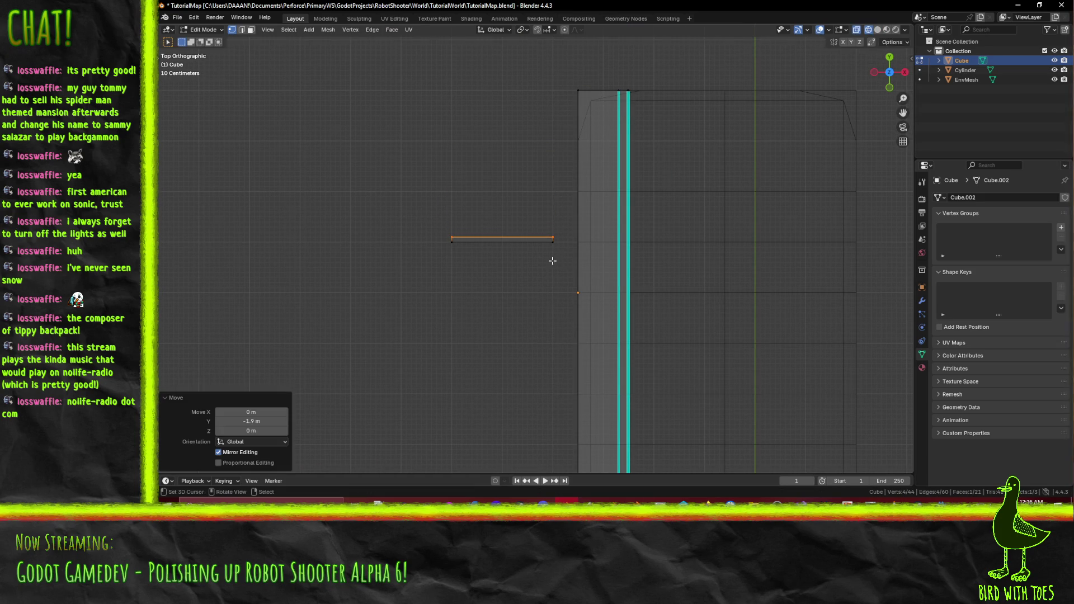
scroll(563, 261, "up", 4)
Box-select the strip's left end and move it 1.5 m along X to shorten it.
left_click(593, 244)
key("b")
mouse_move(329, 188)
left_mouse_down()
mouse_move(398, 264)
mouse_move(396, 311)
left_mouse_up()
key("g")
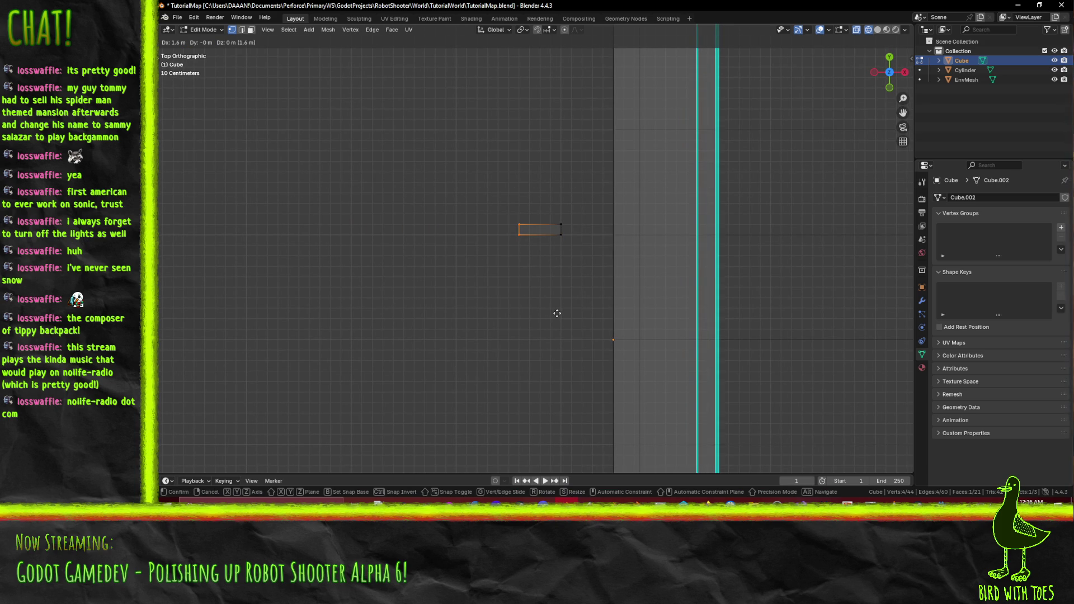
left_click(549, 314)
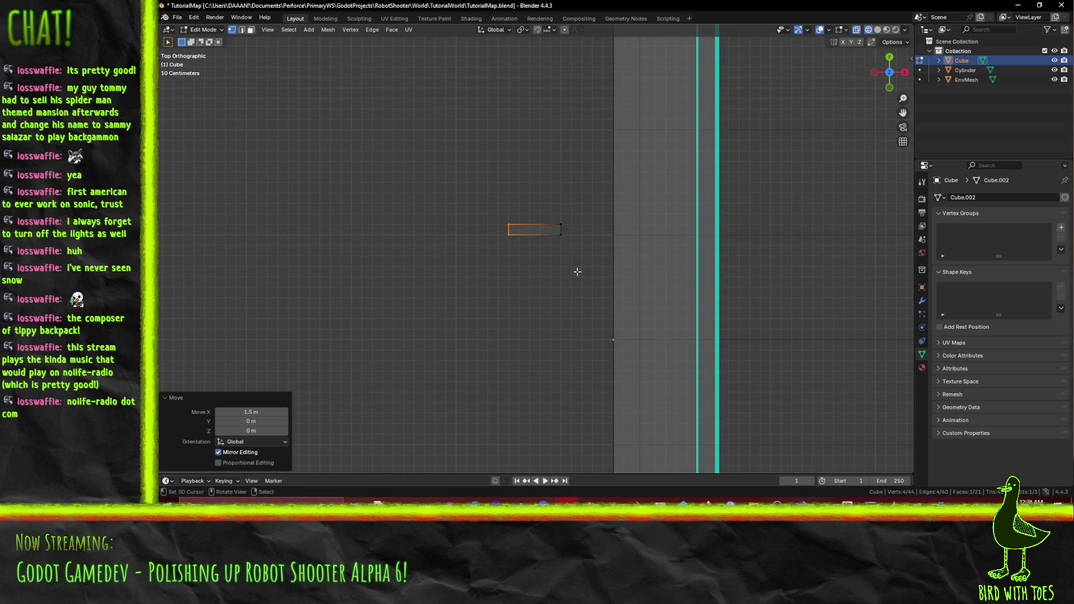
scroll(574, 271, "down", 5)
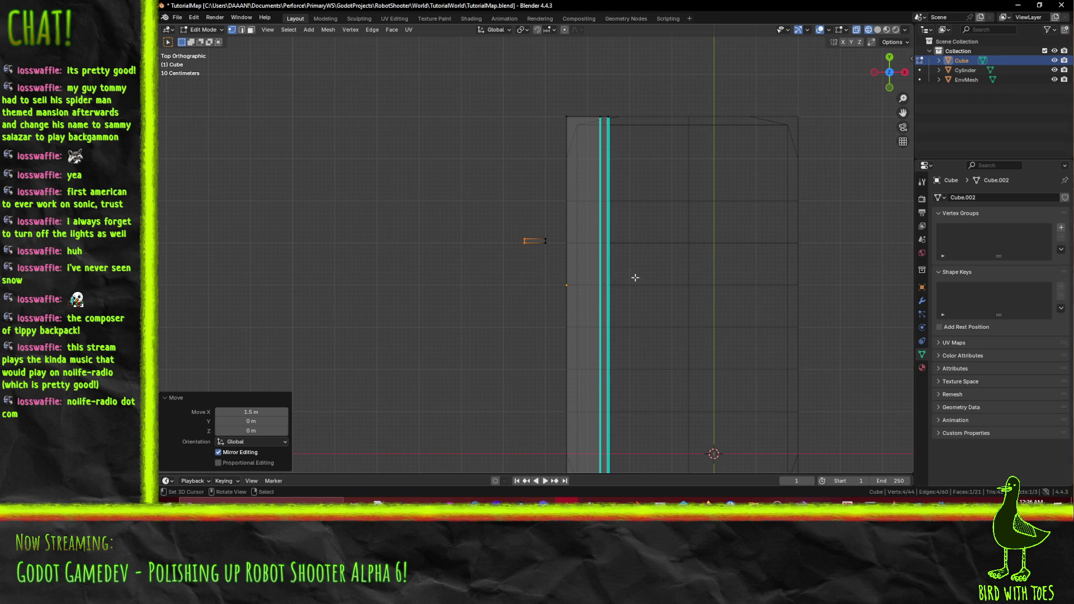
scroll(635, 277, "up", 1)
Tilt the view to the small box and select its edges in edge mode, then clear the selection.
mouse_move(601, 268)
left_mouse_down()
mouse_move(442, 202)
mouse_move(443, 179)
mouse_move(624, 238)
left_mouse_up()
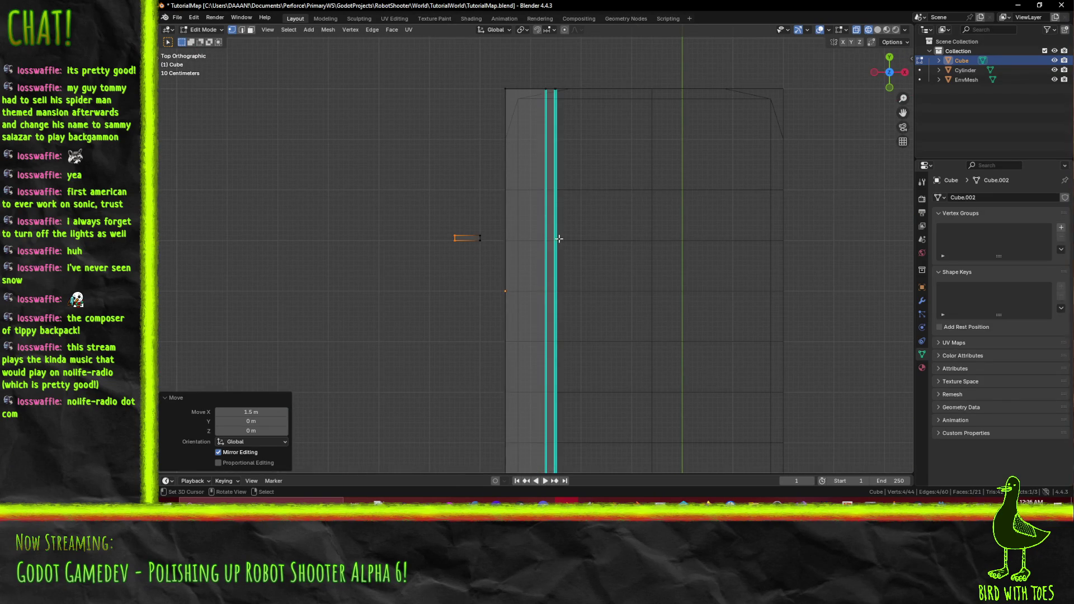
scroll(560, 239, "up", 5)
mouse_move(543, 264)
left_mouse_down()
mouse_move(532, 257)
mouse_move(544, 252)
left_mouse_up()
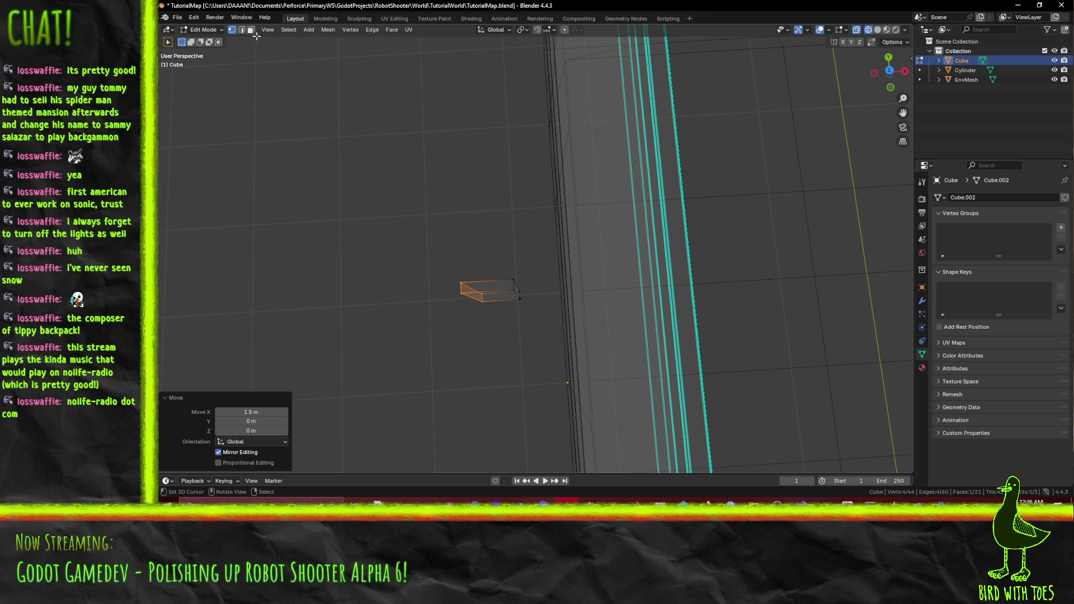
key("2")
left_click(471, 296)
left_click(469, 287, "shift")
left_click(516, 286, "shift")
left_click(512, 299, "shift")
left_click(514, 296, "shift")
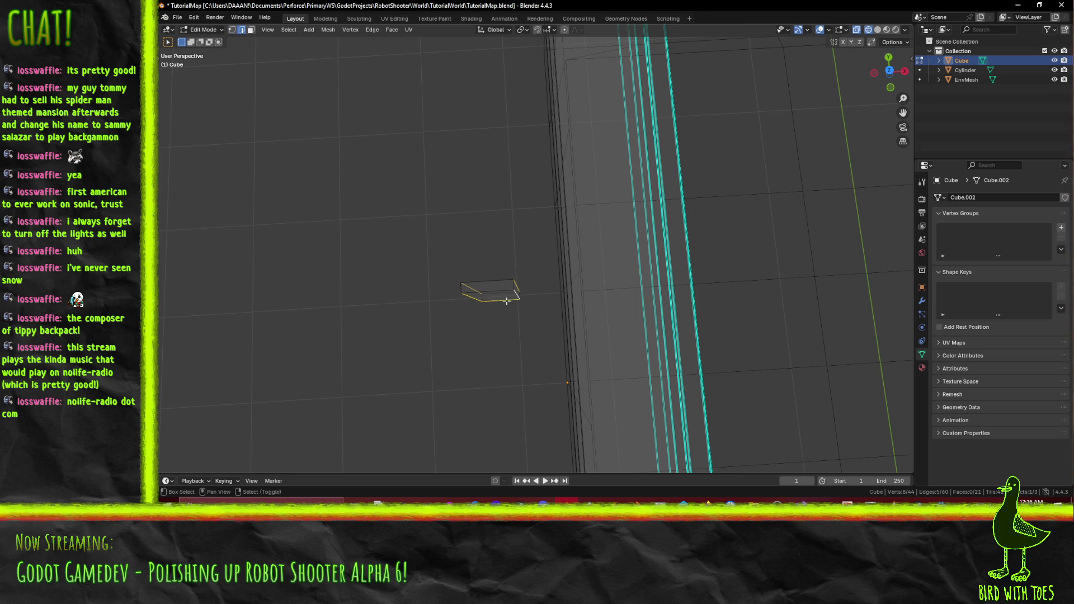
key("F3")
left_click(610, 334)
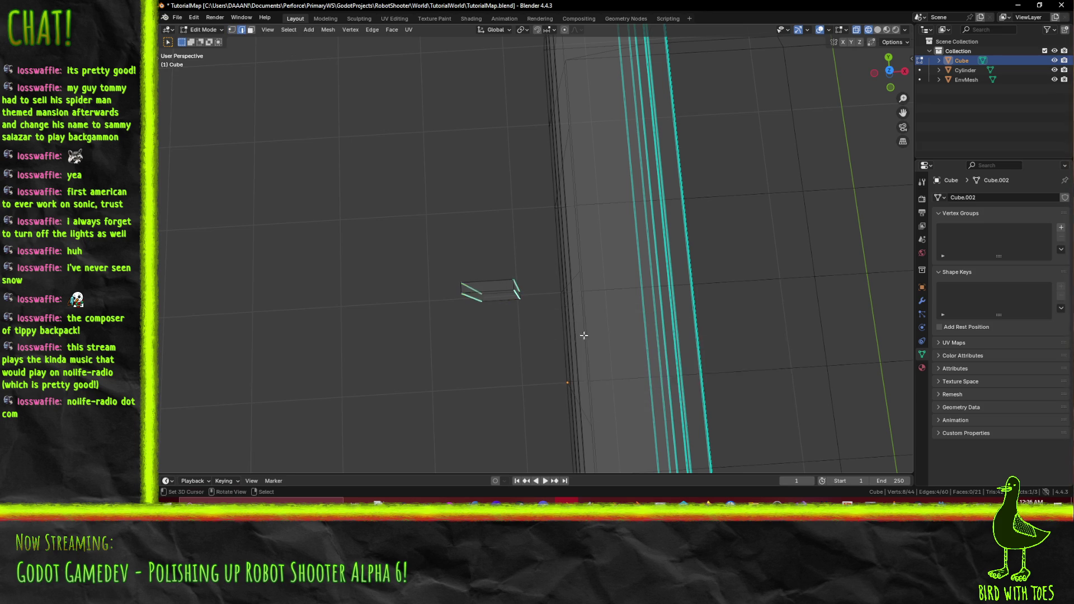
key("alt+a")
Select the small box's linked faces and delete them.
left_click(490, 289, "shift")
key("ctrl+l")
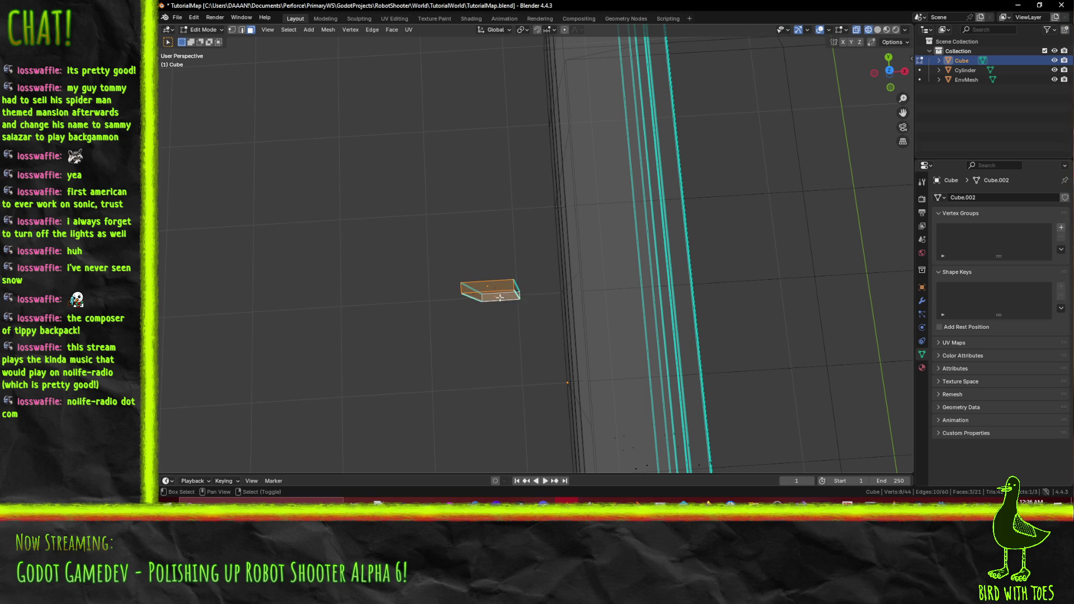
key("x")
left_click(526, 316)
Select the remaining box geometry and, from top view, move it 1.3 m X and 1 m Y into the shelves.
mouse_move(527, 329)
left_mouse_down()
mouse_move(503, 271)
mouse_move(556, 269)
mouse_move(582, 307)
mouse_move(533, 364)
left_mouse_up()
left_click(534, 363)
key("ctrl+l")
key("KP_7")
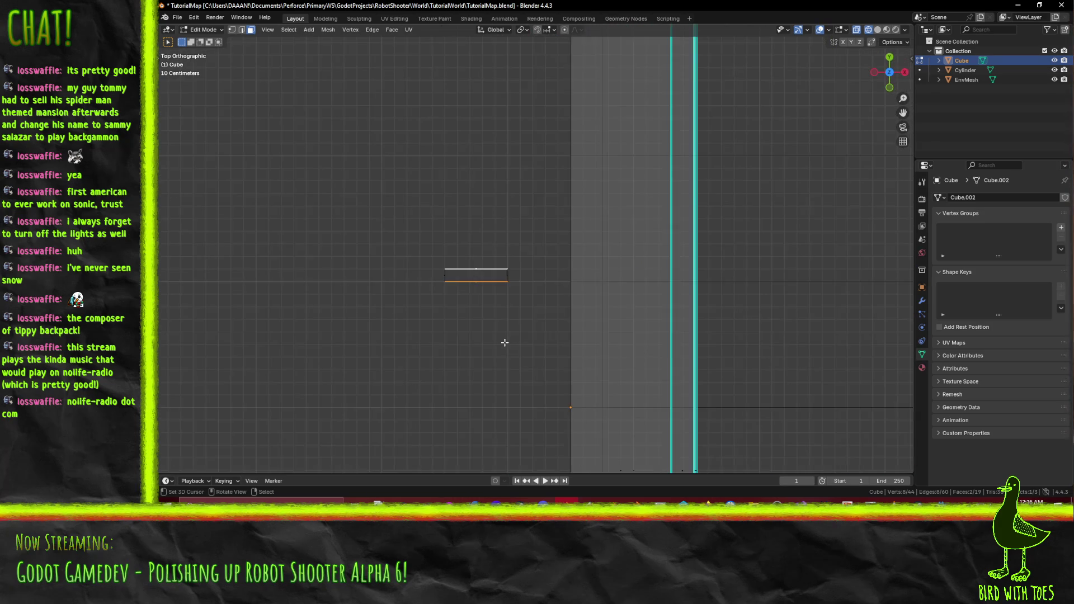
scroll(503, 341, "down", 4)
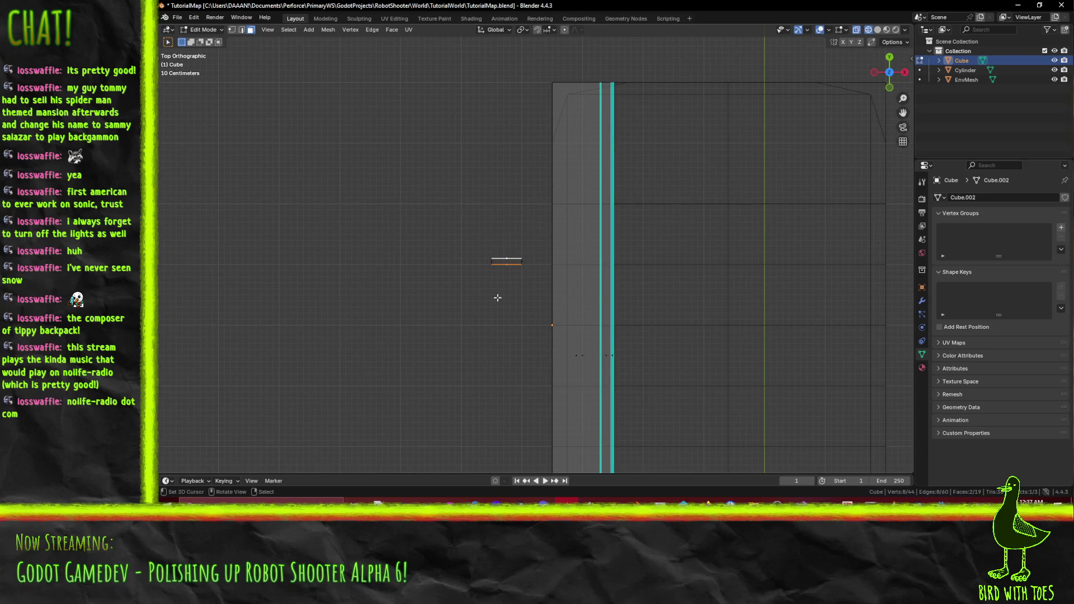
key("g")
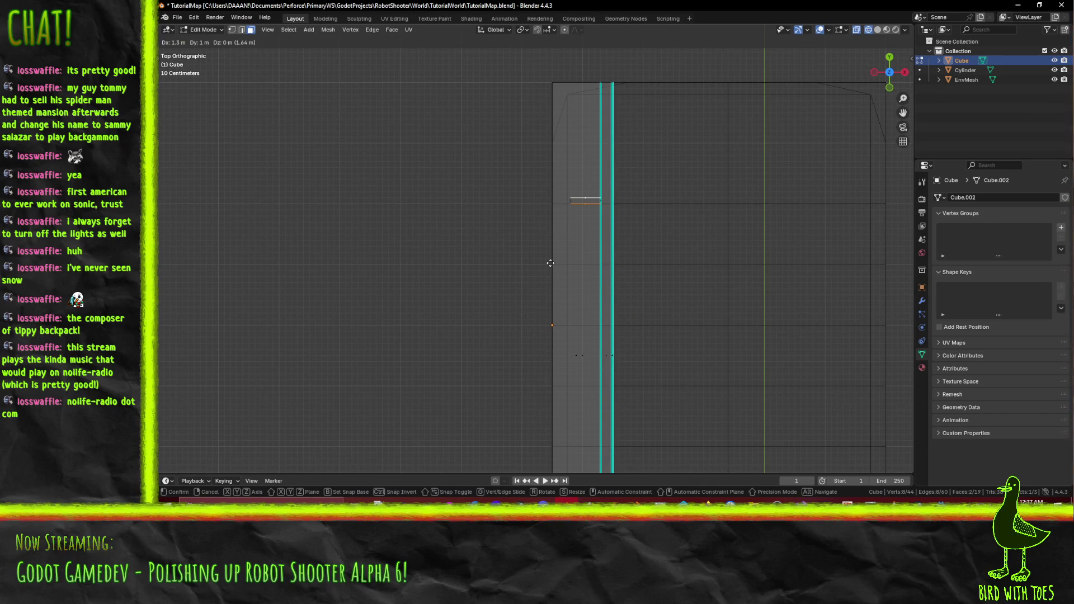
left_click(550, 263)
mouse_move(629, 305)
left_mouse_down()
mouse_move(640, 254)
mouse_move(619, 182)
left_mouse_up()
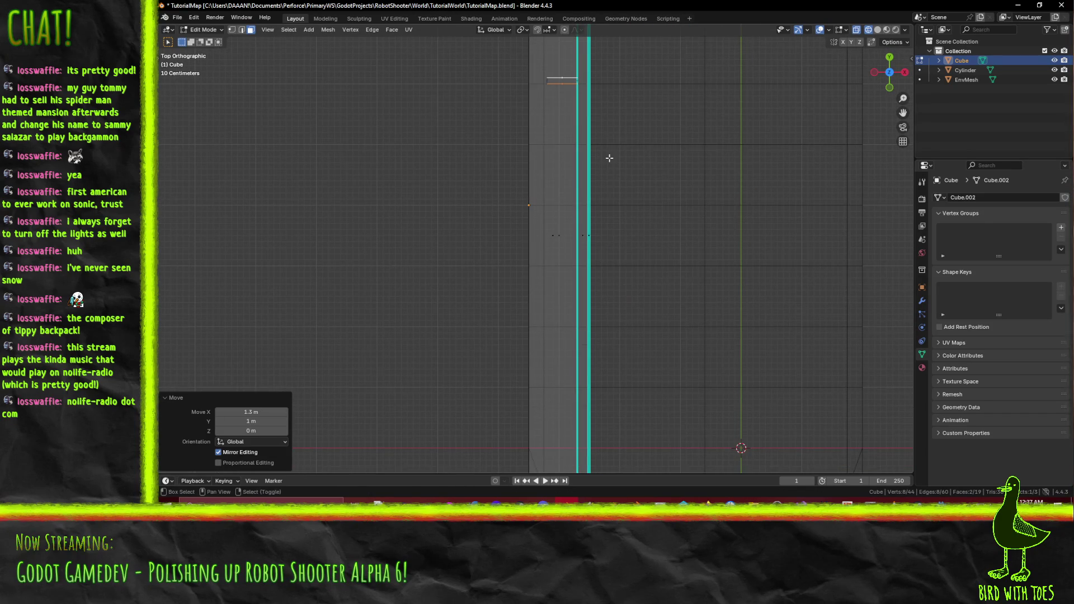
Undo an accidental duplicate and select the plank's front and right side faces.
key("shift+d")
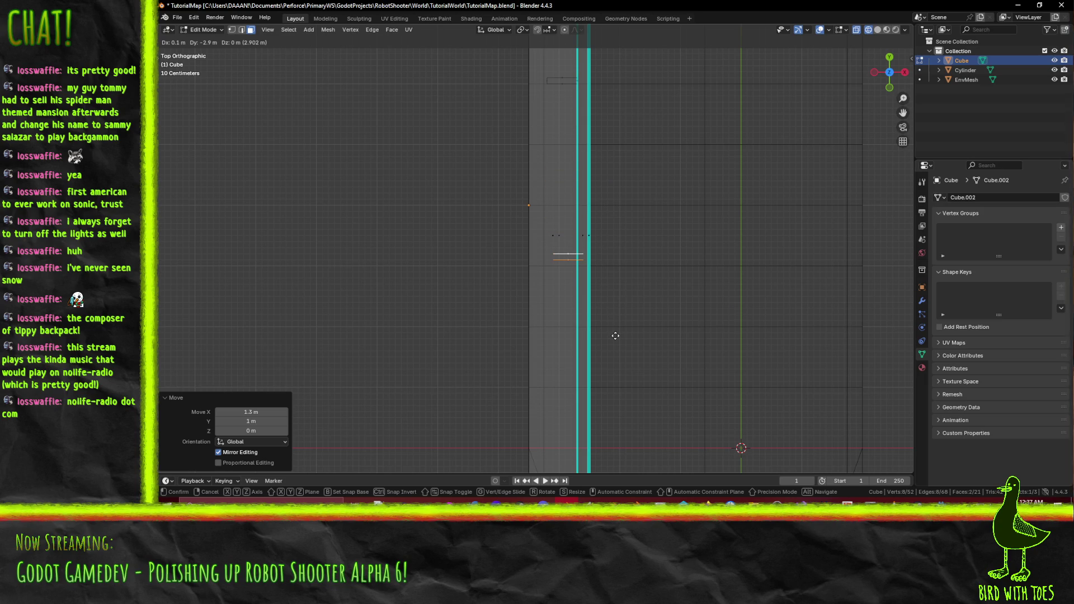
right_click(615, 336)
key("ctrl+z")
left_click_drag(446, 232, 411, 315)
left_click(403, 296, "shift")
left_click(414, 278, "shift")
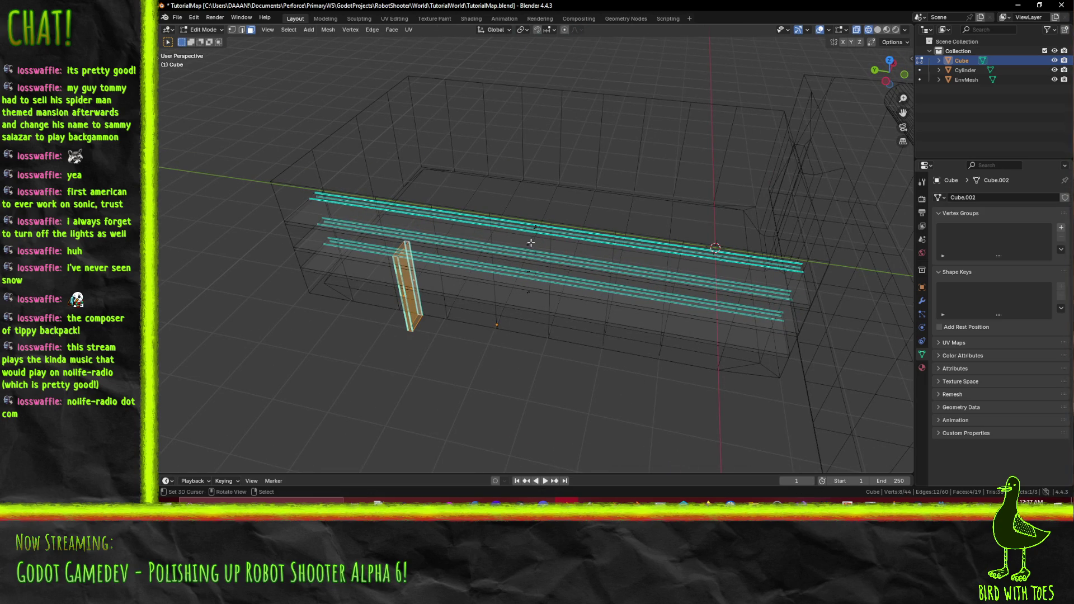
In front view, raise the plank 1 m along Z.
key("KP_7")
key("KP_1")
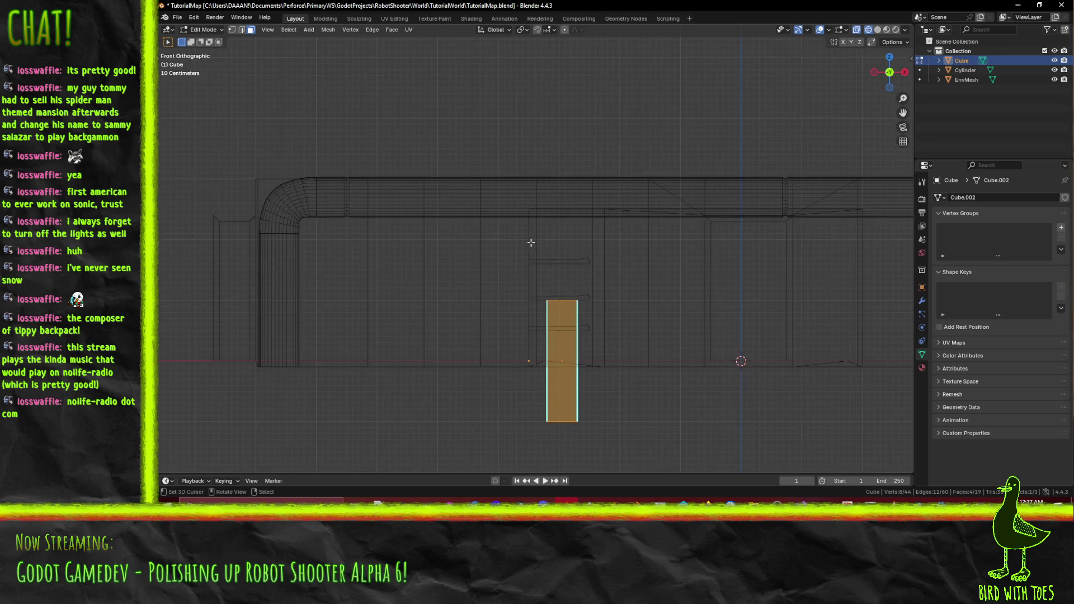
key("g")
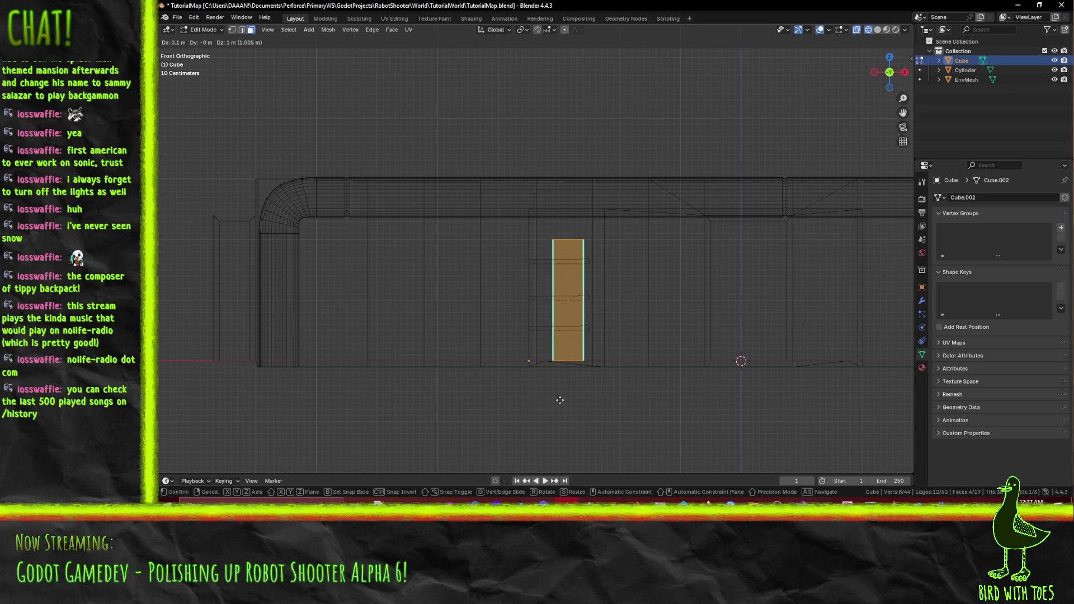
left_click(556, 395)
In edge mode, select the post's two short top edges.
left_click_drag(563, 326, 593, 263)
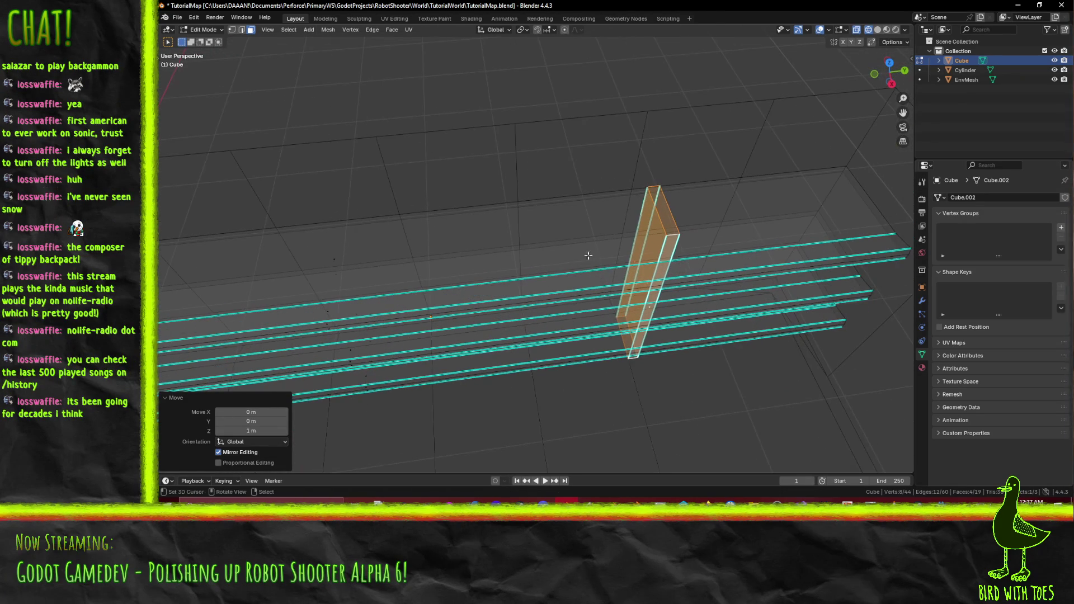
left_click(242, 30)
left_click(664, 196)
left_click(663, 197)
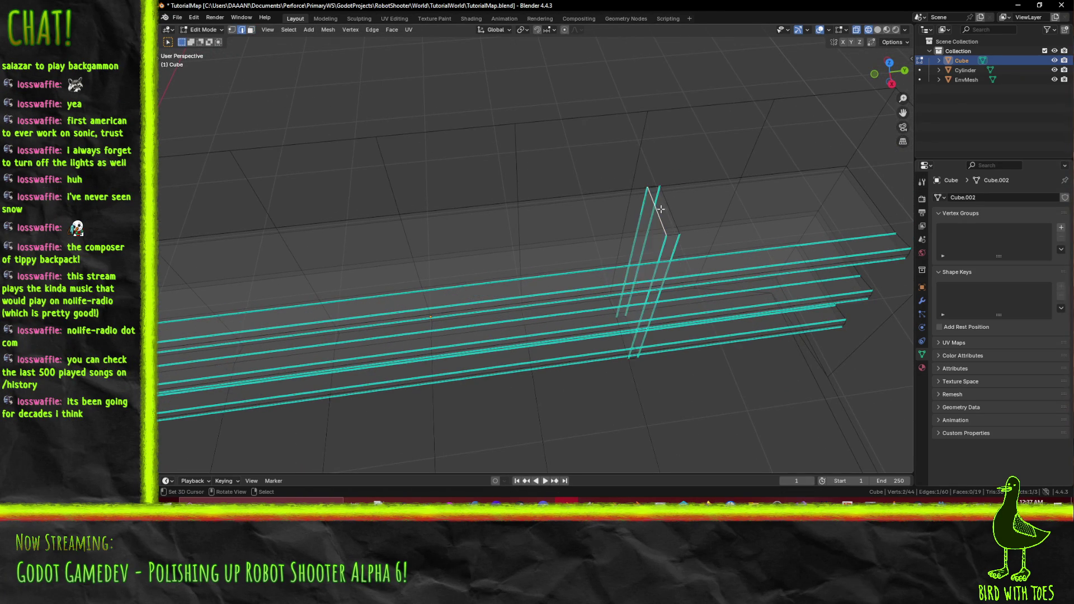
left_click(671, 219, "shift")
left_click(651, 189, "shift")
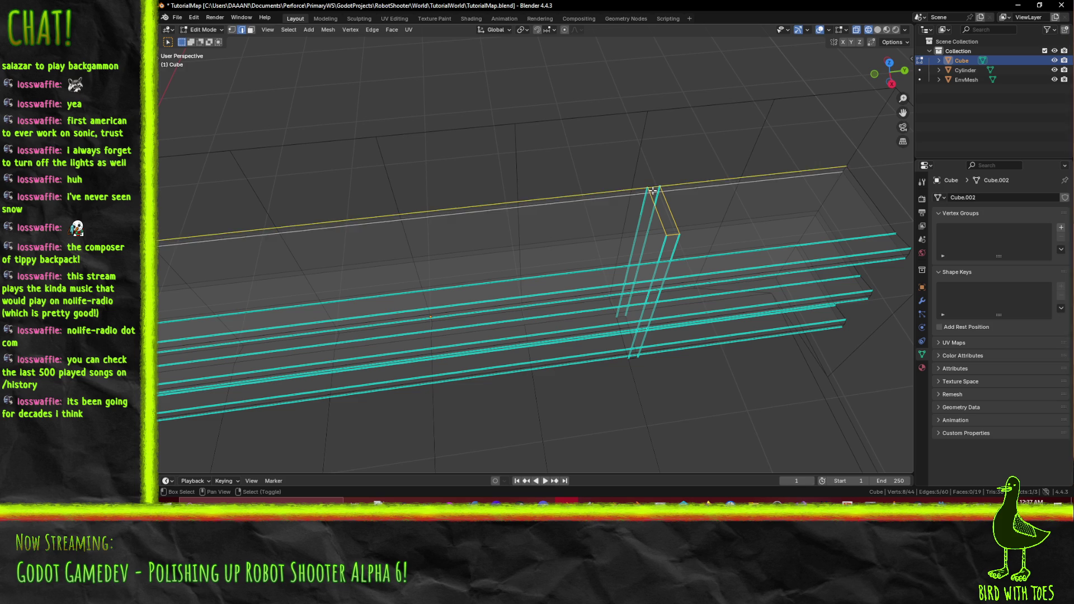
left_click(652, 189)
mouse_move(652, 189)
left_mouse_down()
mouse_move(678, 205)
mouse_move(582, 252)
left_mouse_up()
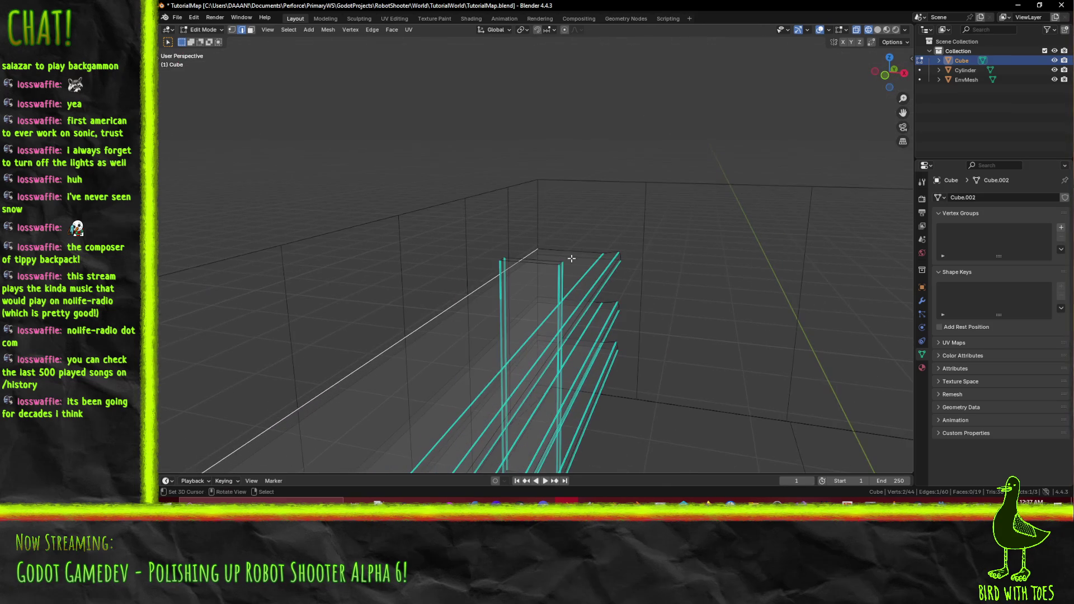
left_click(549, 262, "shift")
From the front view, raise the post's top edges 0.5 m along Z.
key("KP_1")
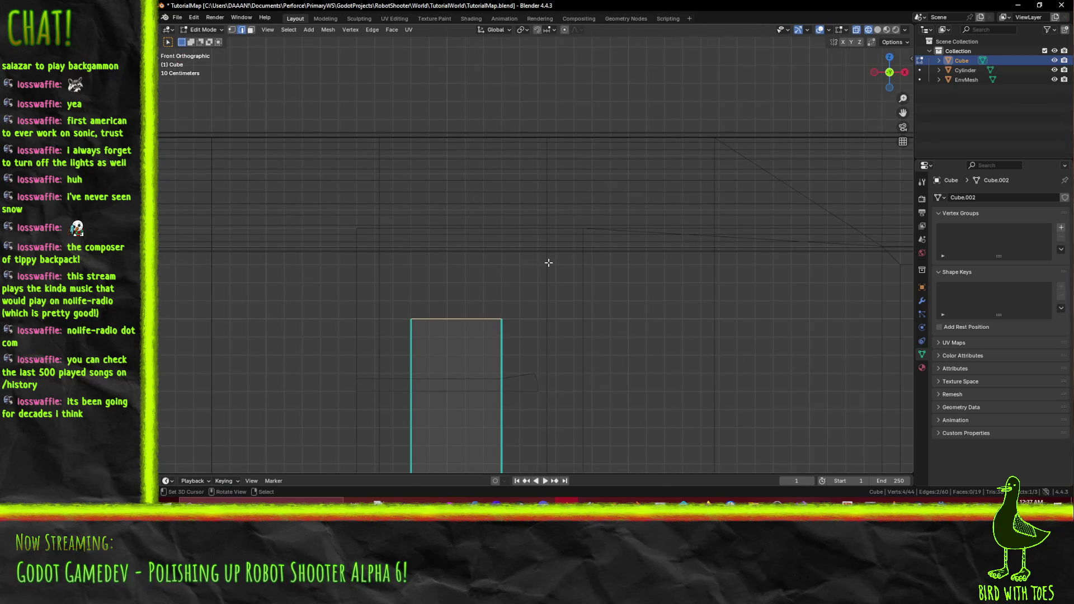
scroll(504, 272, "down", 2)
key("g")
key("z")
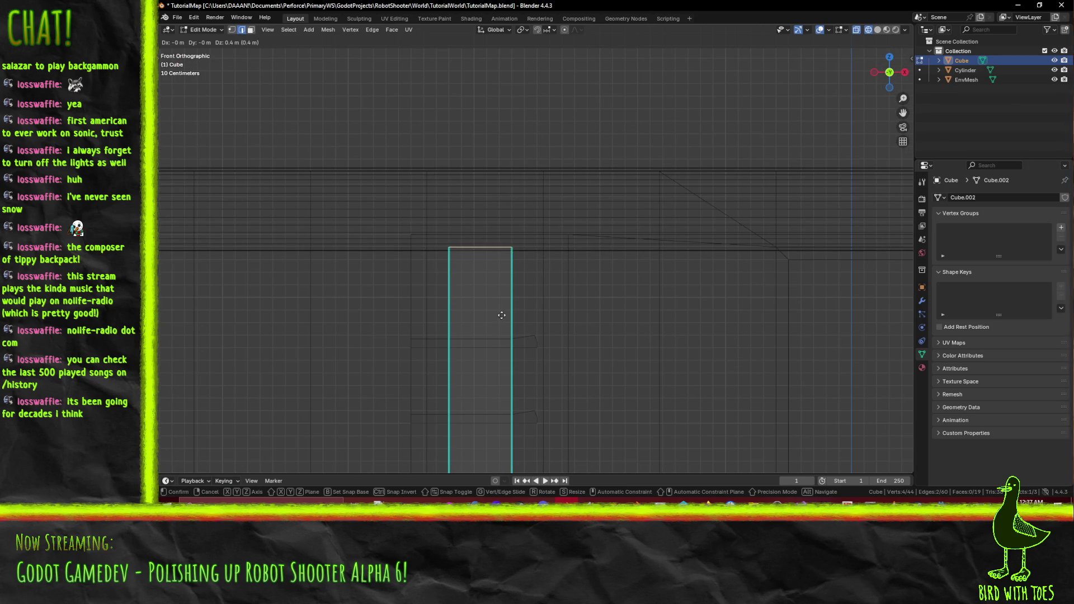
left_click(501, 307)
In face mode, select four faces of the post and switch to top view.
mouse_move(502, 307)
left_mouse_down()
mouse_move(520, 314)
mouse_move(503, 319)
mouse_move(368, 200)
left_mouse_up()
key("3")
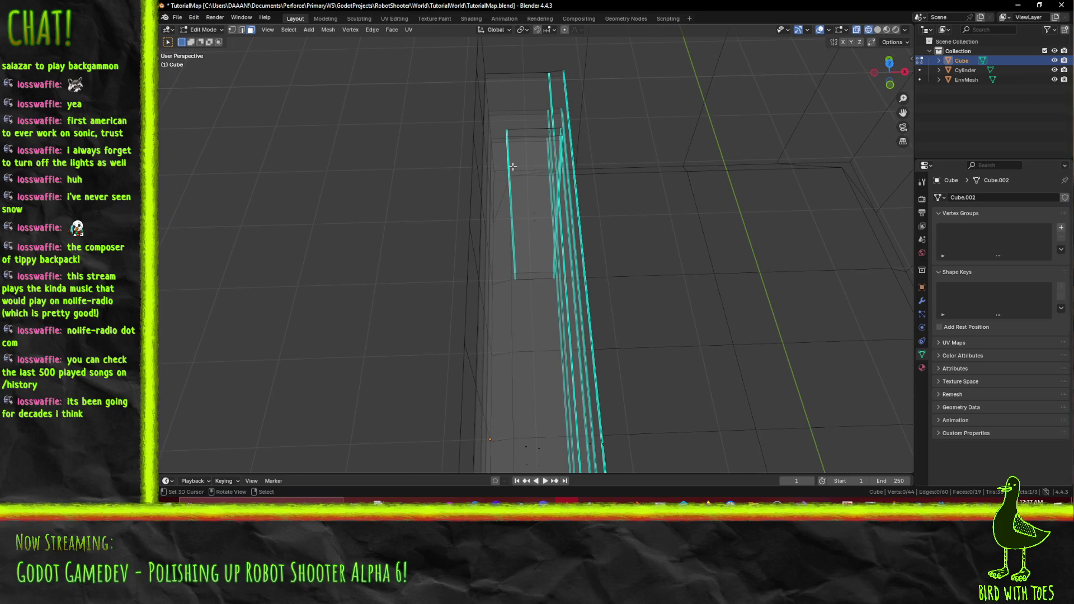
left_click(536, 206)
left_click(536, 206, "shift")
mouse_move(535, 206)
left_mouse_down()
mouse_move(427, 351)
mouse_move(672, 373)
left_mouse_up()
left_click(411, 335, "shift")
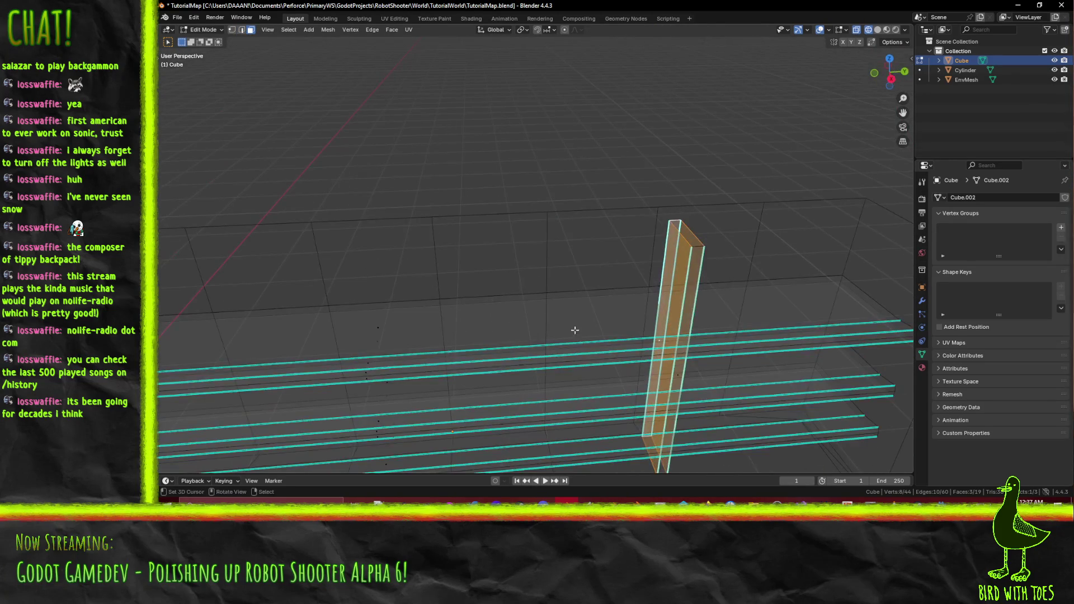
left_click(674, 376, "shift")
scroll(675, 377, "down", 3)
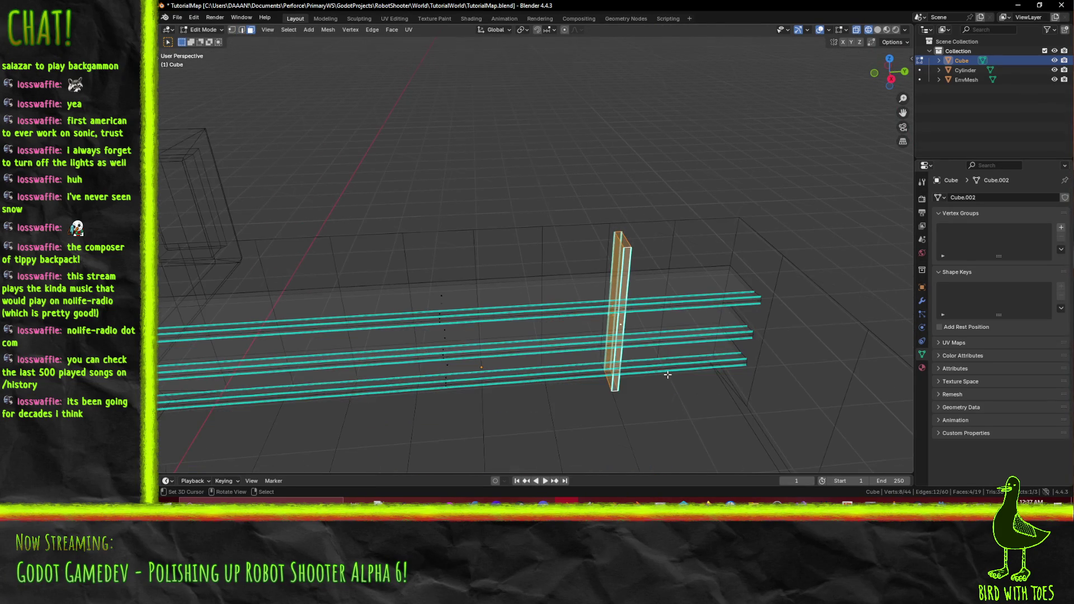
key("KP_7")
scroll(587, 379, "down", 3)
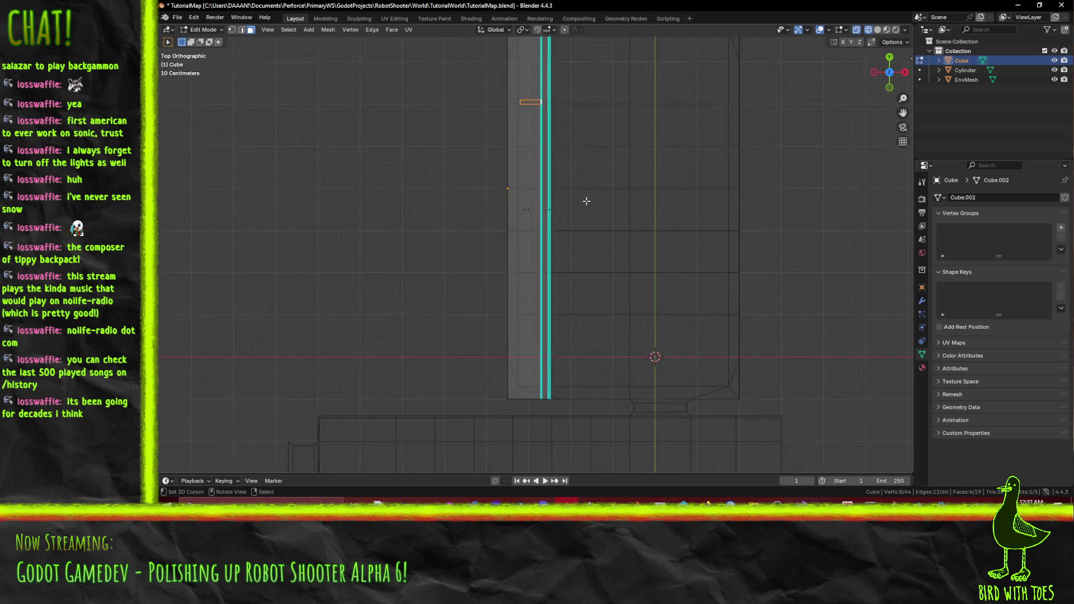
Duplicate the post faces into supports moved 4.1 m down, then 2 m up along Y.
scroll(587, 196, "up", 2)
key("shift+d")
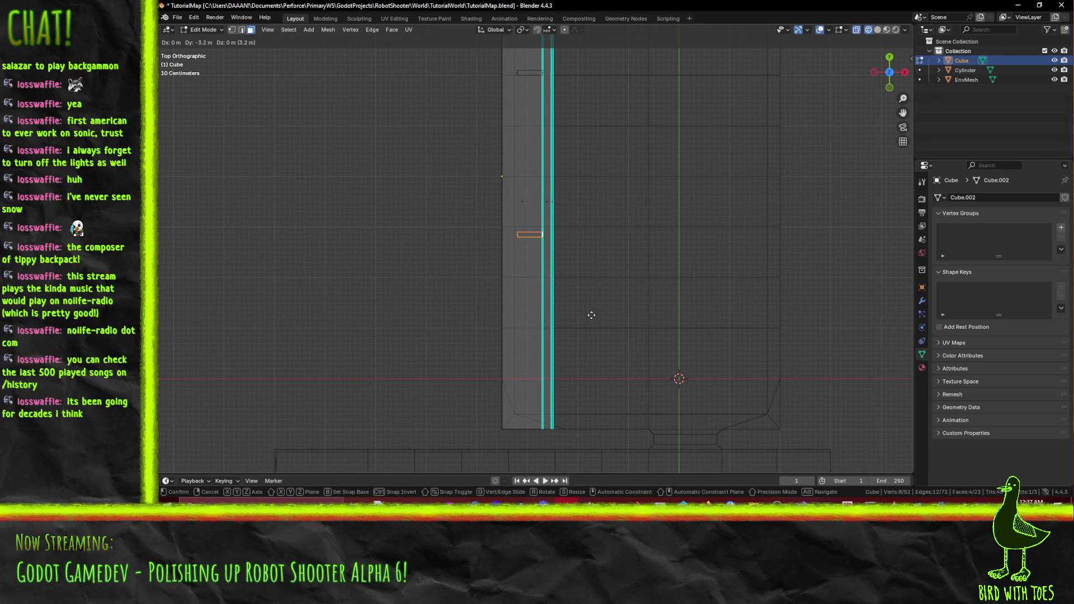
left_click(591, 363)
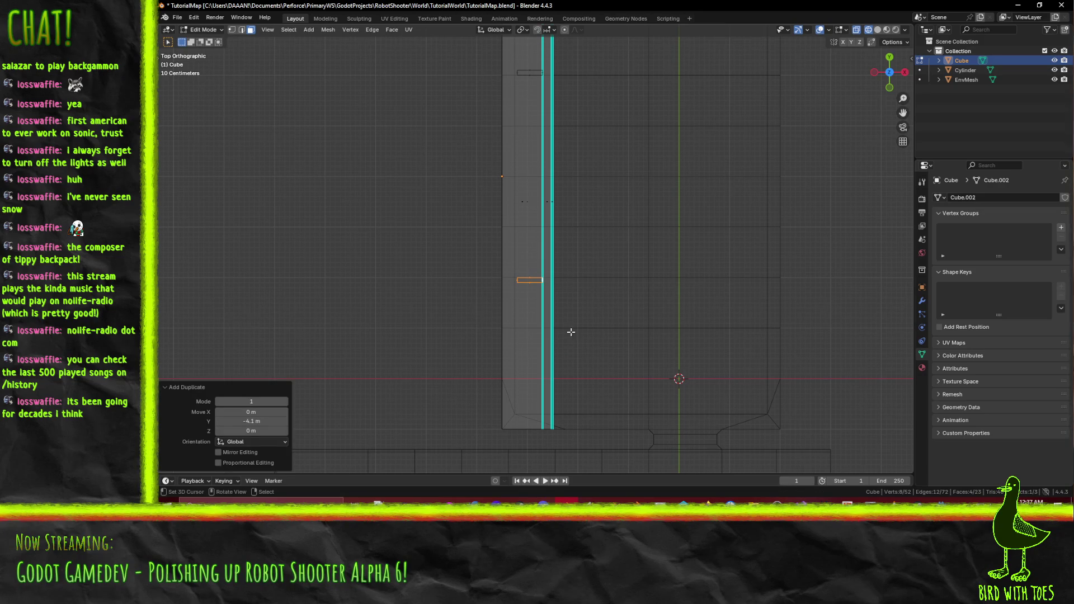
key("shift+d")
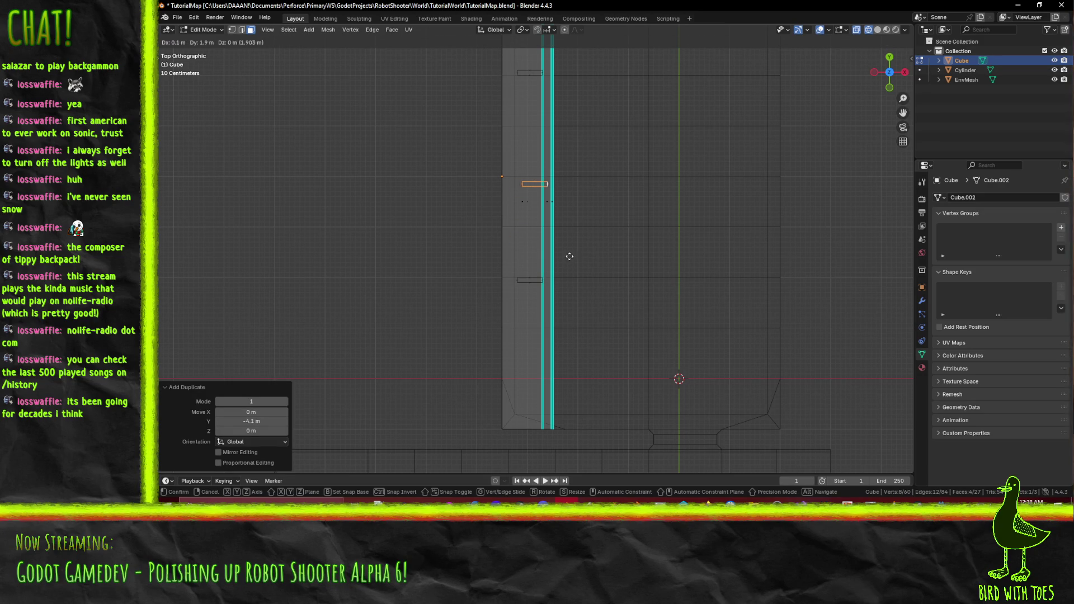
left_click(569, 254)
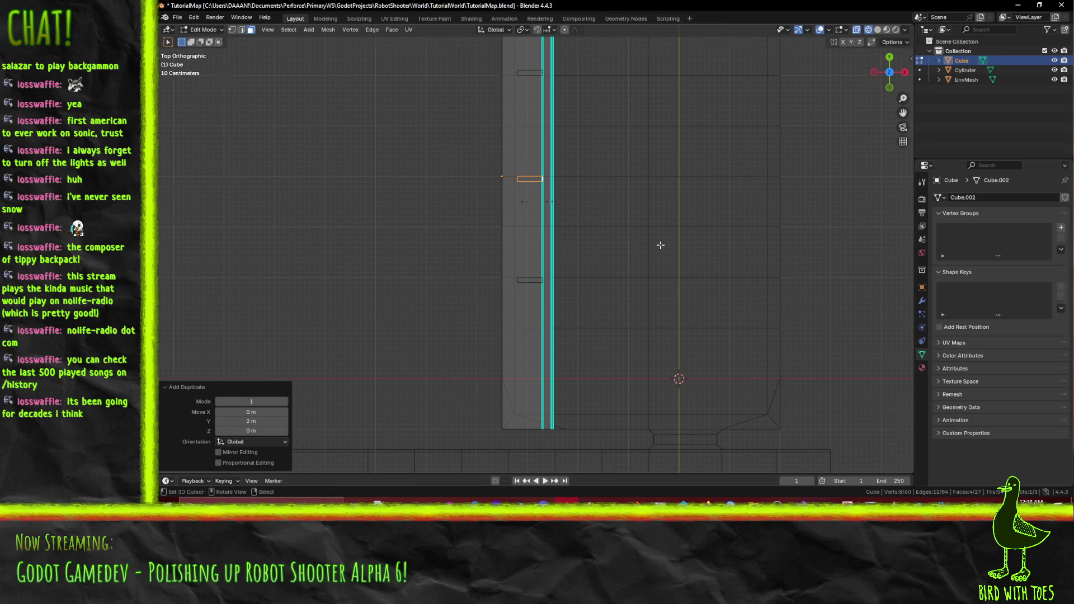
scroll(660, 242, "down", 4)
Switch to Solid shading, return to Object Mode and save TutorialMap.blend.
key("z")
left_click(741, 252)
mouse_move(742, 252)
left_mouse_down()
mouse_move(615, 141)
mouse_move(616, 179)
left_mouse_up()
key("ctrl+s")
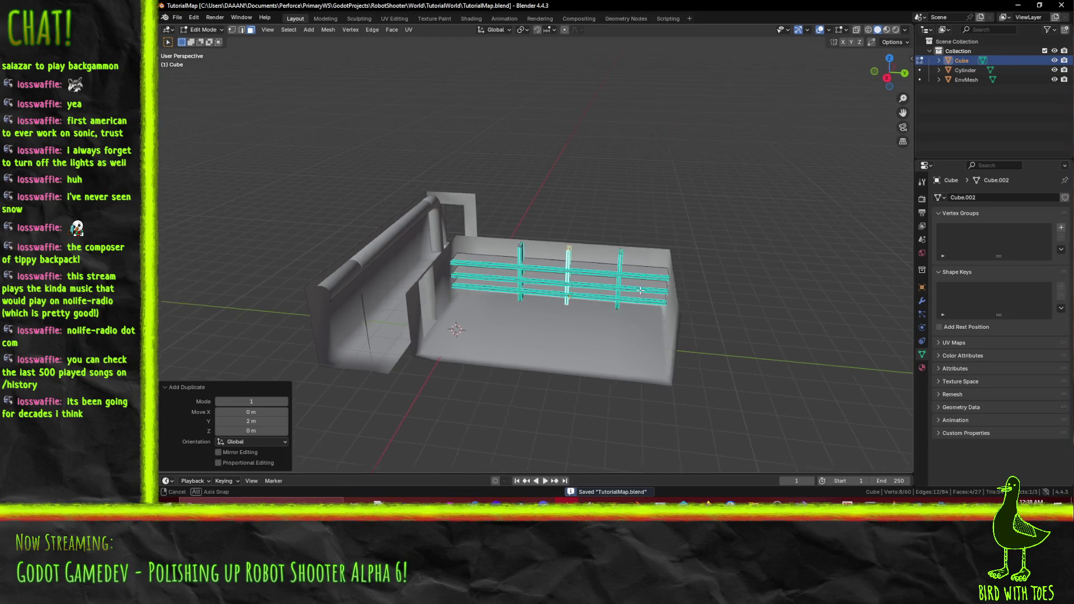
key("Tab")
scroll(607, 297, "up", 6)
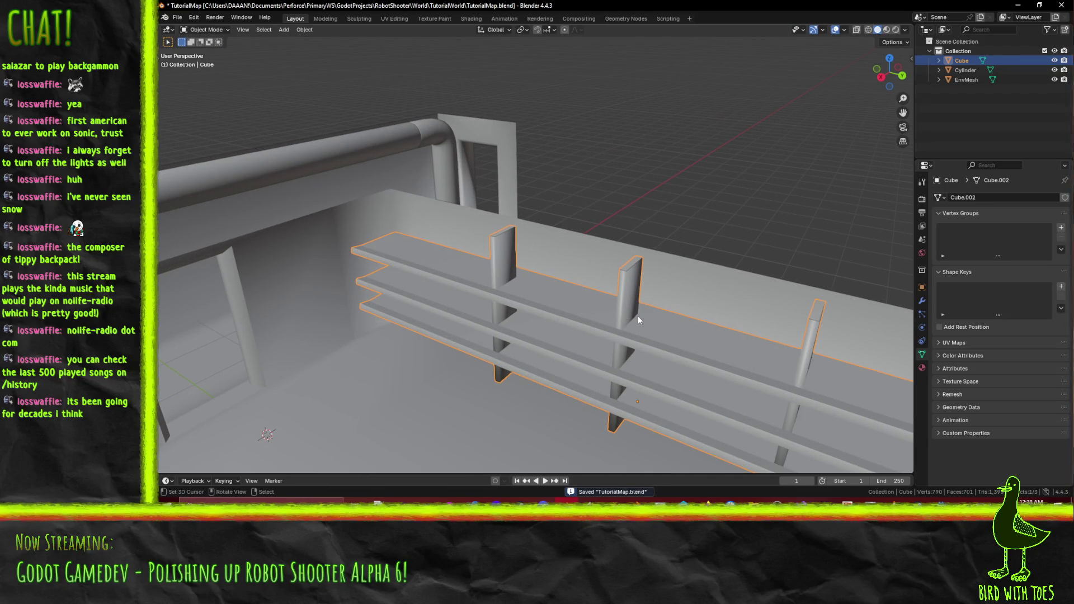
mouse_move(647, 318)
left_mouse_down()
mouse_move(630, 342)
mouse_move(592, 334)
mouse_move(614, 314)
mouse_move(666, 310)
mouse_move(668, 323)
mouse_move(610, 308)
mouse_move(629, 315)
mouse_move(694, 297)
left_mouse_up()
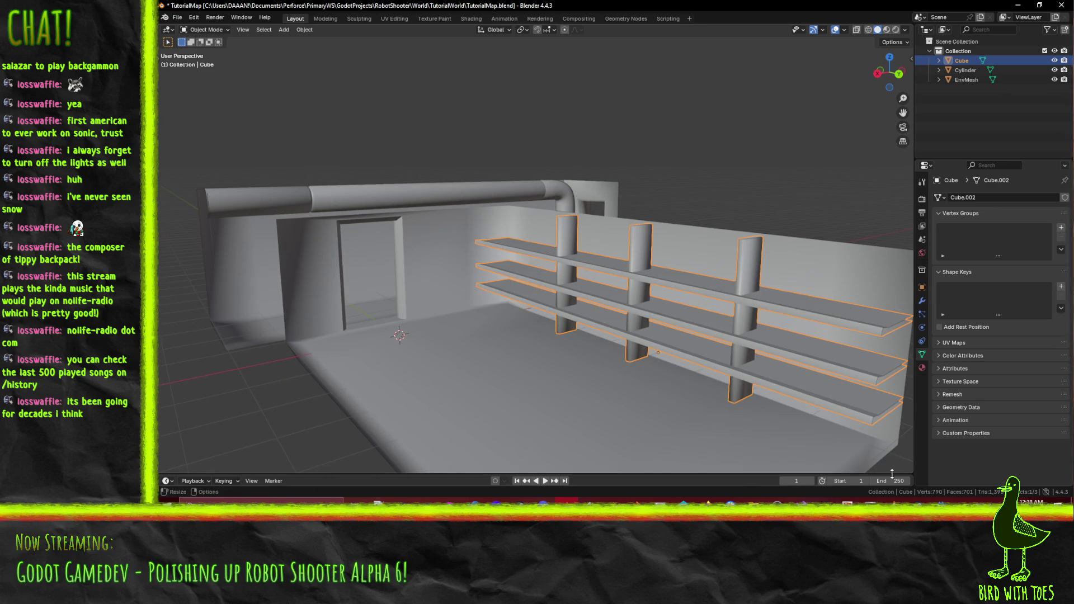
key("ctrl+s")
key("alt+Tab")
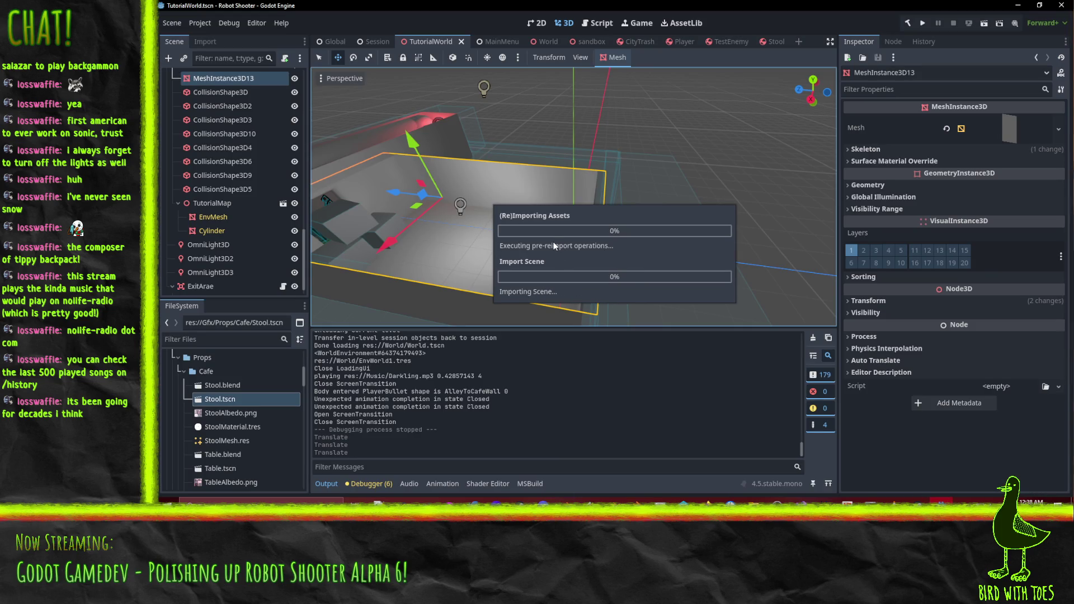
Orbit and zoom the Godot viewport in toward the re-imported shelves in the room.
mouse_move(543, 242)
left_mouse_down()
mouse_move(492, 220)
mouse_move(632, 227)
mouse_move(539, 256)
mouse_move(477, 260)
mouse_move(579, 247)
mouse_move(747, 256)
mouse_move(691, 245)
mouse_move(721, 249)
mouse_move(653, 263)
left_mouse_up()
scroll(691, 246, "up", 3)
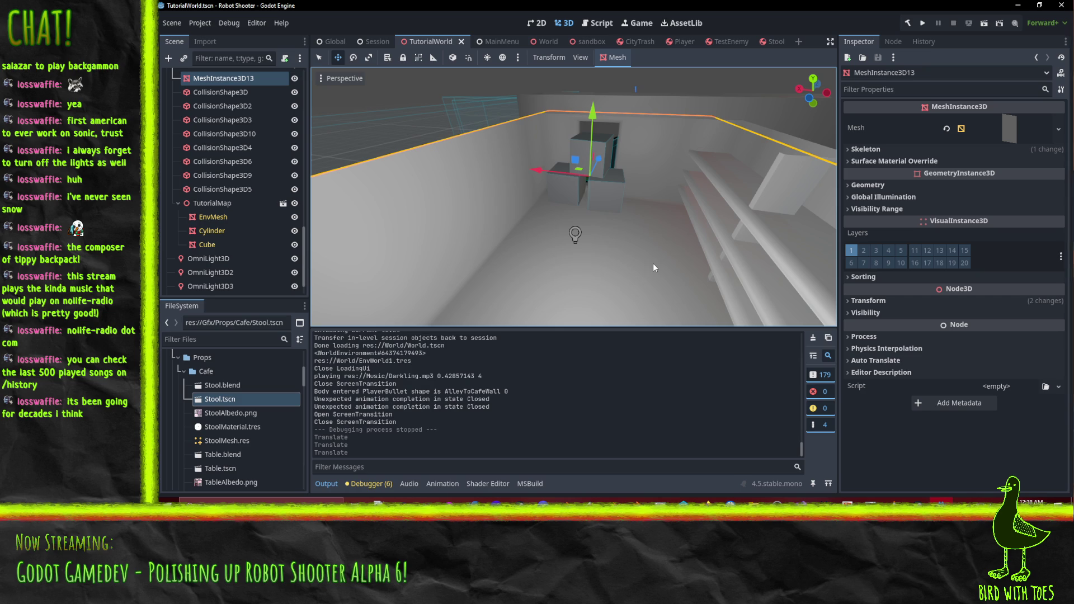
mouse_move(601, 177)
left_mouse_down()
mouse_move(686, 207)
mouse_move(586, 207)
mouse_move(689, 210)
mouse_move(777, 190)
left_mouse_up()
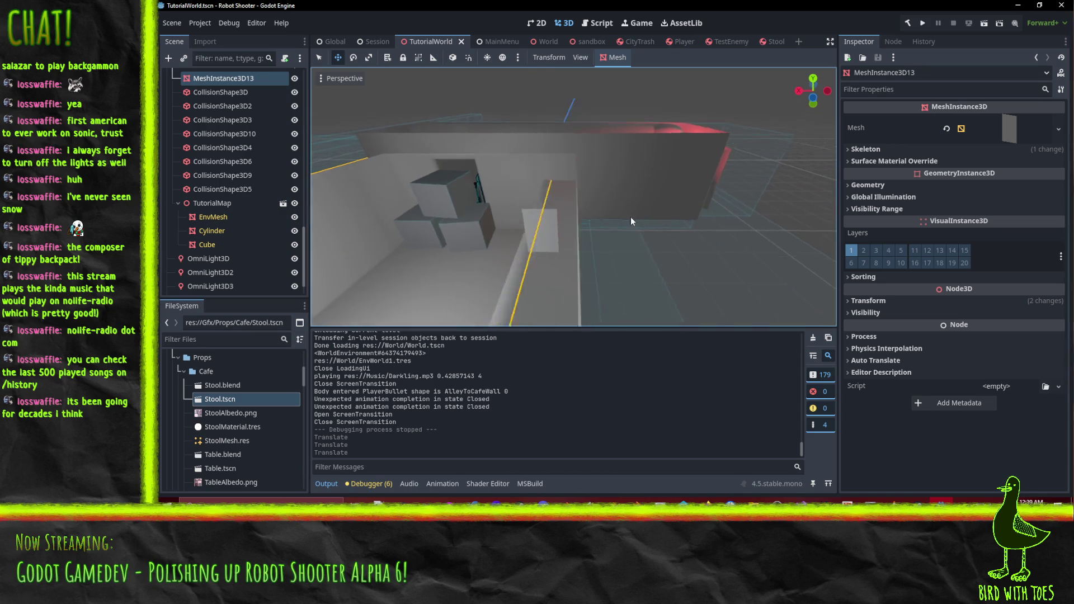
scroll(625, 219, "up", 5)
mouse_move(674, 197)
left_mouse_down()
mouse_move(649, 160)
mouse_move(669, 183)
mouse_move(663, 197)
left_mouse_up()
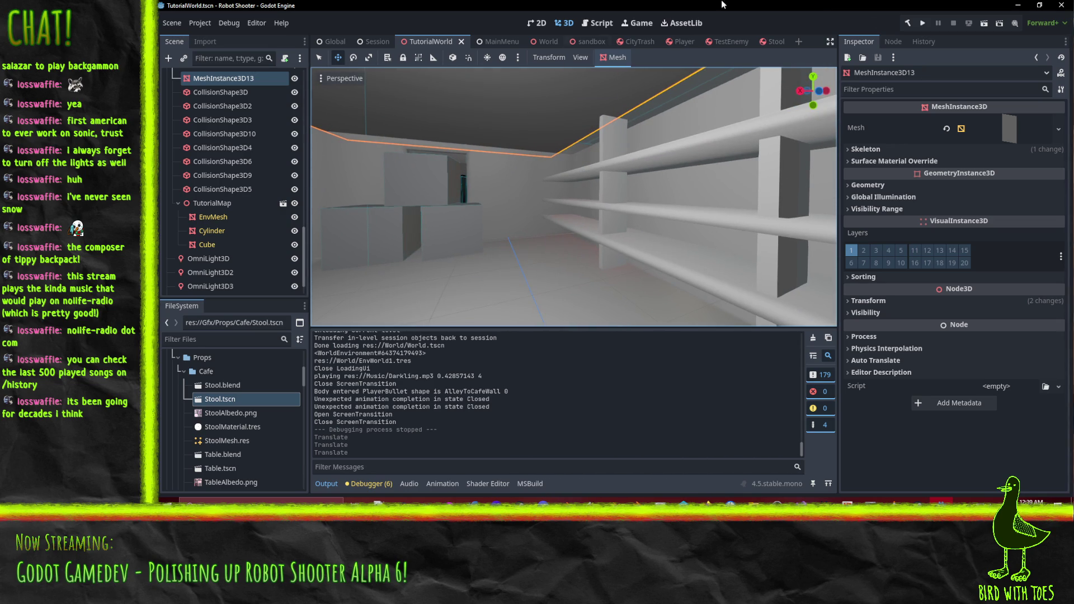
Playtest the current scene, close the game window, and return to Blender.
left_click(984, 24)
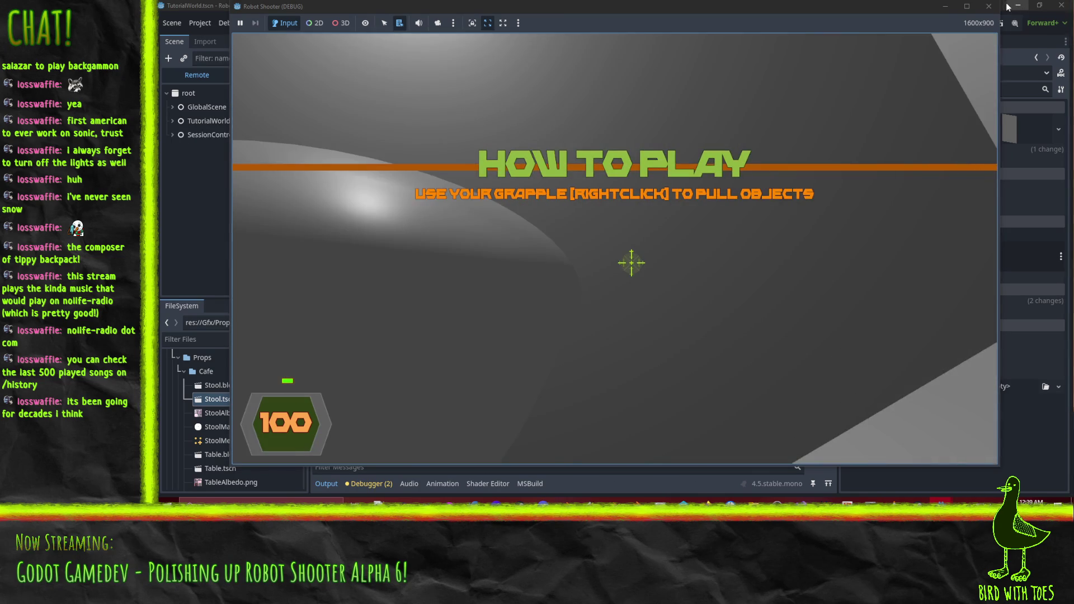
left_click(989, 6)
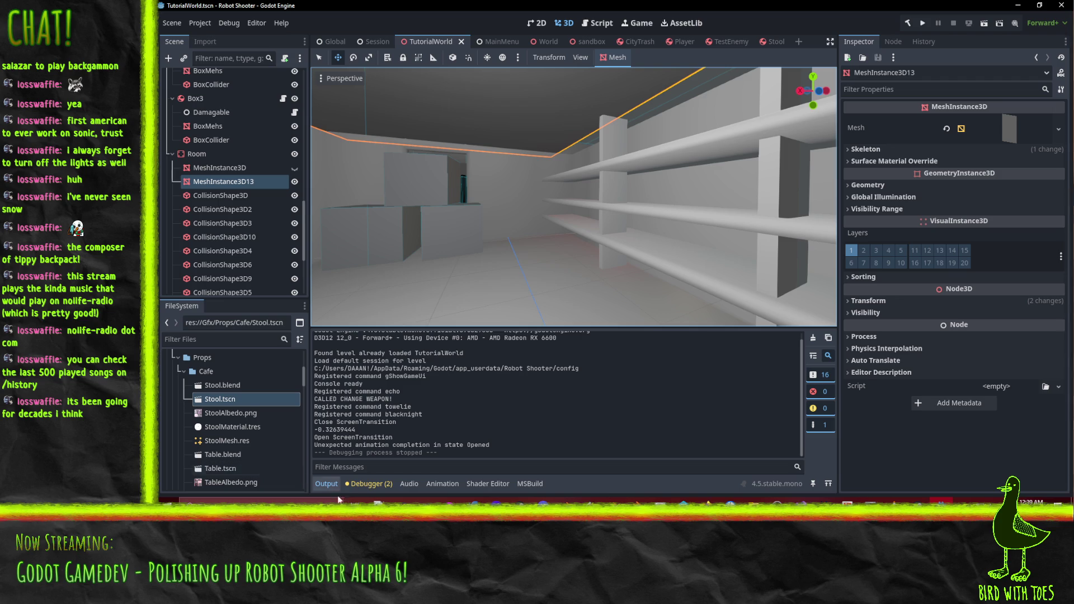
key("alt+Tab")
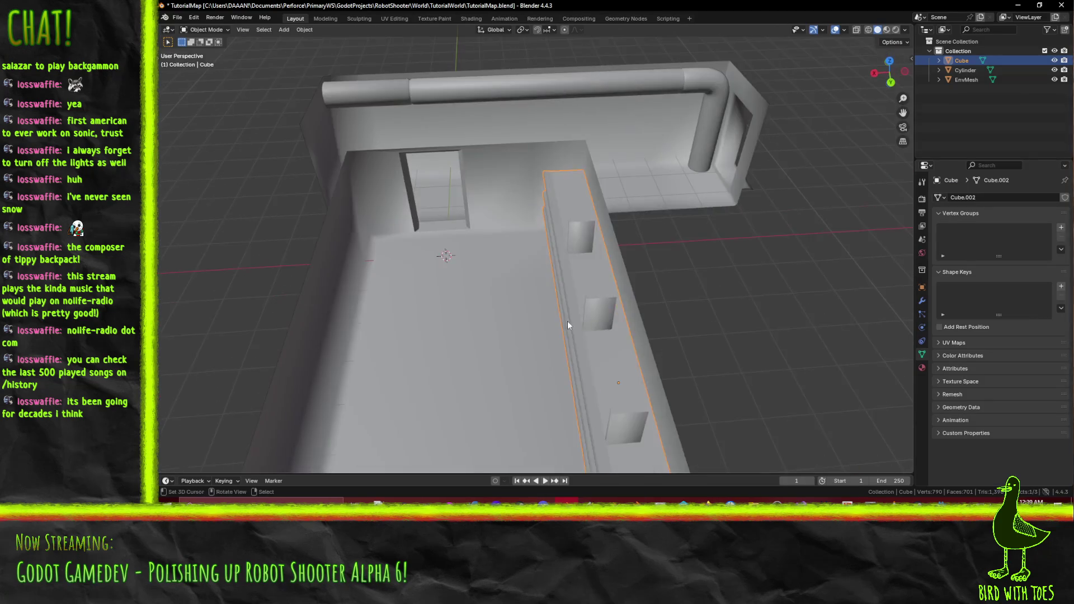
In Edit Mode with a top wireframe view, select the shelf faces and cancel a trial move.
key("Tab")
key("KP_7")
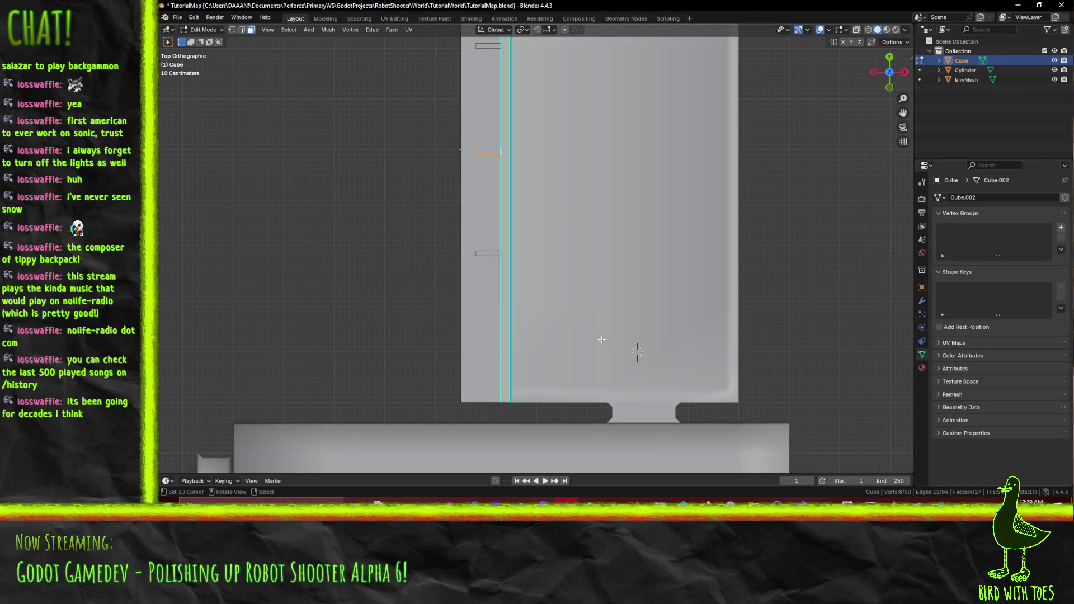
left_click(573, 338)
scroll(554, 240, "down", 3)
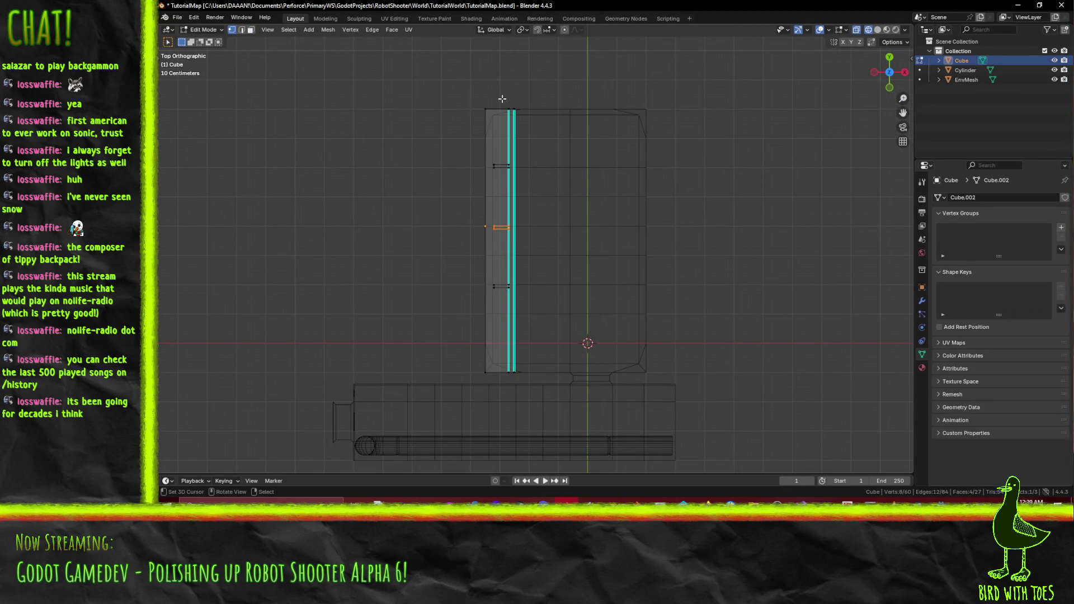
scroll(502, 99, "up", 3)
scroll(502, 85, "down", 2)
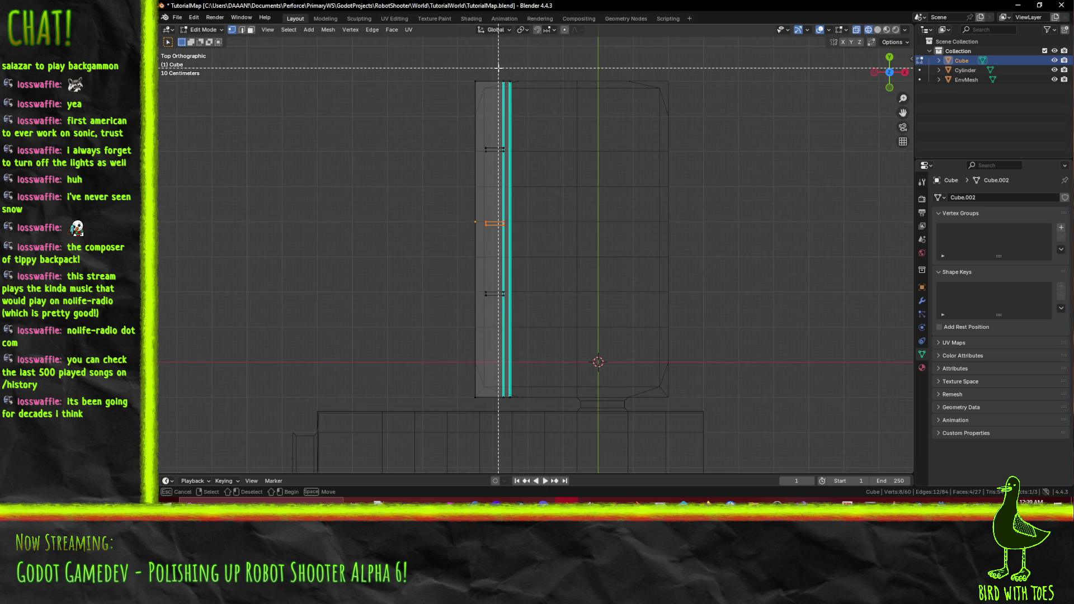
left_click_drag(520, 411, 520, 411)
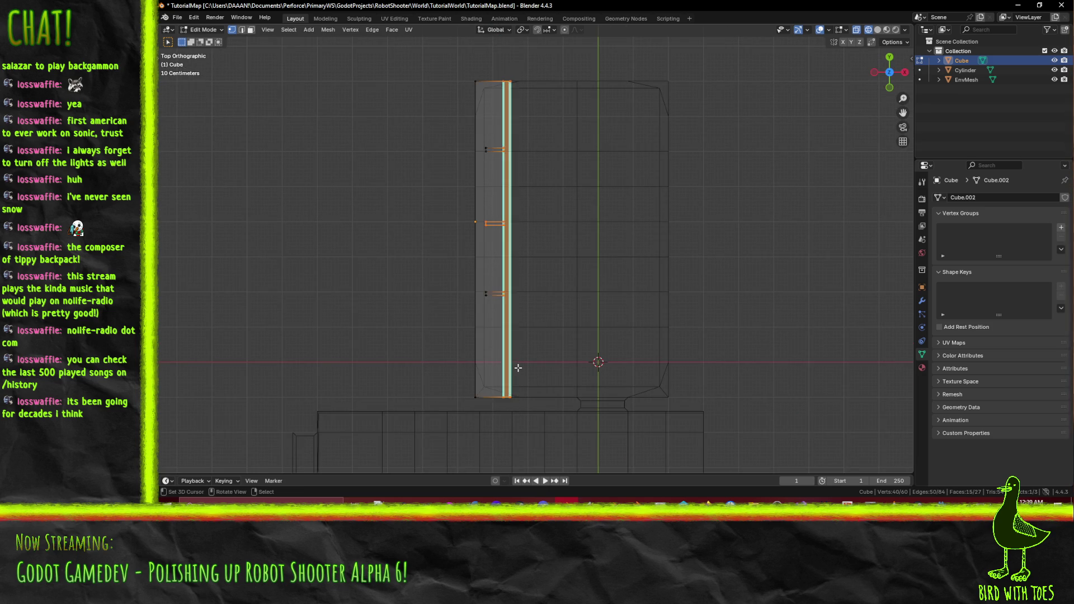
scroll(504, 285, "up", 3)
key("g")
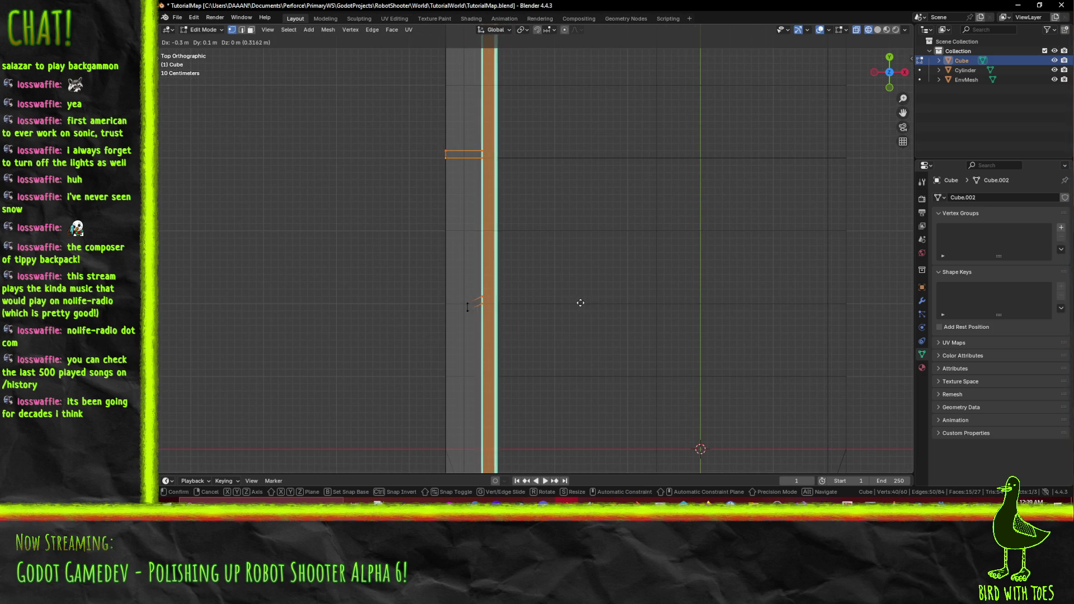
right_click(618, 305)
Select the whole shelf strip with its supports and move it -0.6 m along X.
scroll(587, 302, "down", 3)
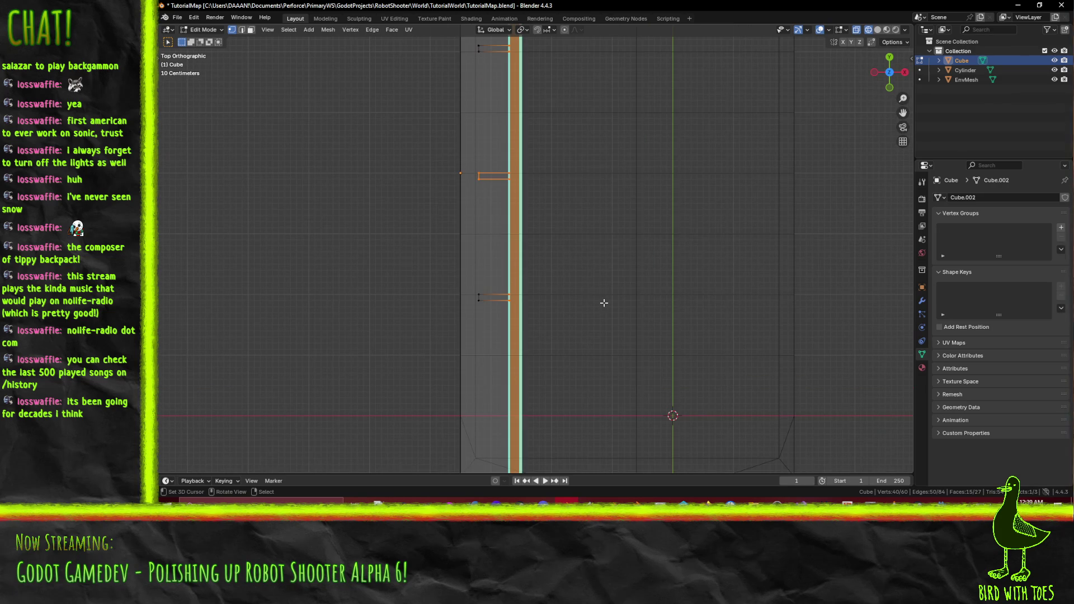
scroll(599, 297, "down", 3)
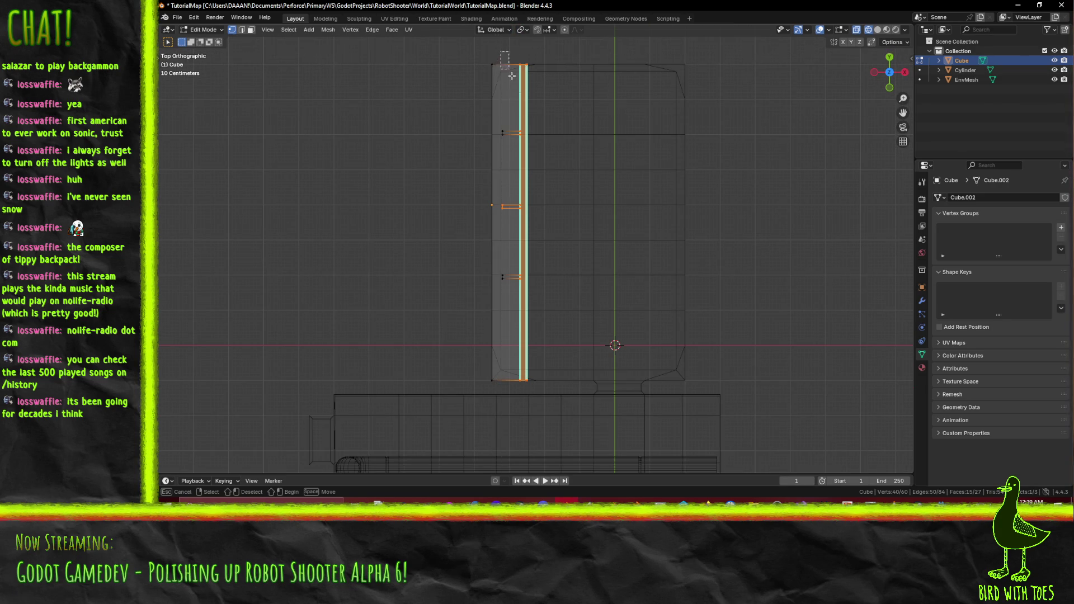
left_click_drag(519, 320, 520, 320)
scroll(523, 320, "up", 4)
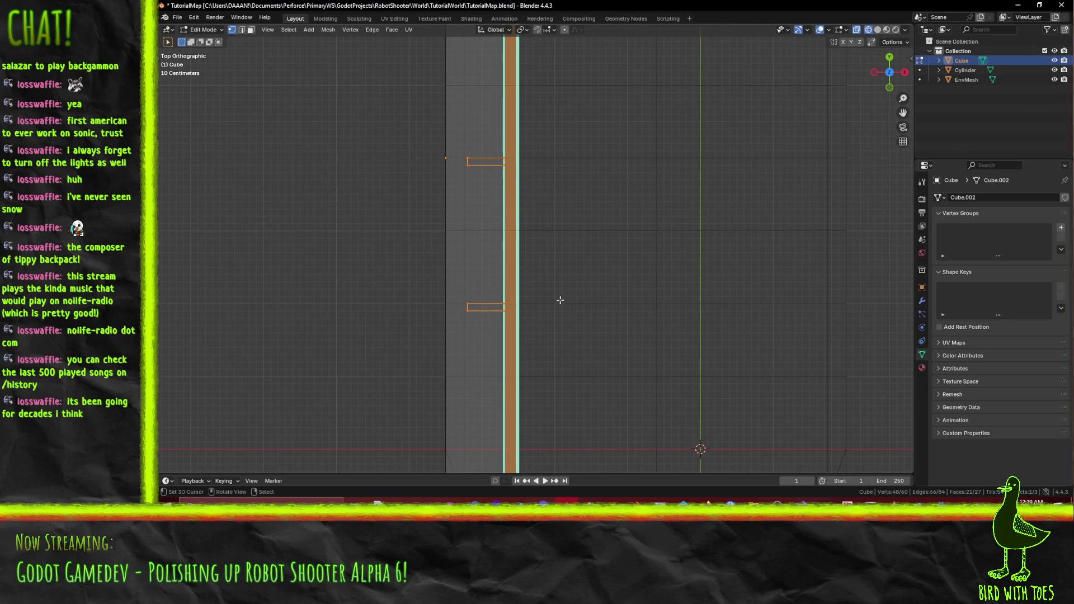
key("g")
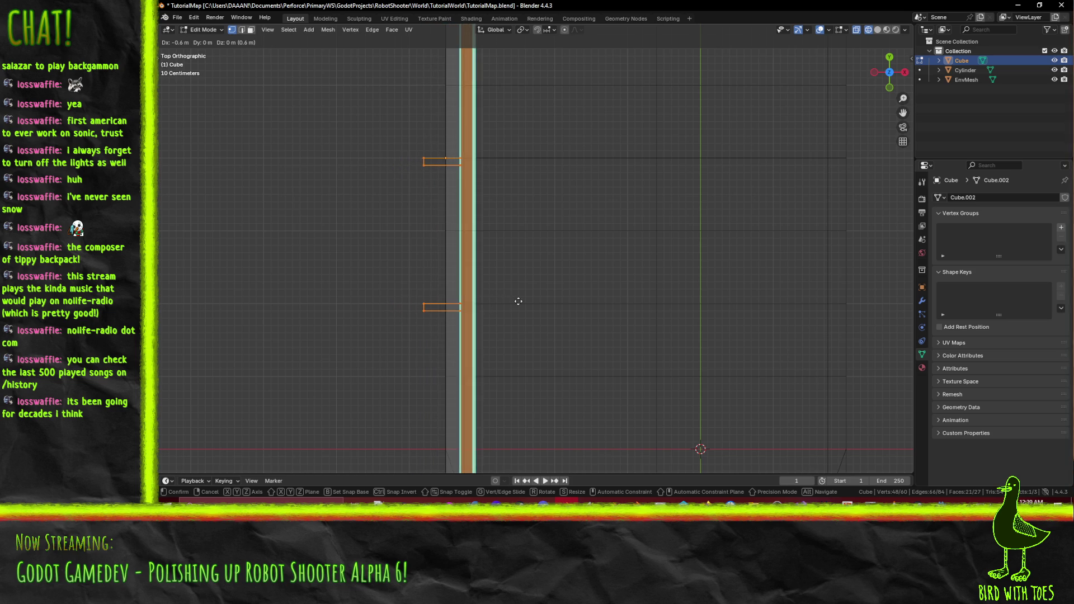
left_click(490, 303)
scroll(528, 246, "down", 5)
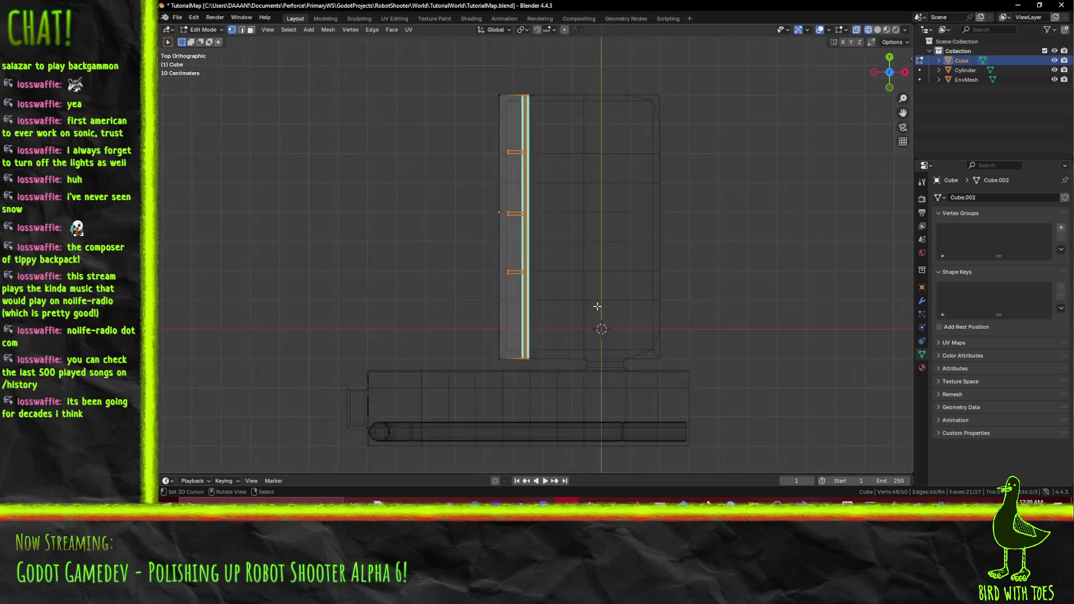
scroll(528, 247, "up", 4)
scroll(502, 269, "up", 2)
key("alt+Tab")
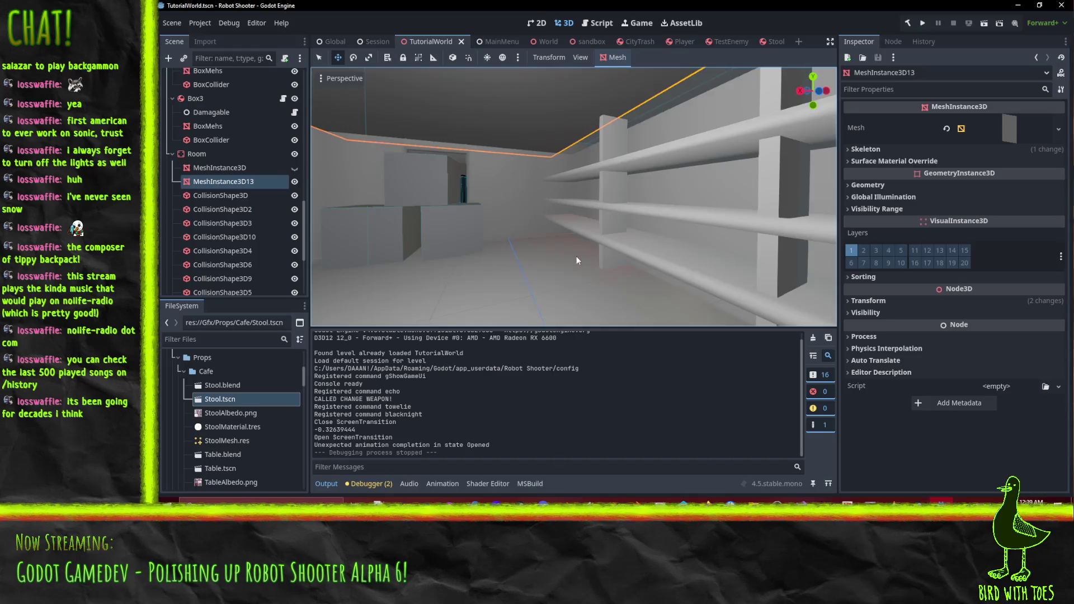
Deselect all nodes and frame the TutorialWorld room from Top Orthogonal, panned and zoomed.
mouse_move(519, 246)
left_mouse_down()
mouse_move(567, 289)
mouse_move(470, 183)
mouse_move(456, 196)
mouse_move(448, 208)
mouse_move(563, 234)
mouse_move(593, 200)
mouse_move(534, 271)
mouse_move(451, 248)
mouse_move(335, 170)
left_mouse_up()
left_click(599, 199)
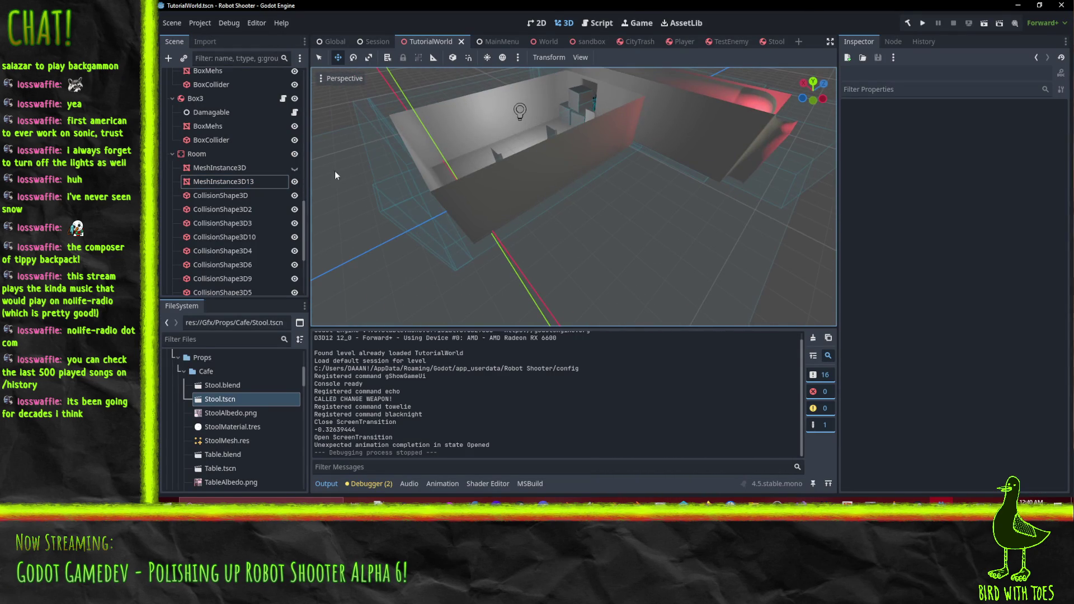
left_click(813, 82)
scroll(657, 255, "up", 2)
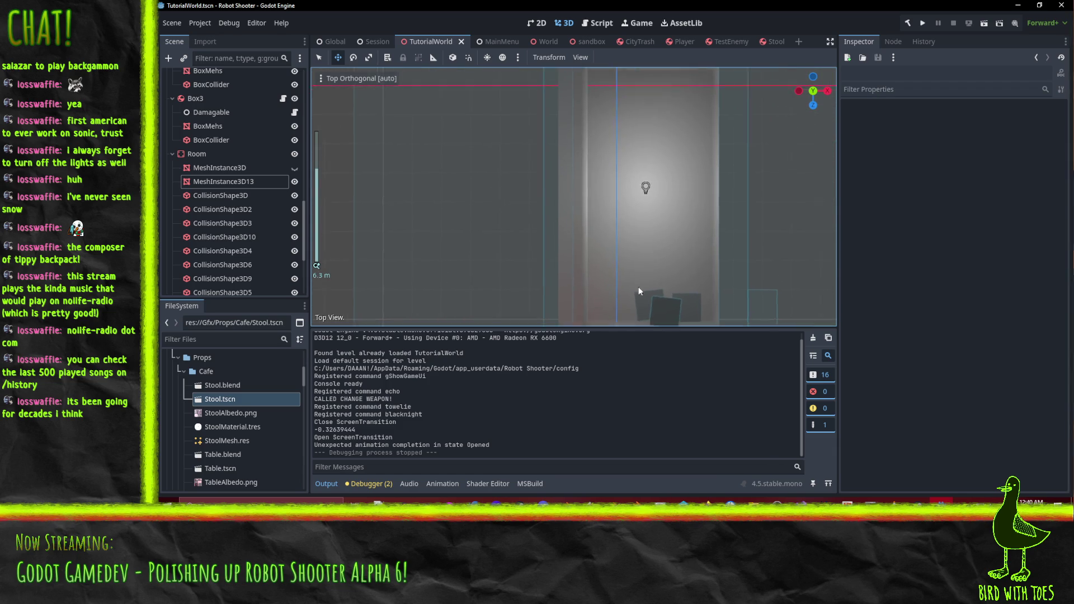
left_click_drag(637, 72, 637, 133)
scroll(605, 190, "down", 5)
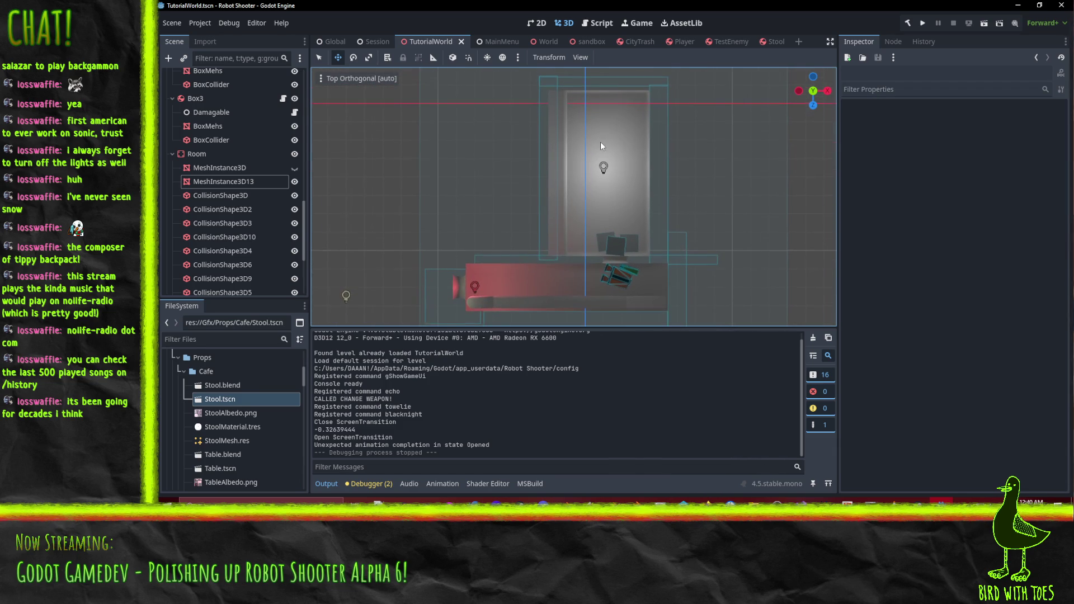
scroll(599, 142, "up", 2)
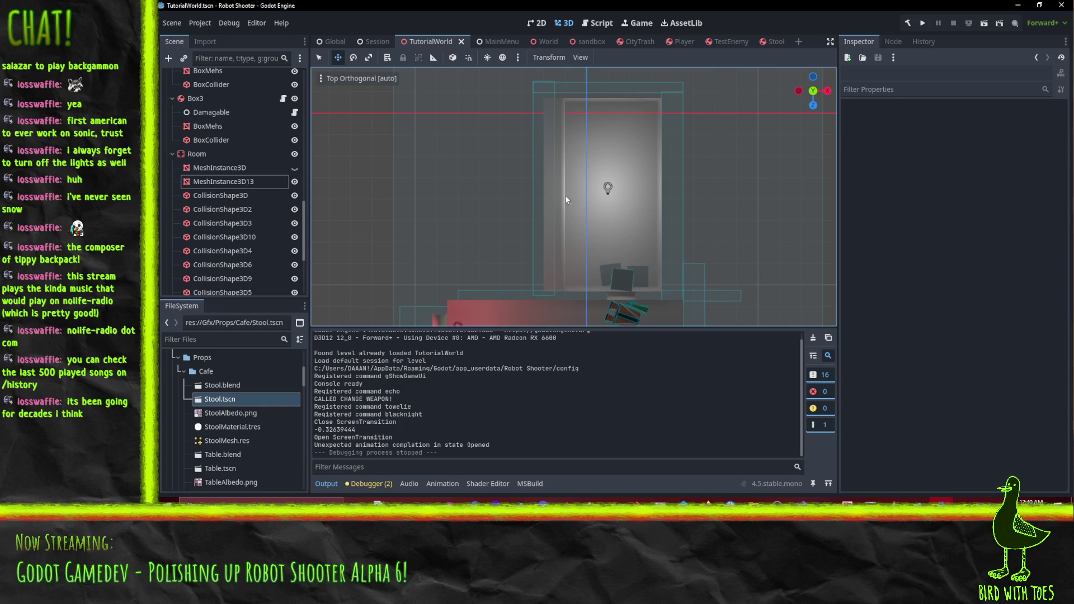
scroll(559, 136, "up", 8)
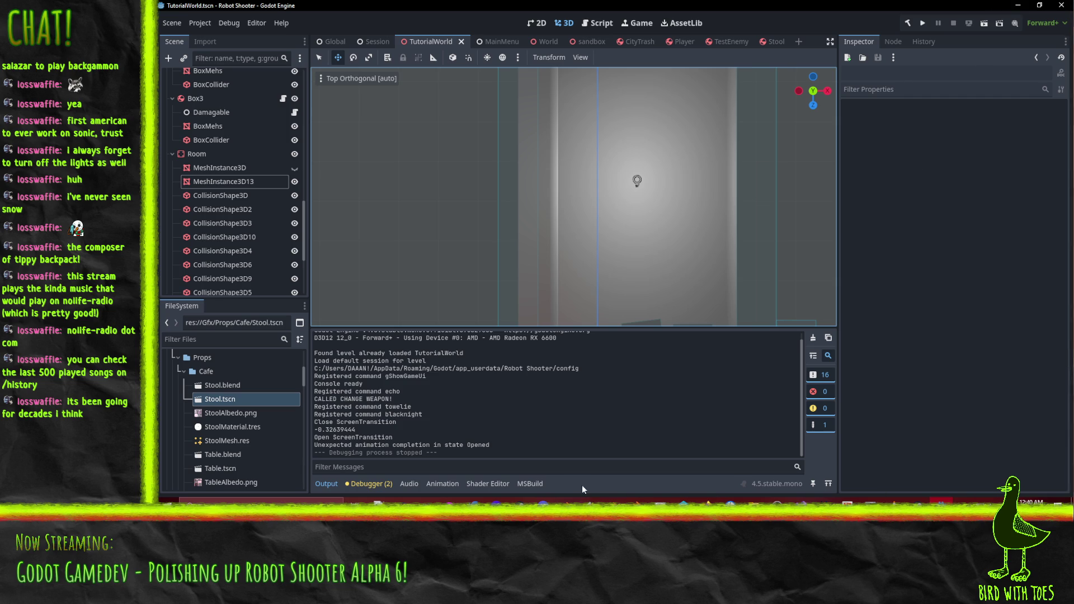
key("alt+Tab")
scroll(481, 211, "down", 3)
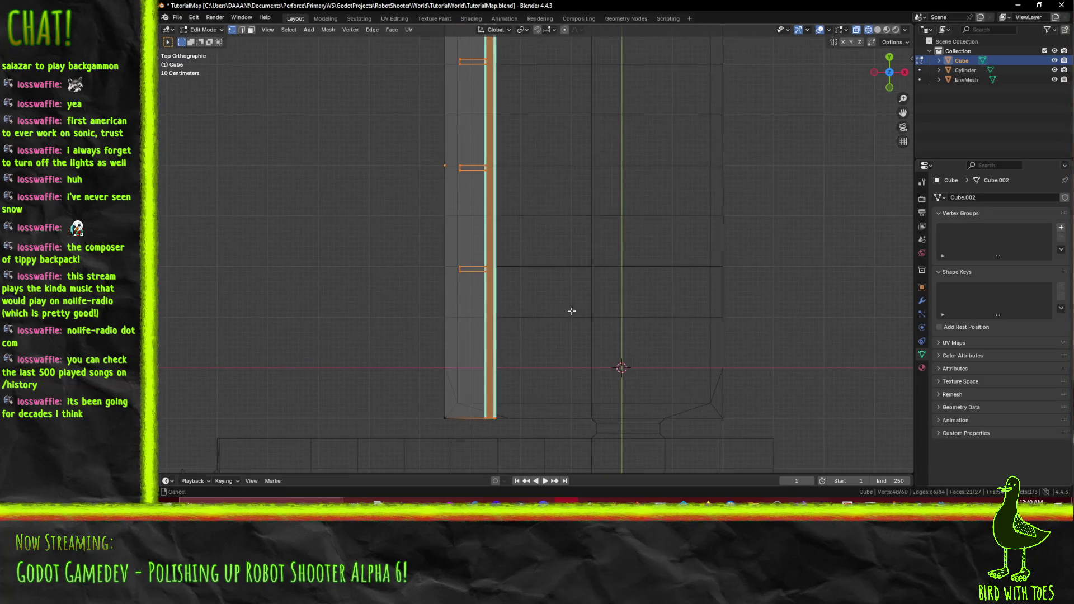
Box-select the Cube's left shelf column of vertices and move it -0.4 m along X.
left_click_drag(466, 55, 497, 276)
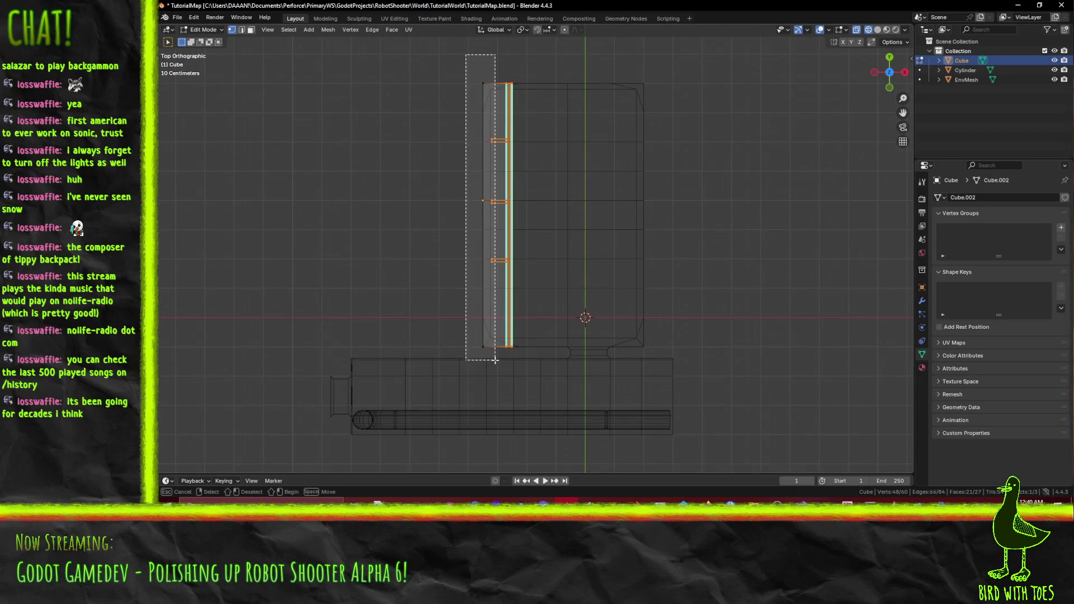
left_click_drag(495, 359, 495, 360)
scroll(495, 360, "up", 3)
key("g")
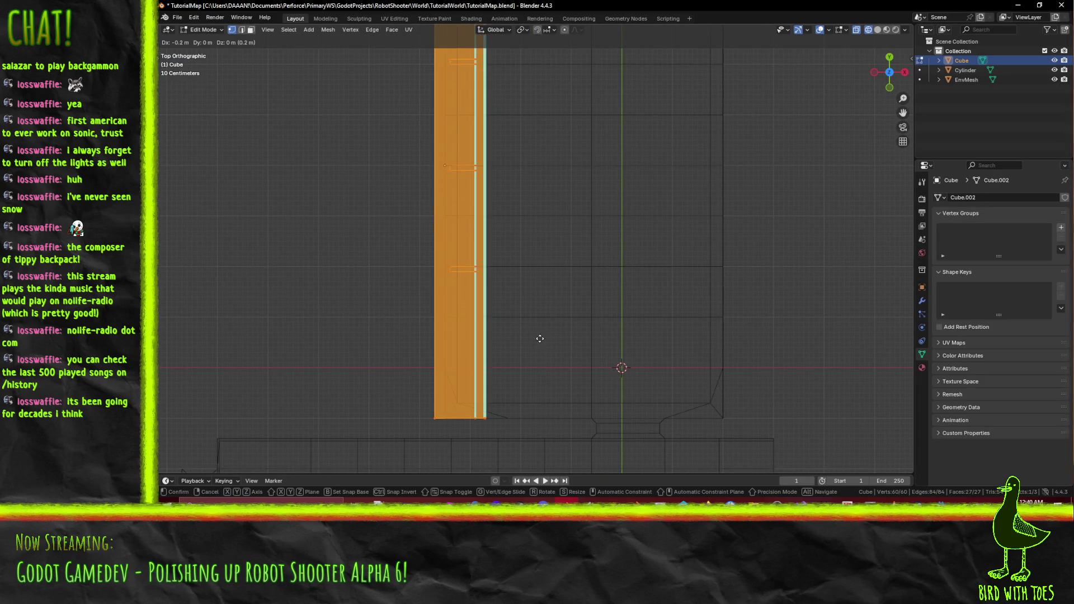
left_click(528, 338)
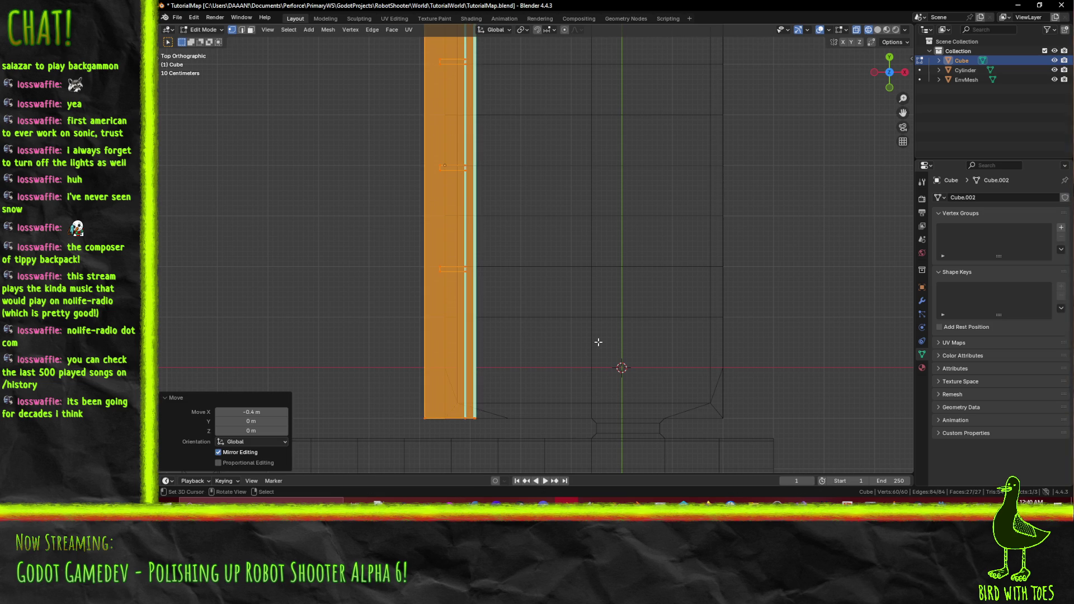
After checking the reimport in Godot, shift the selected vertices another -0.1 m along X.
key("alt+Tab")
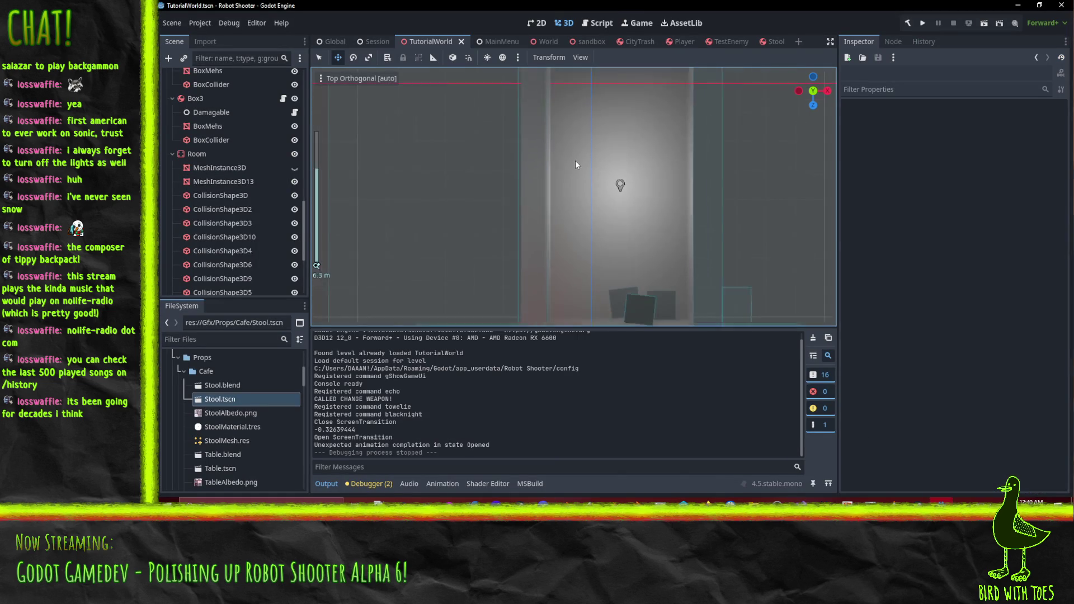
scroll(576, 162, "up", 4)
left_click(892, 500)
key("g")
key("x")
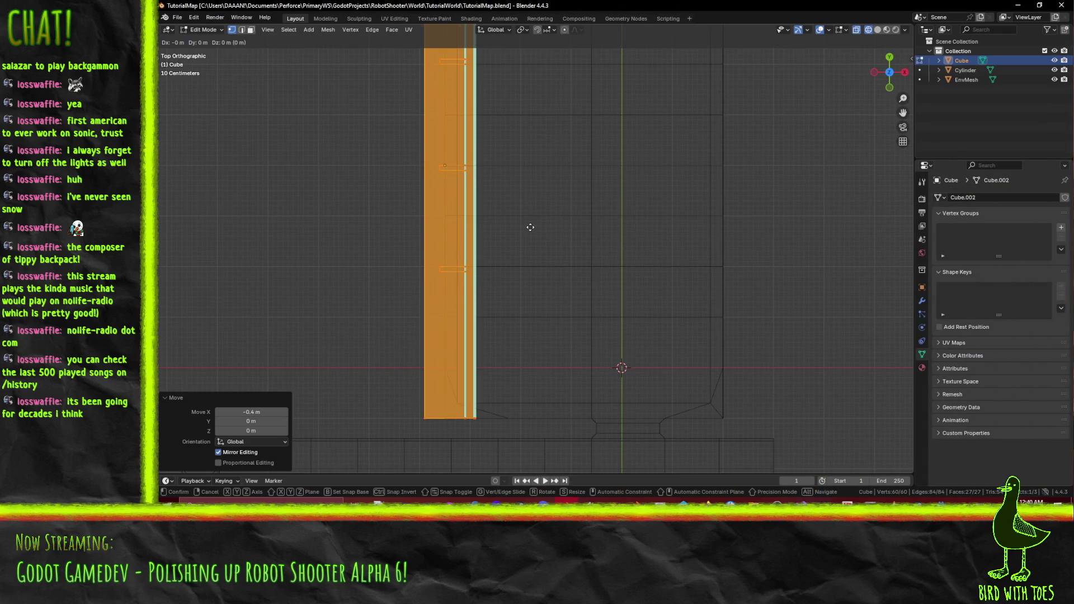
left_click(528, 226)
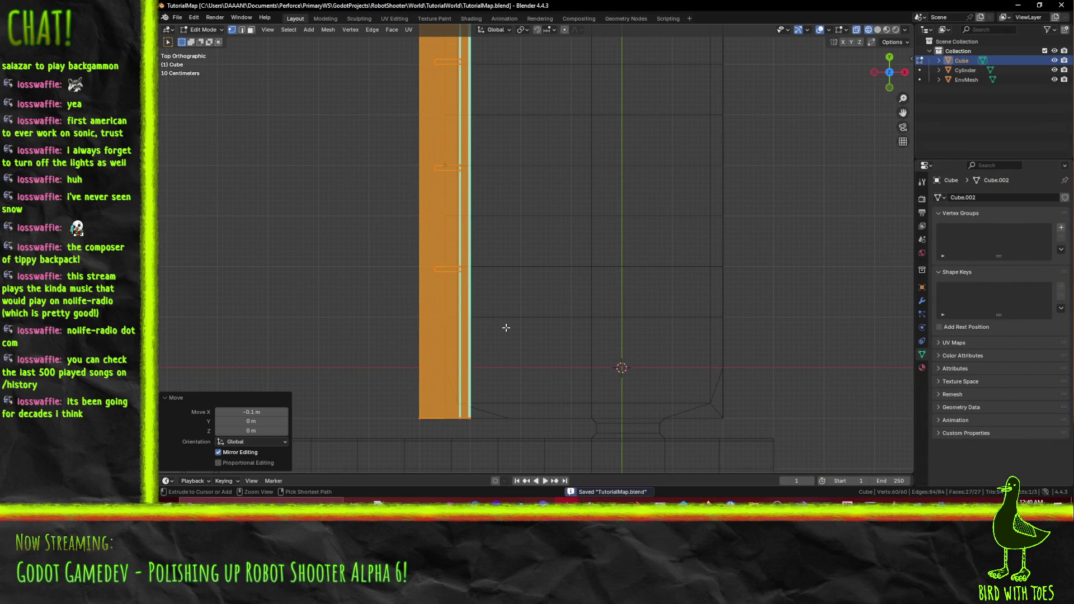
Click the EnvMesh object, clear the Cube's vertex selection, and begin reselecting the shelf vertices.
left_click(975, 79)
scroll(534, 120, "down", 2)
left_click(535, 120)
left_click_drag(459, 38, 524, 311)
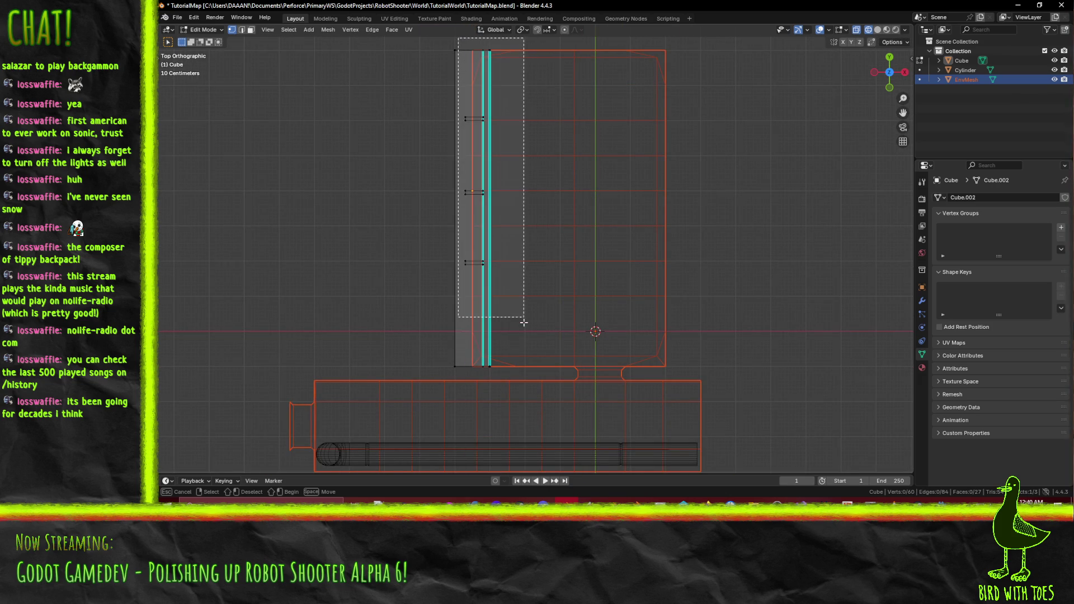
Select the Cube's shelf column, cancel a move, and leave Edit Mode.
left_click_drag(523, 372, 525, 374)
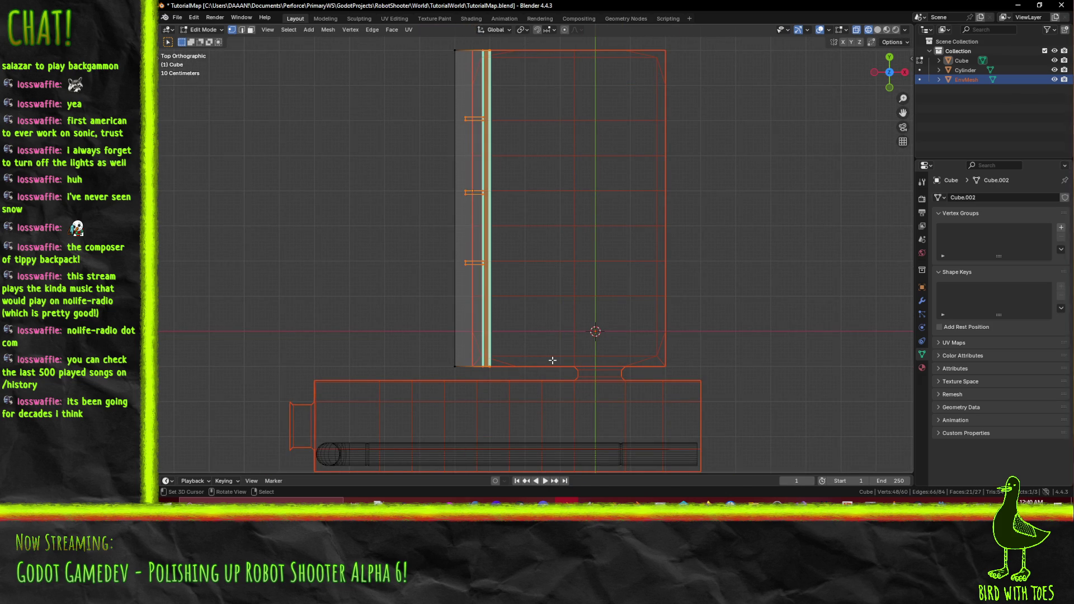
key("g")
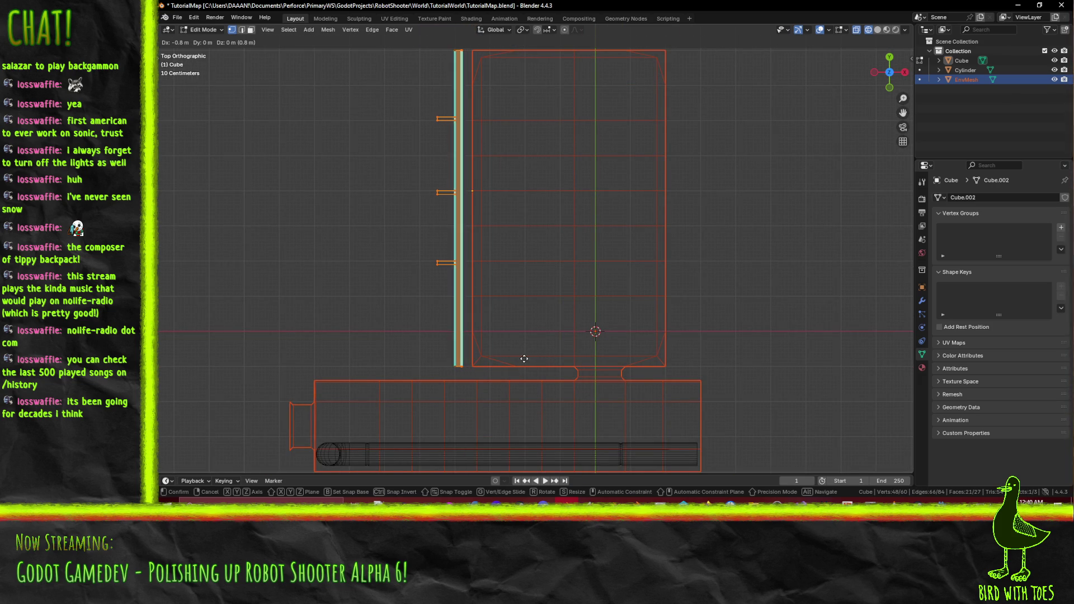
key("Escape")
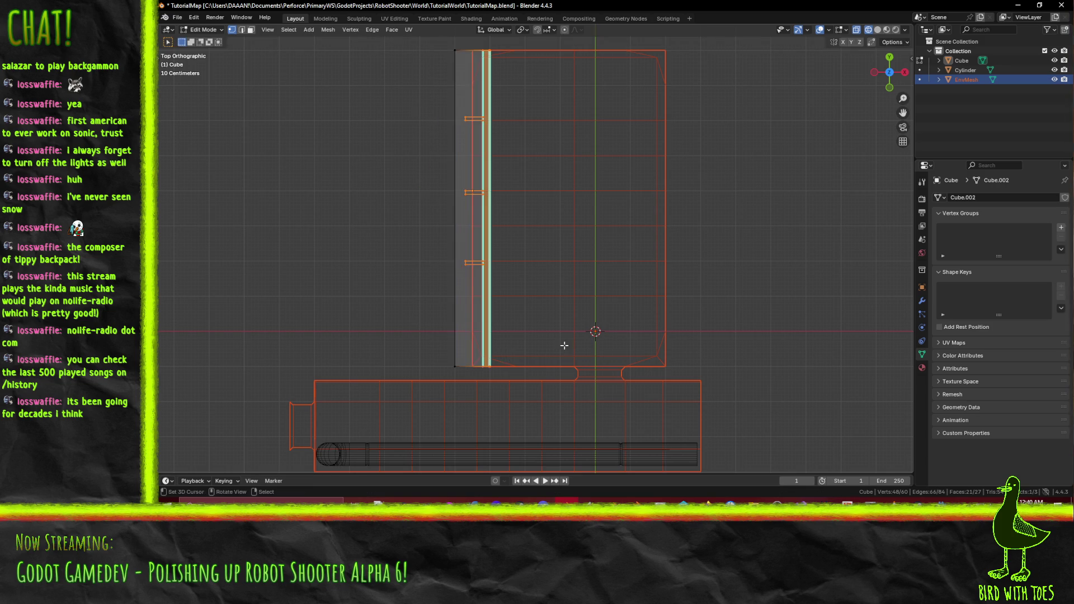
key("Tab")
Select EnvMesh and move its left wall vertices -0.5 m along X.
left_click(565, 244)
left_click(571, 246)
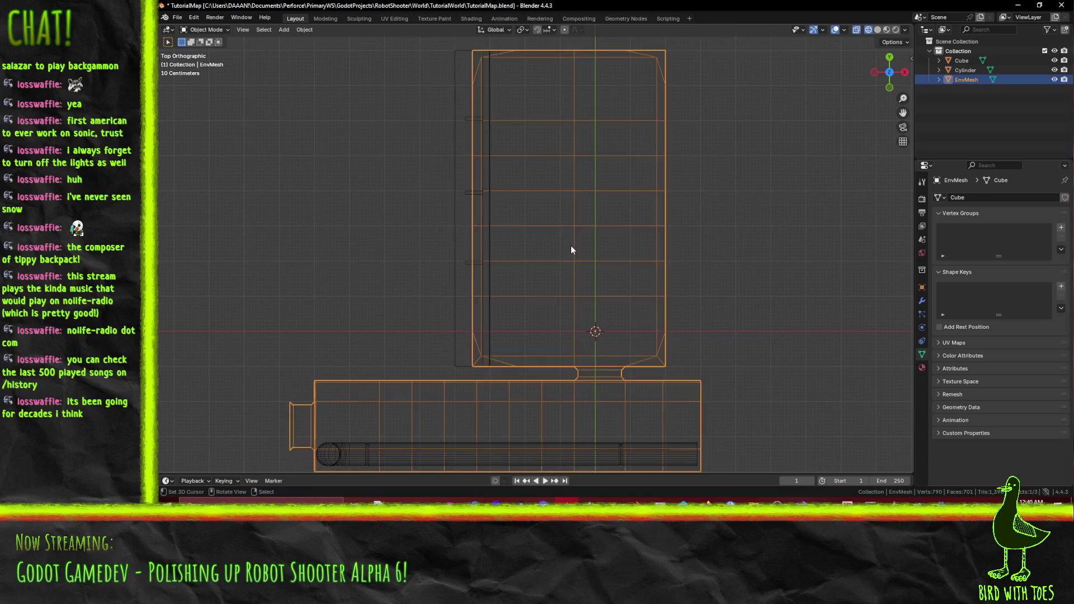
key("Tab")
scroll(530, 245, "up", 2)
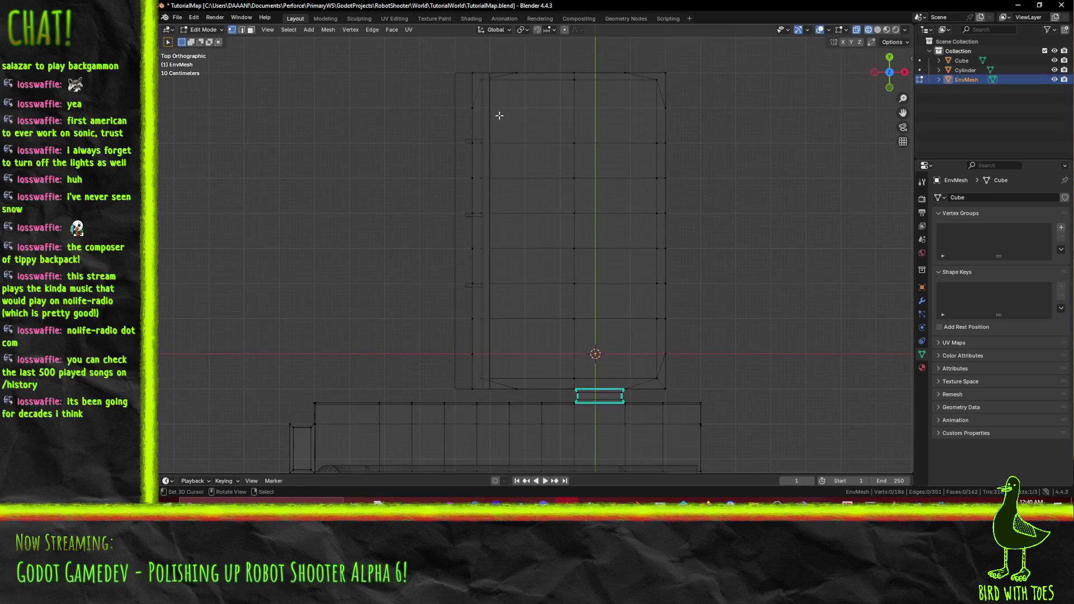
left_click_drag(462, 47, 528, 399)
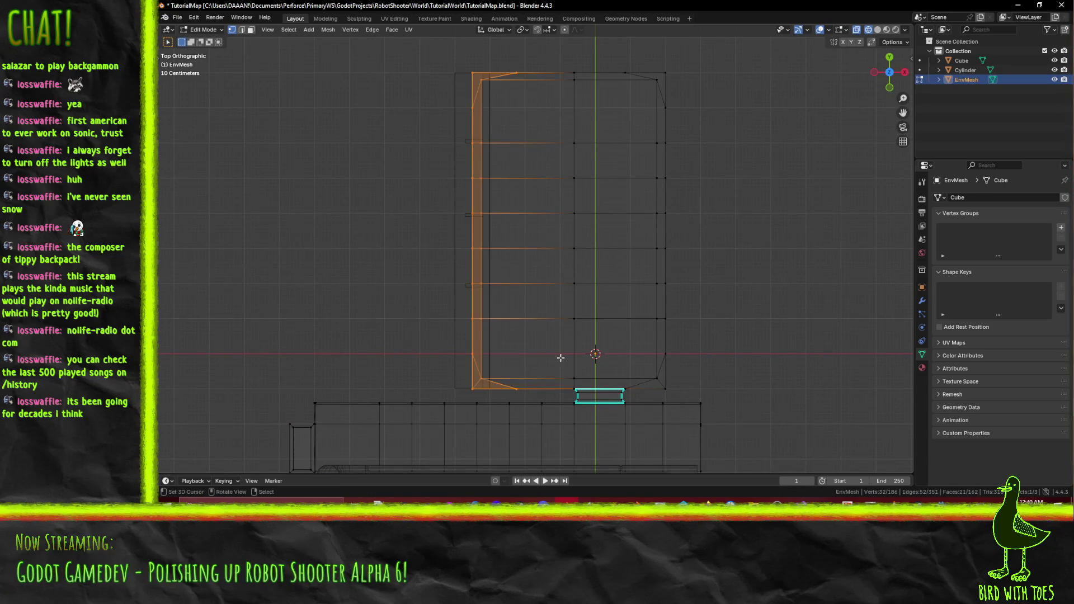
key("g")
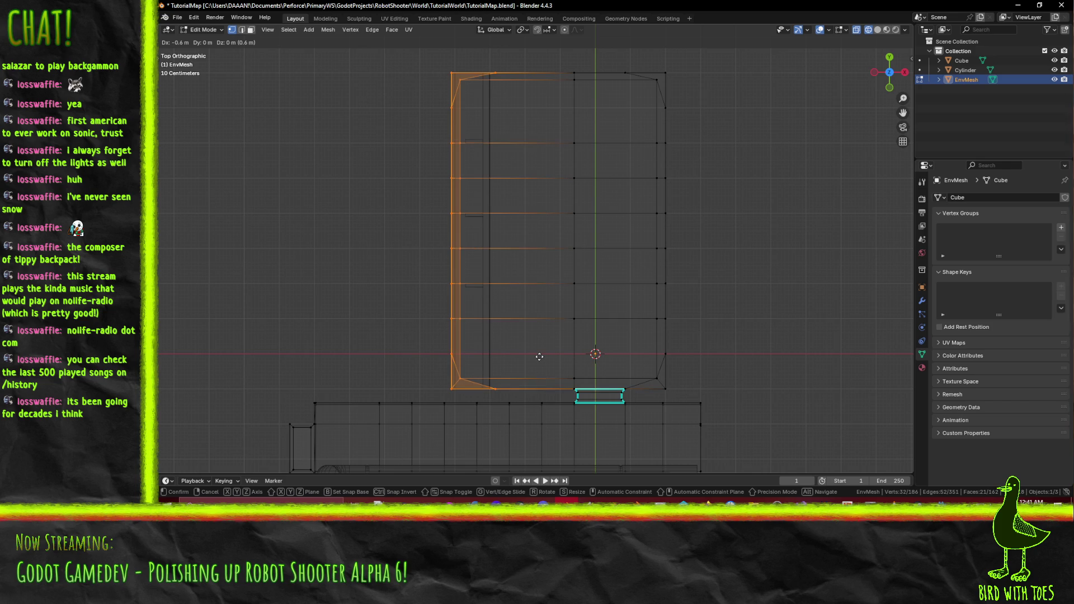
left_click(543, 356)
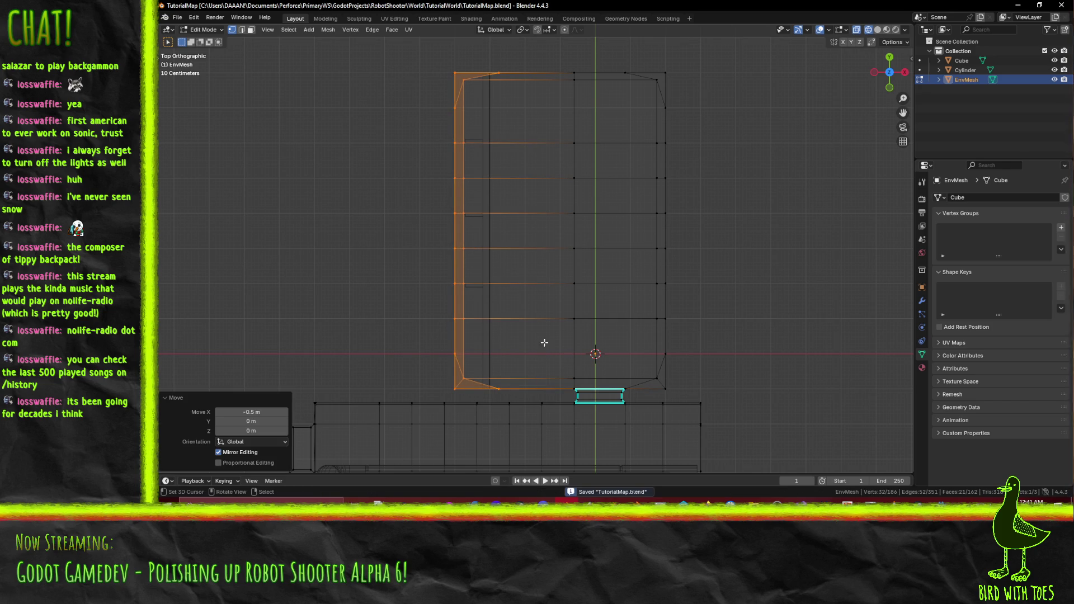
key("alt+Tab")
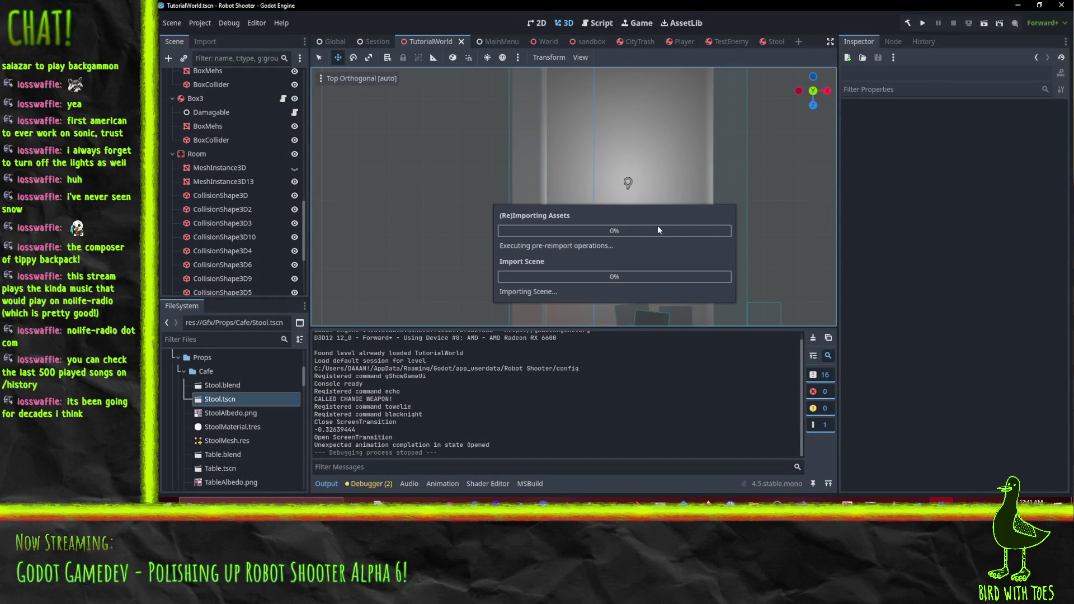
Orbit to check the reimported shelves, then run the TutorialWorld scene.
mouse_move(662, 230)
left_mouse_down()
mouse_move(556, 149)
mouse_move(717, 213)
mouse_move(503, 145)
mouse_move(643, 116)
mouse_move(434, 200)
mouse_move(375, 208)
mouse_move(578, 181)
mouse_move(596, 133)
mouse_move(632, 157)
mouse_move(744, 180)
mouse_move(686, 183)
left_mouse_up()
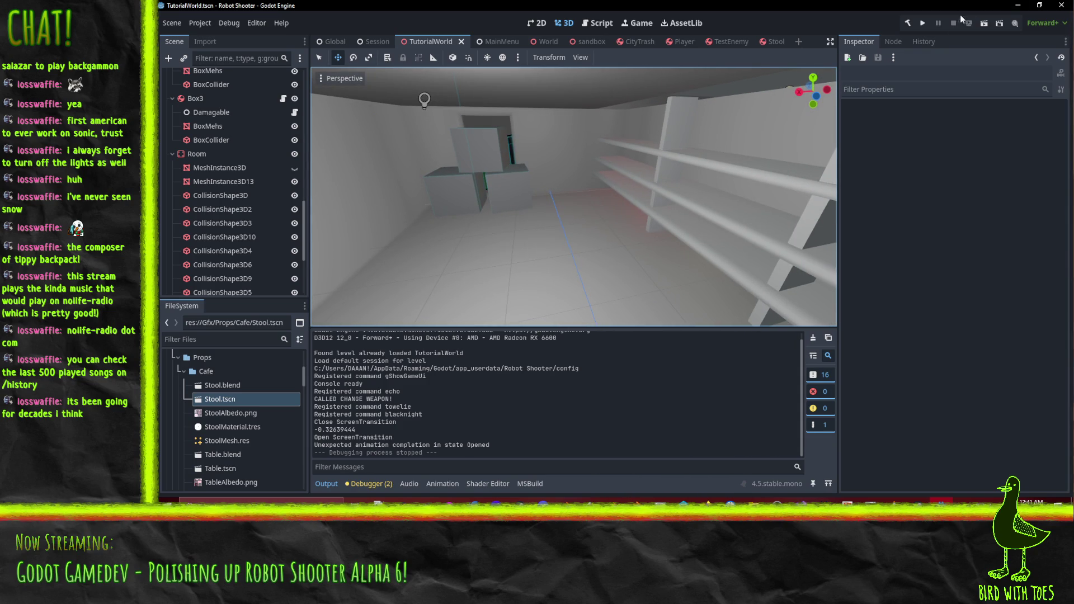
left_click(983, 23)
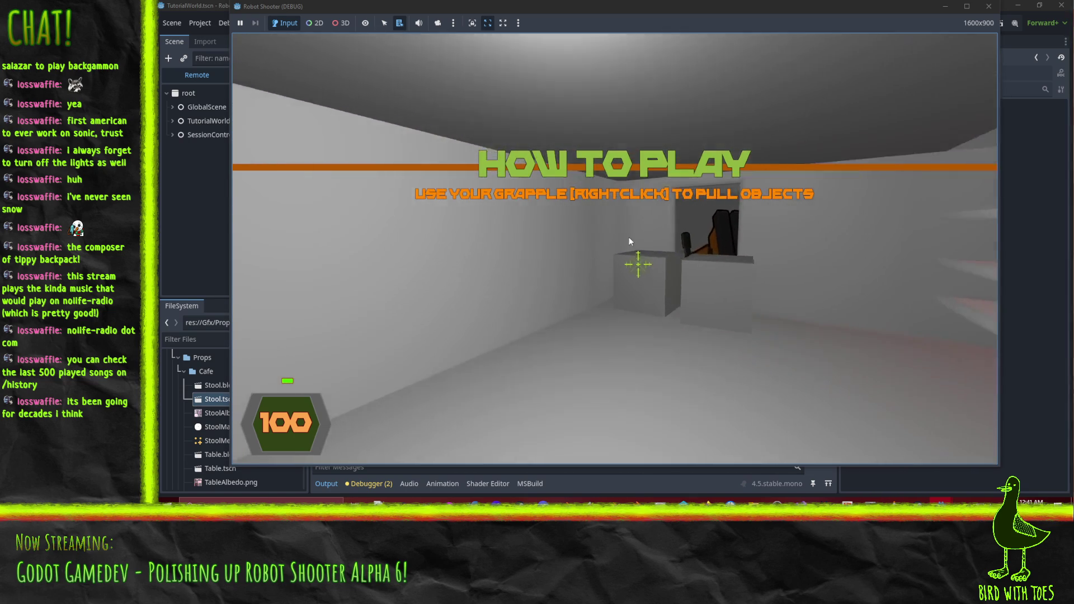
Grapple the gun off the robot, fire it, and walk into the red exit corridor.
right_click(631, 226)
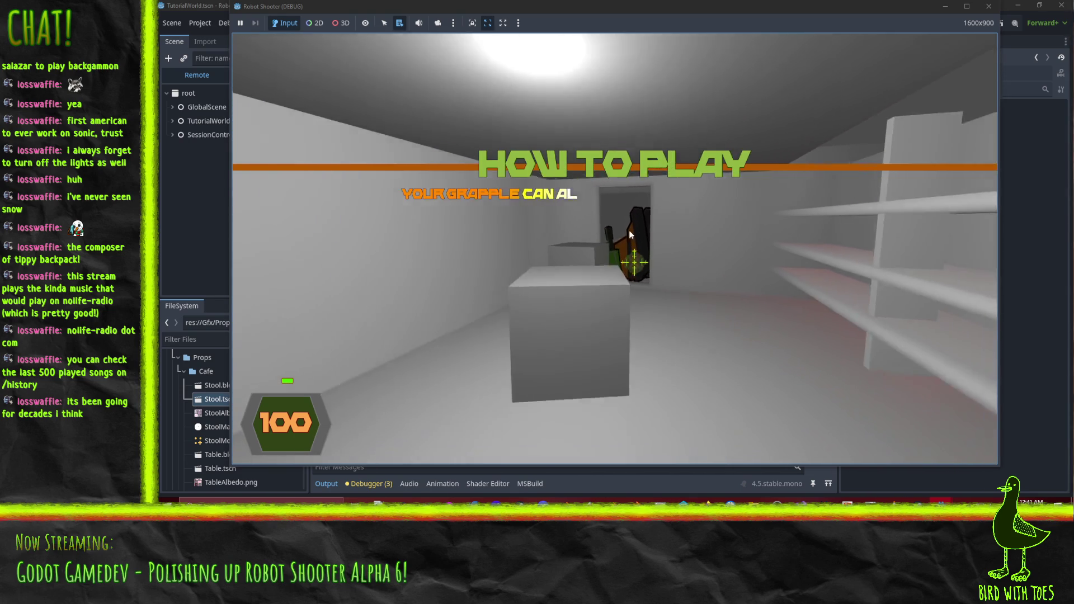
right_click(629, 230)
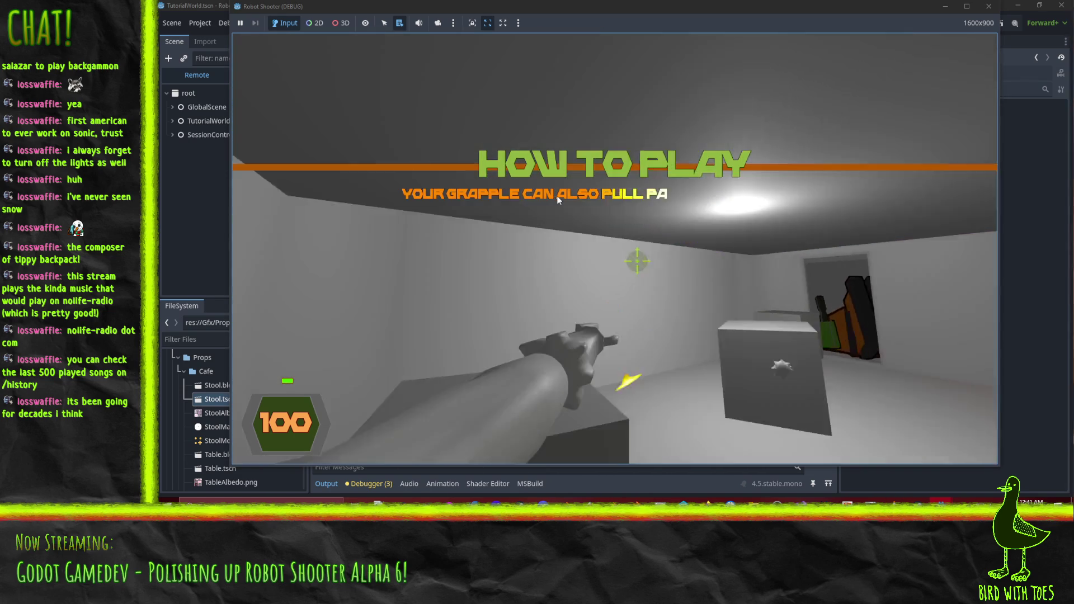
key("w")
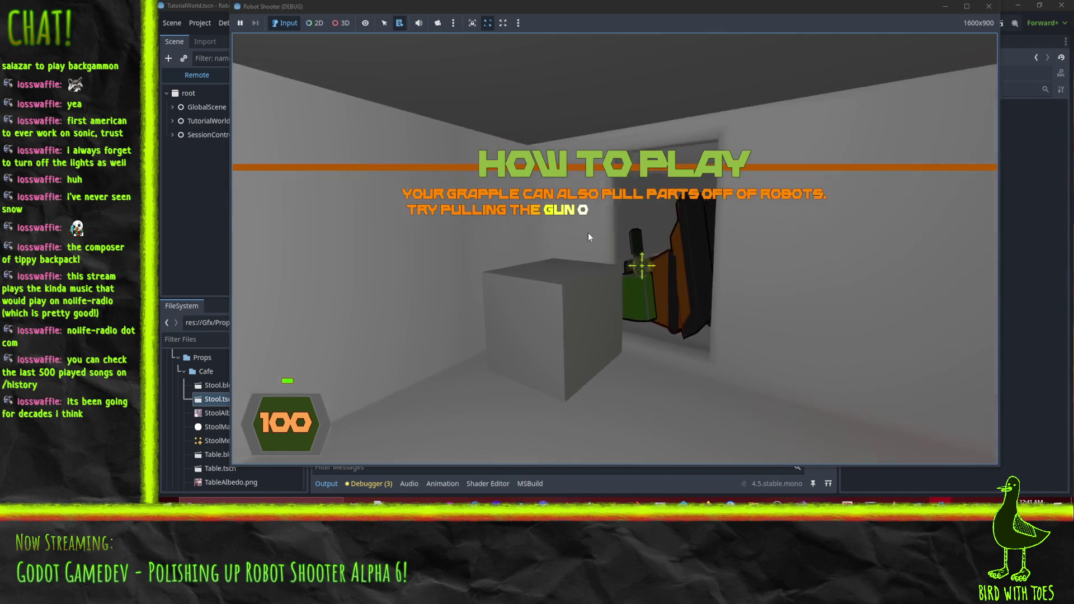
right_click(572, 226)
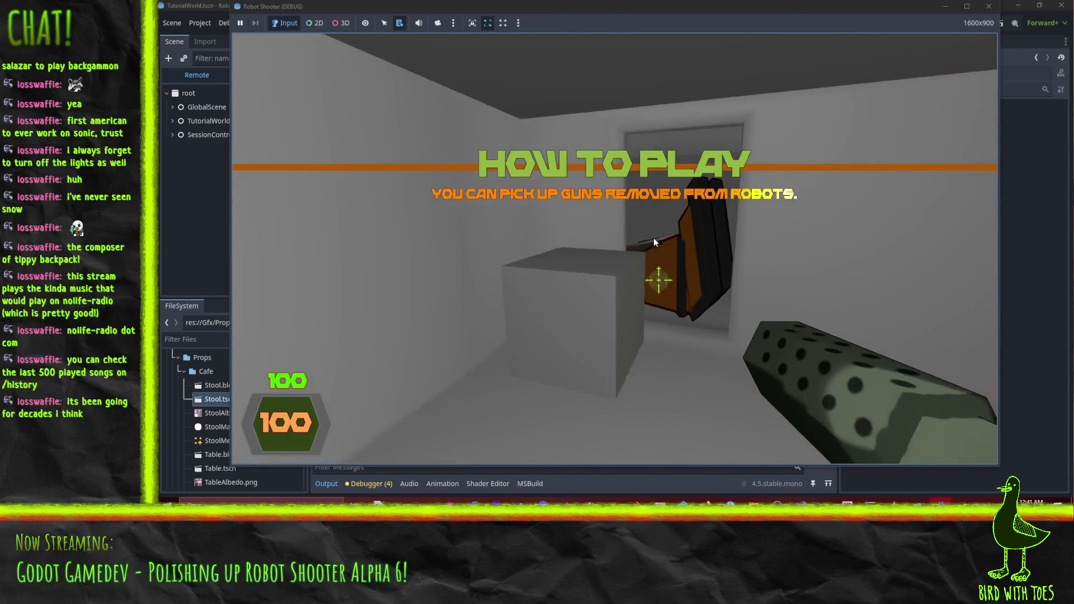
left_click(646, 239)
right_click(496, 237)
right_click(669, 227)
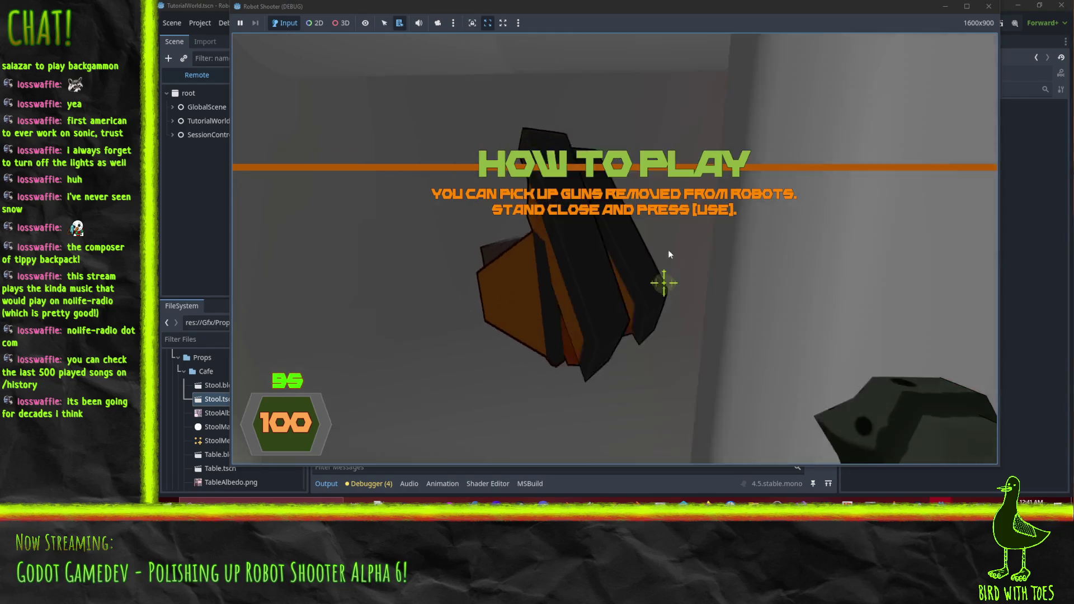
key("w")
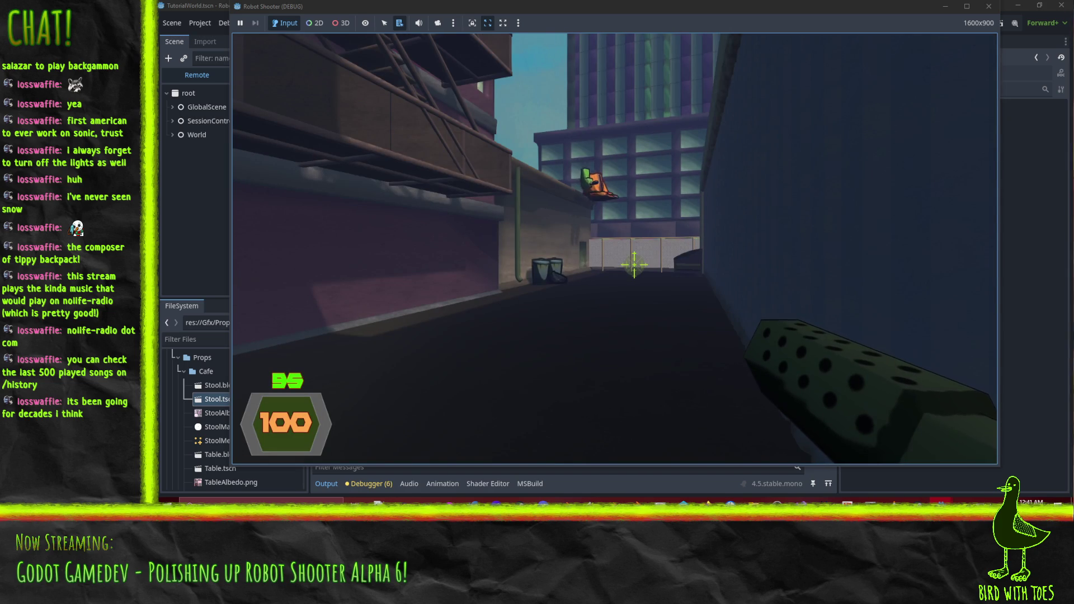
Walk down the alley firing at the stool, boxes and robots, reloading once.
key("w")
mouse_move(638, 267)
left_mouse_down()
mouse_move(631, 259)
mouse_move(654, 278)
mouse_move(643, 270)
mouse_move(638, 331)
mouse_move(627, 263)
mouse_move(640, 269)
left_mouse_up()
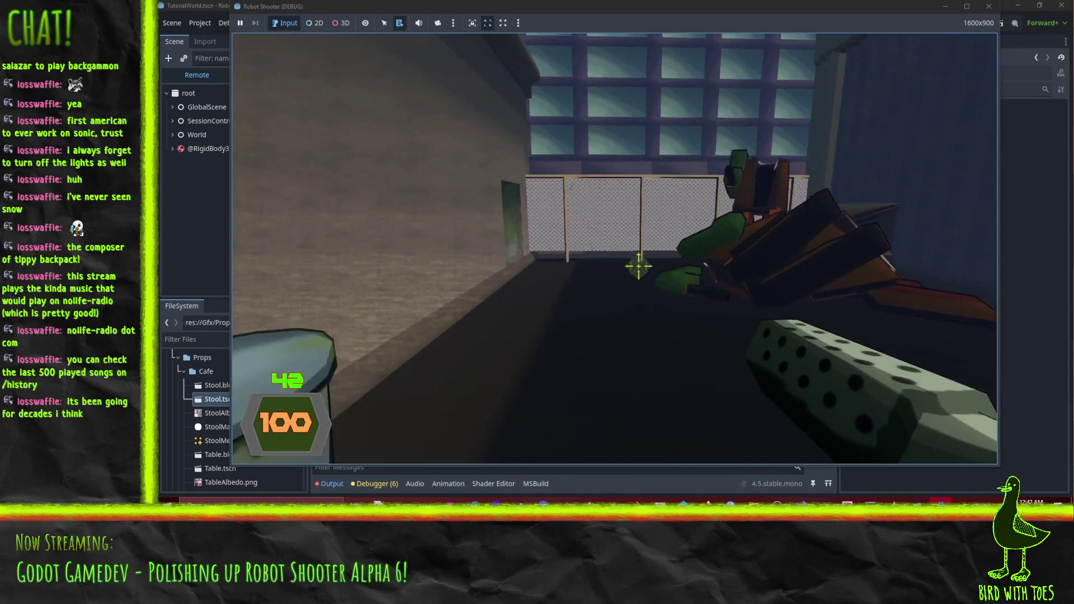
key("r")
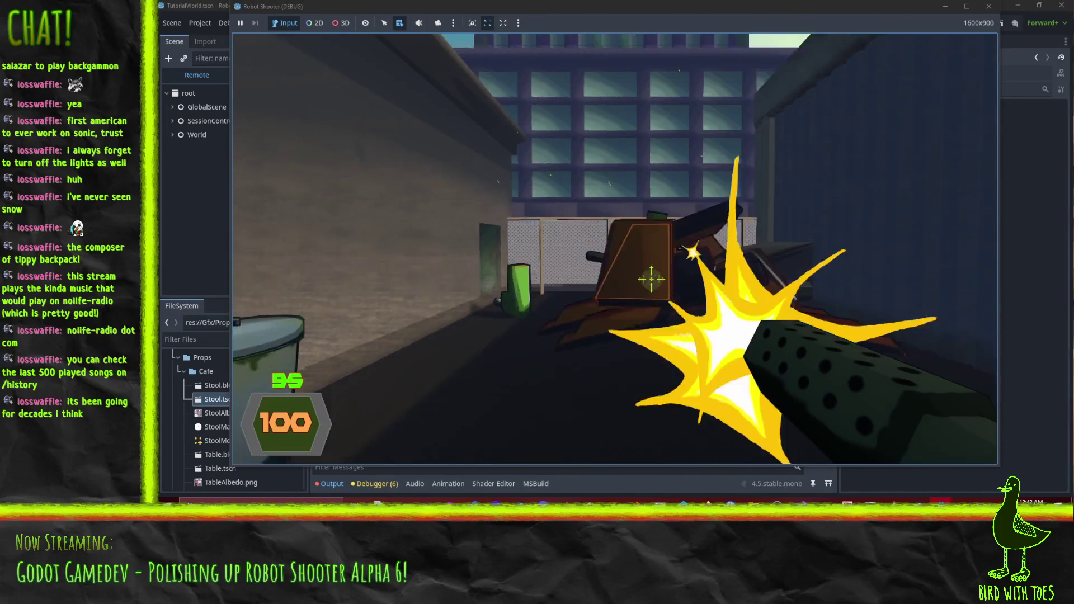
left_click_drag(648, 274, 643, 265)
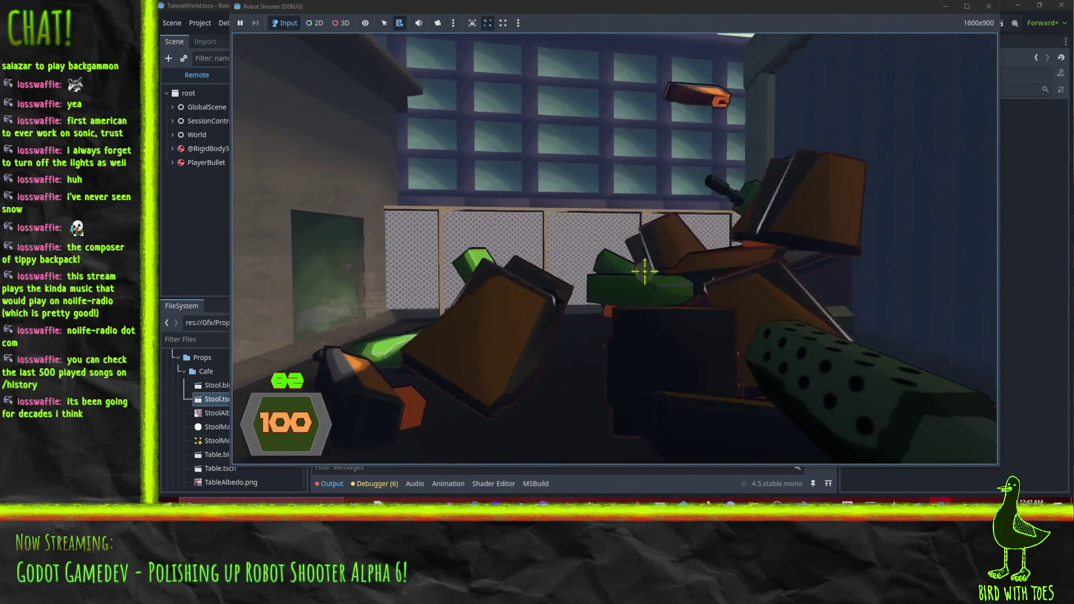
left_click(645, 271)
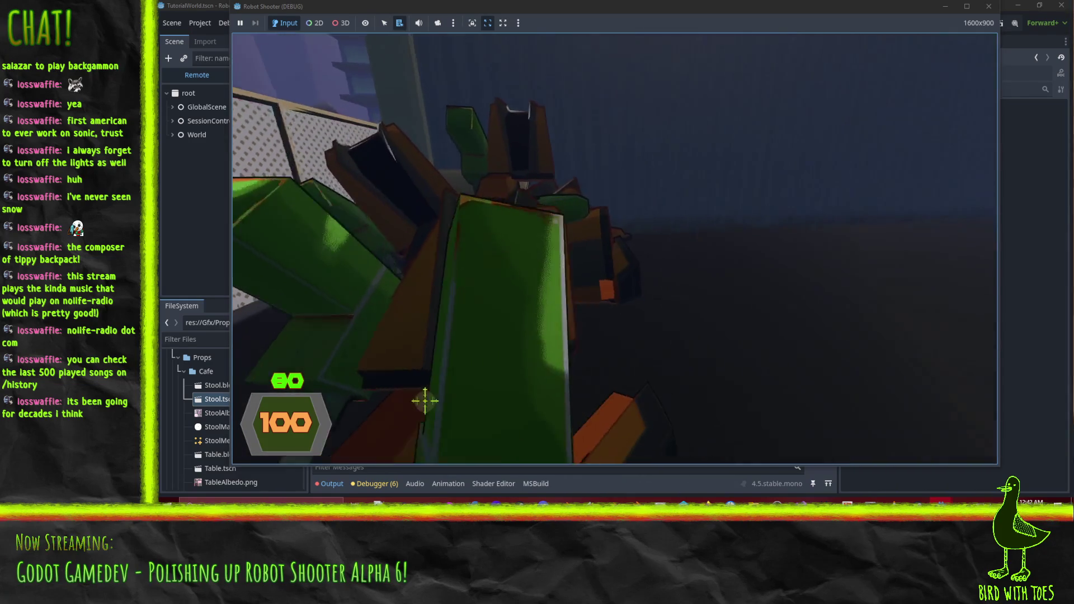
mouse_move(425, 401)
left_mouse_down()
mouse_move(638, 254)
mouse_move(652, 297)
mouse_move(612, 271)
mouse_move(636, 264)
mouse_move(663, 281)
left_mouse_up()
Drop the green object, shoot the robot, step onto the cafe floor, and pause.
left_click(640, 268)
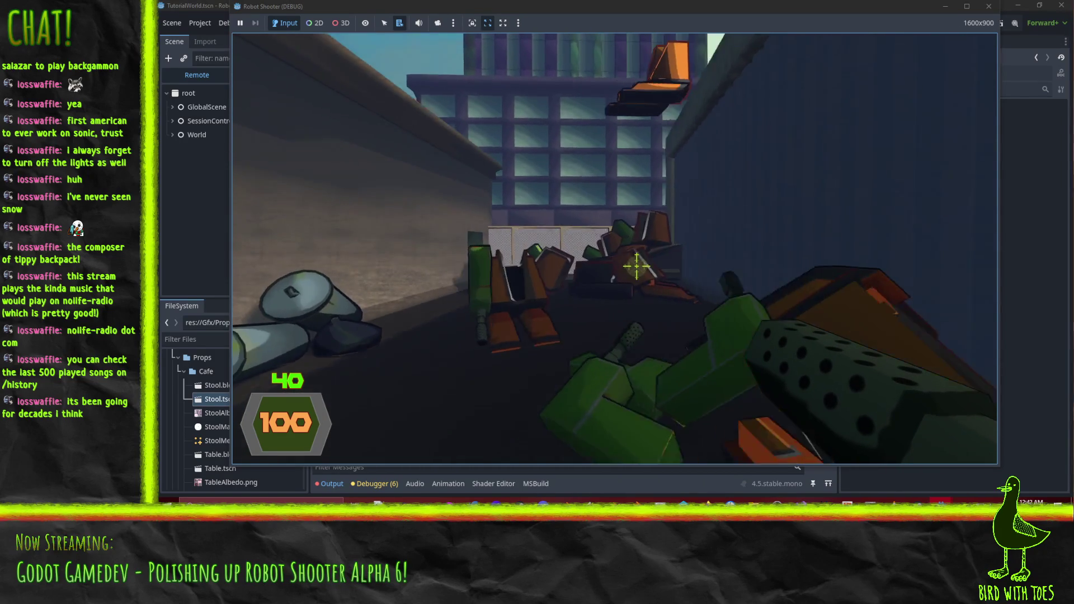
left_click(691, 299)
left_click(692, 298)
left_click(693, 295)
left_click(693, 295)
left_click(693, 295)
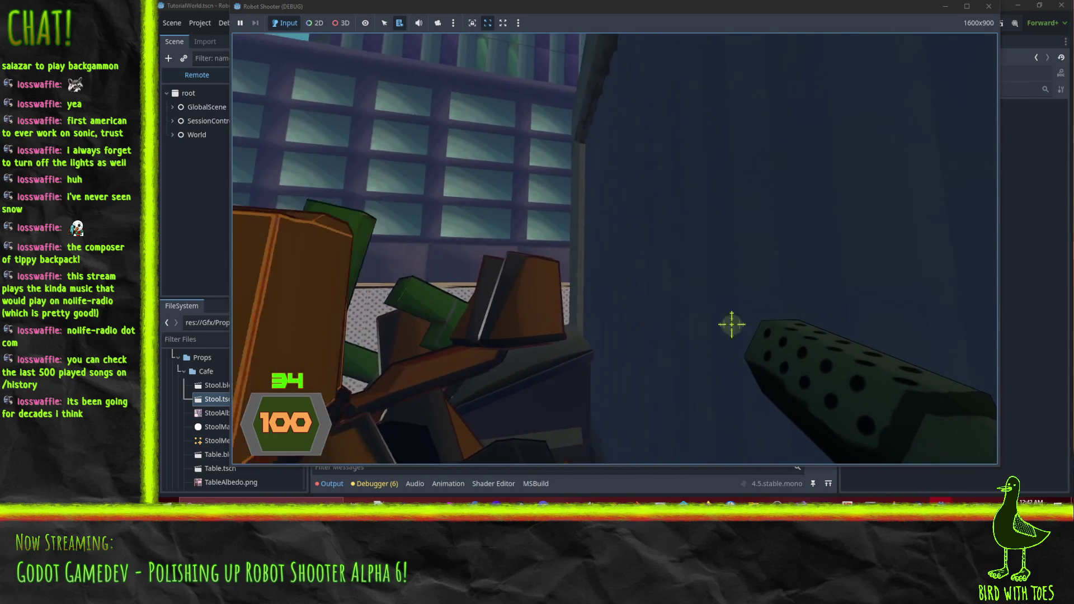
key("w")
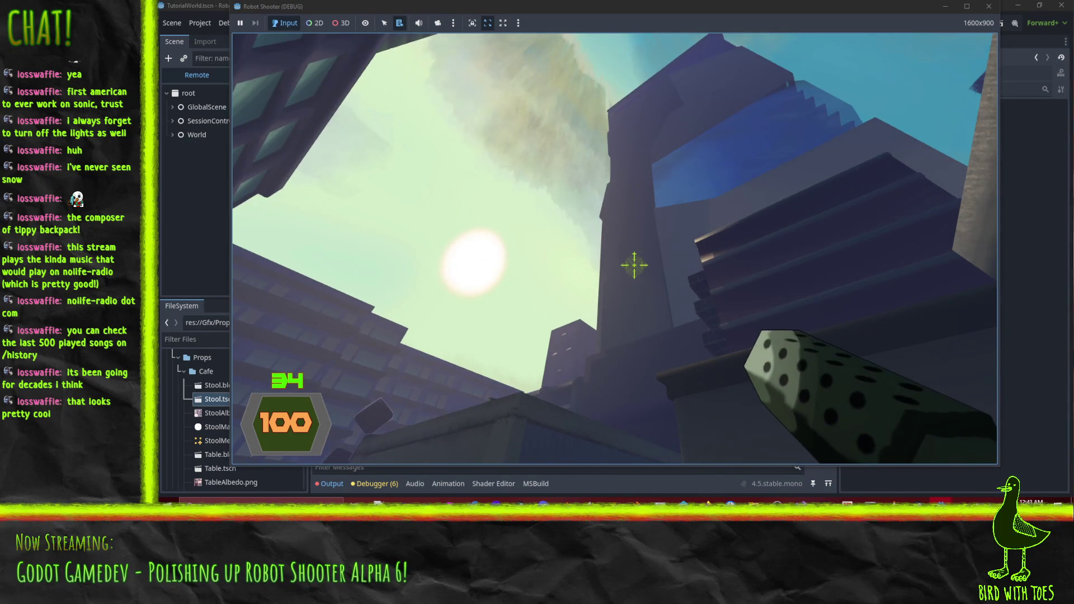
key("Escape")
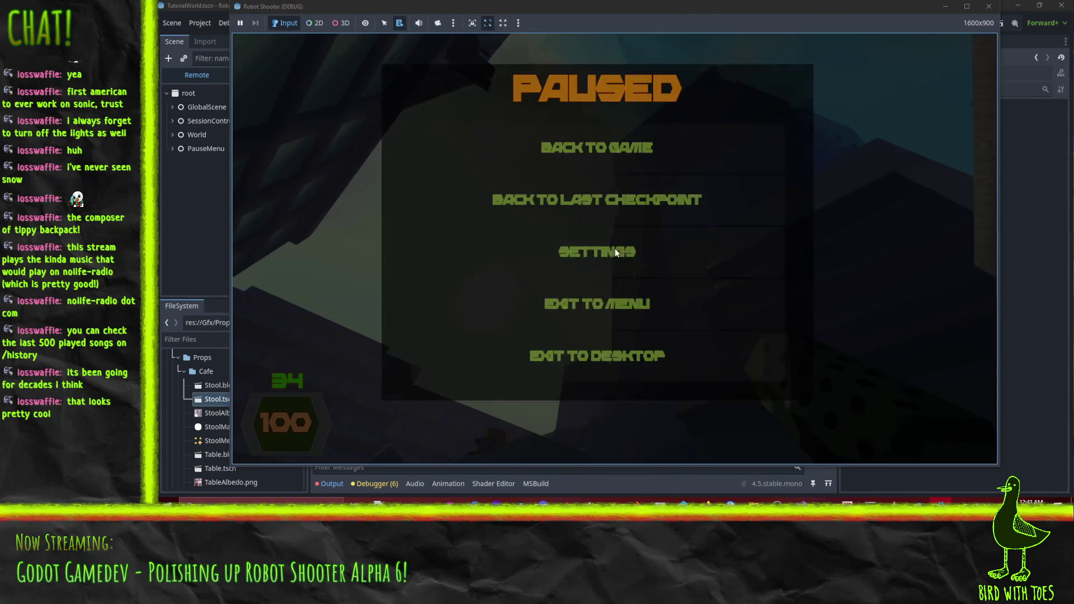
Exit the game to desktop and bring up Firefox from the taskbar.
left_click(627, 370)
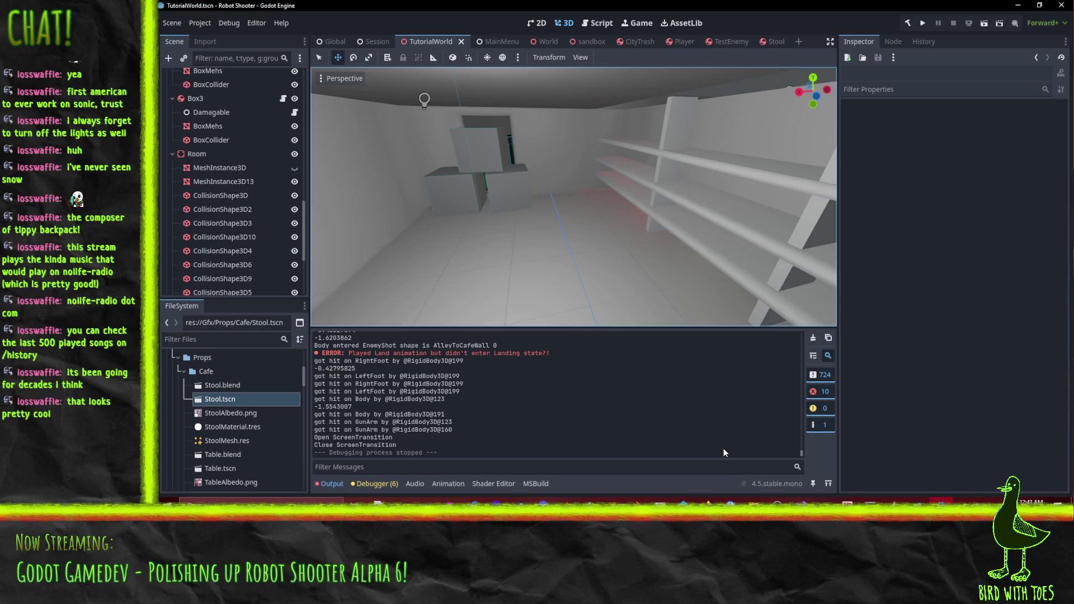
left_click(706, 501)
Search DuckDuckGo in a new tab for 'batman the animated series' and show image results.
left_click(680, 482)
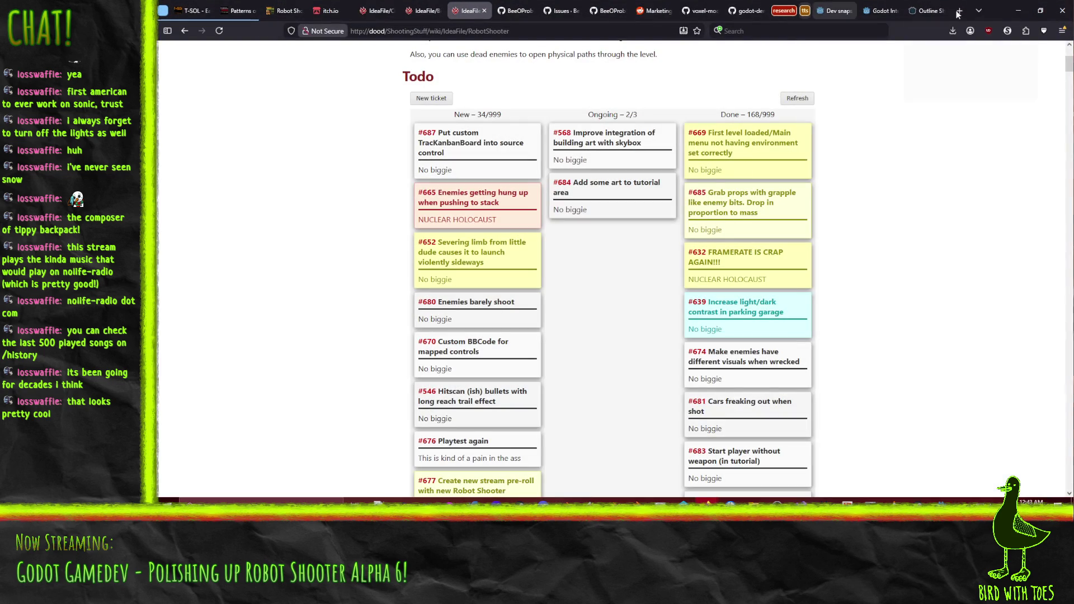
left_click(959, 11)
type("batman the ")
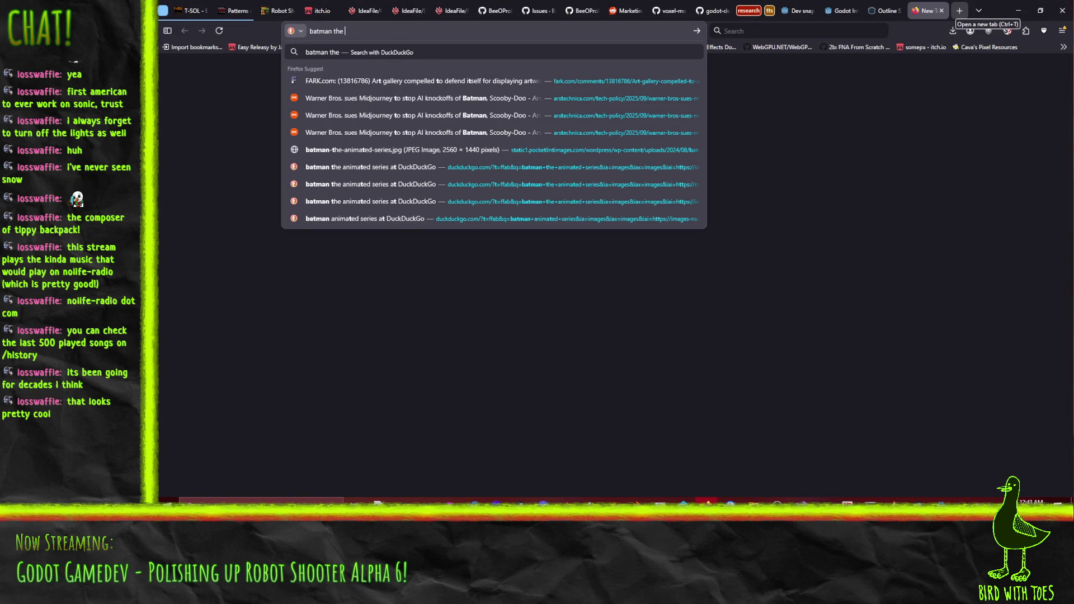
type("animated series")
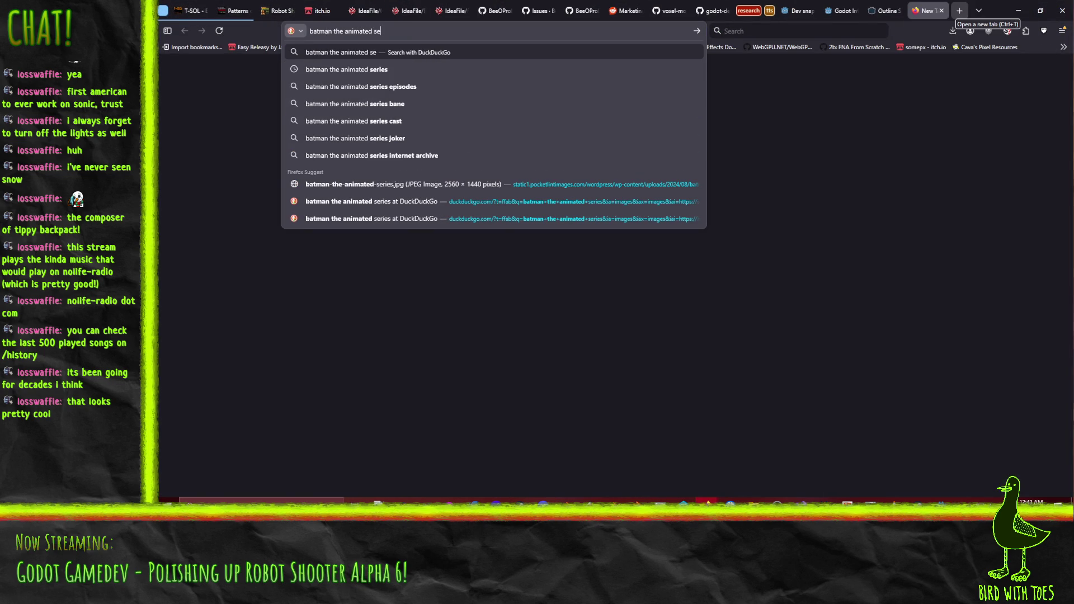
key("Return")
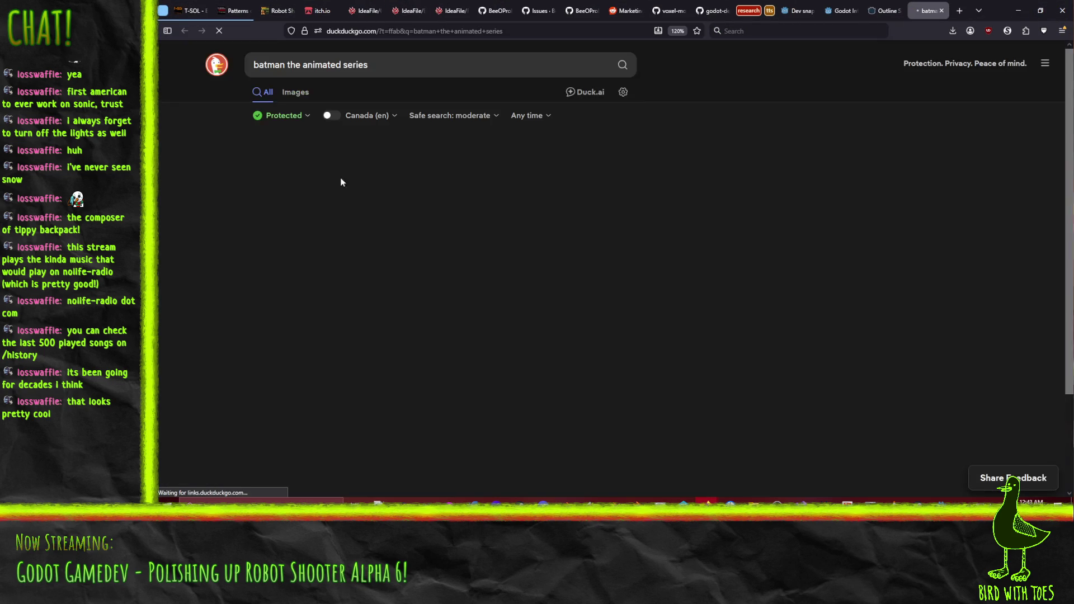
left_click(294, 93)
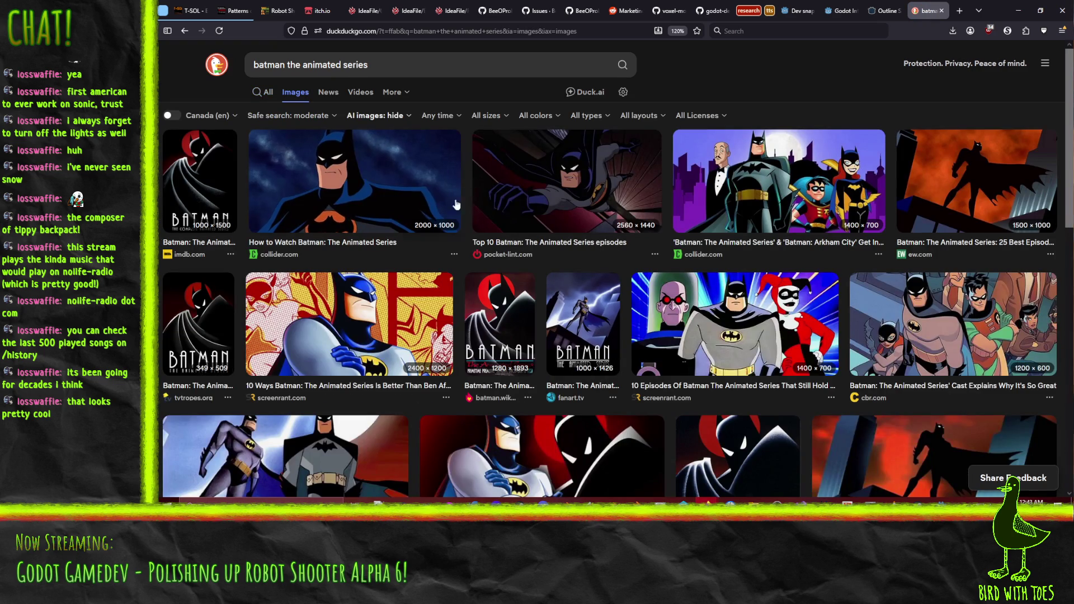
Preview the third image result, then the rooftop lightning Batman image.
left_click(615, 185)
scroll(380, 417, "down", 1)
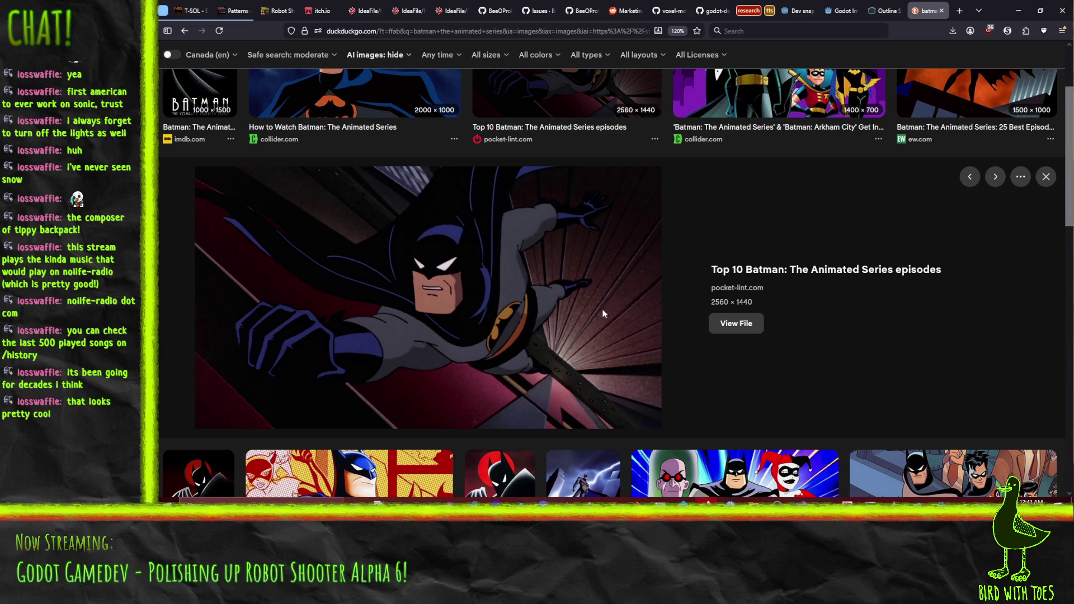
scroll(628, 268, "down", 2)
scroll(627, 268, "up", 2)
key("Escape")
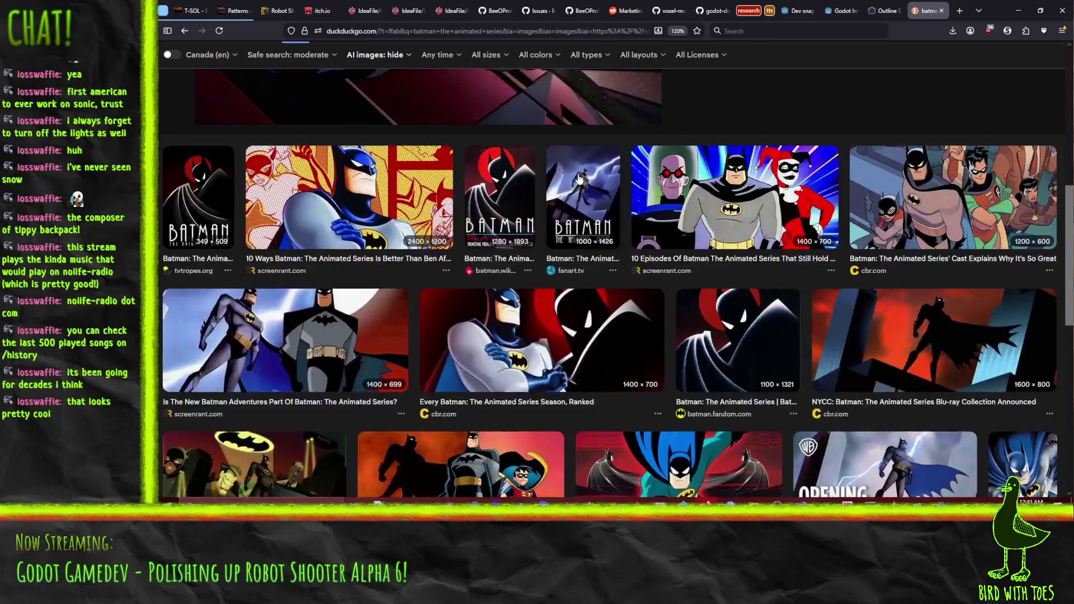
scroll(485, 216, "down", 10)
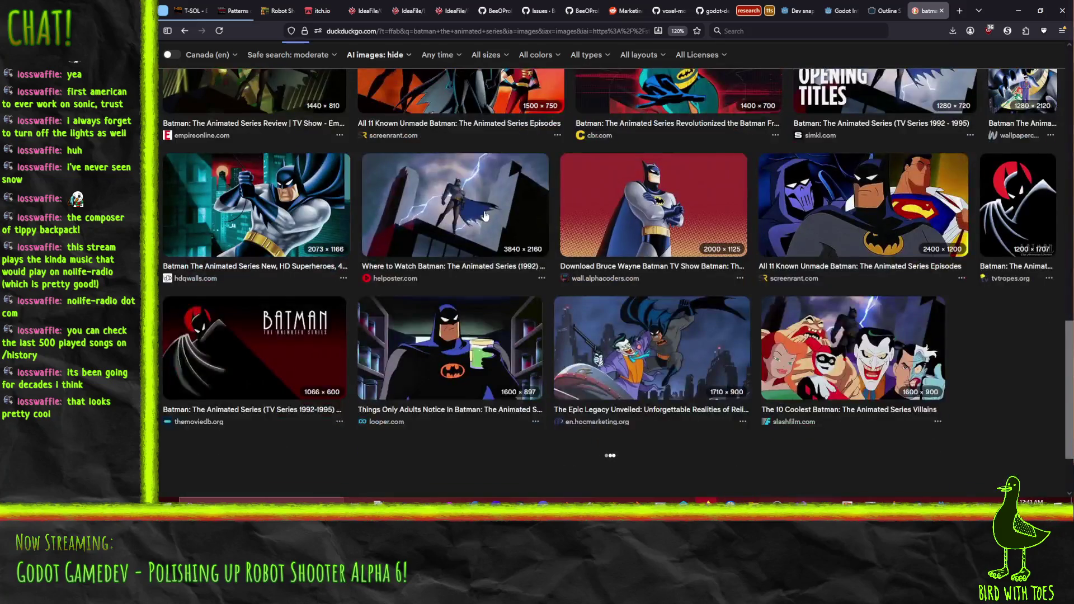
left_click(484, 217)
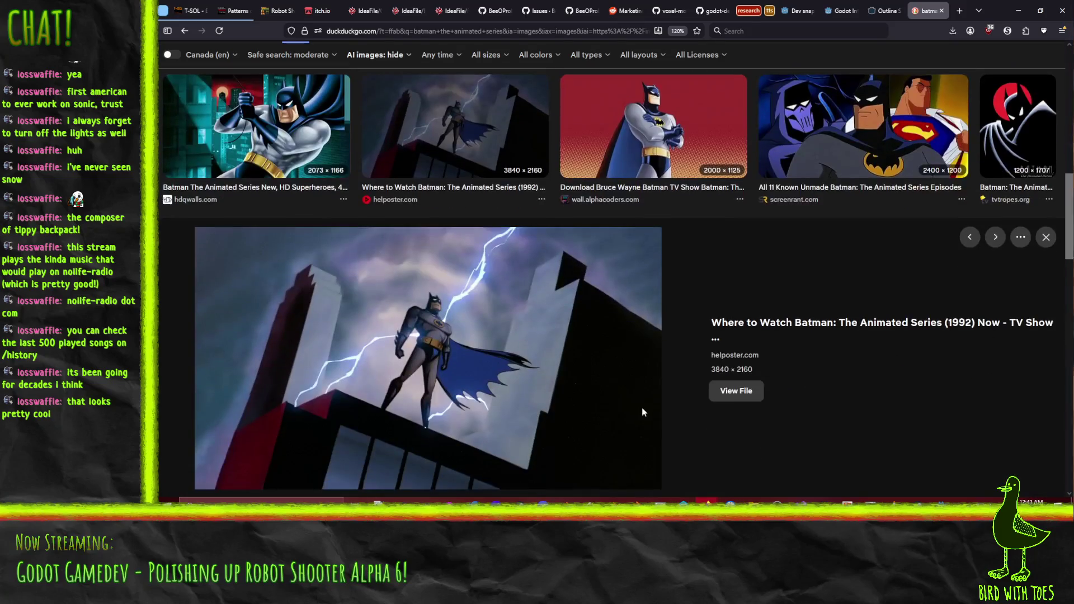
scroll(536, 360, "down", 4)
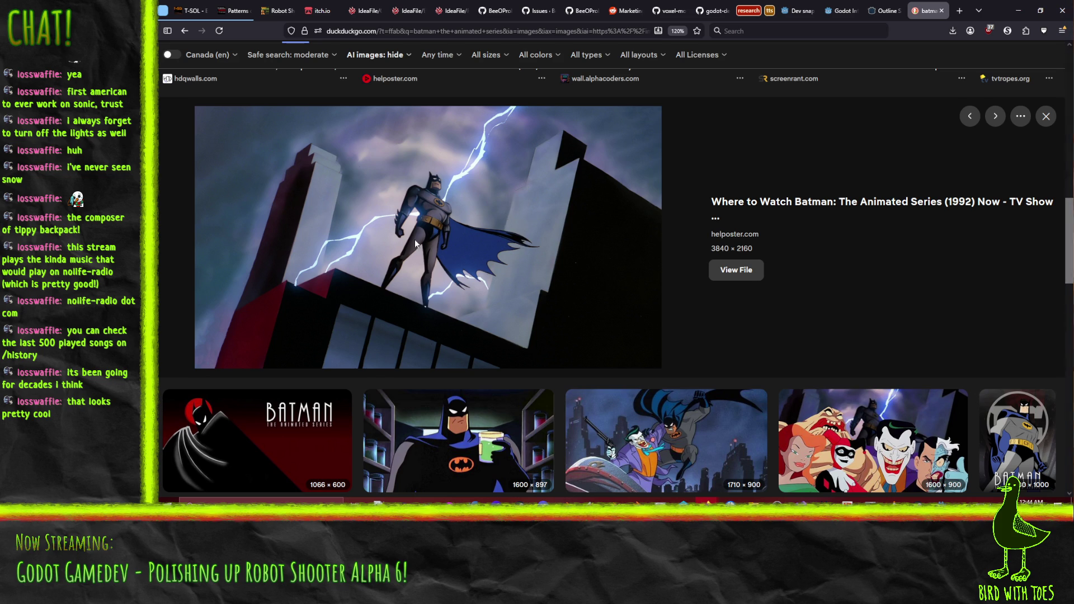
scroll(455, 213, "down", 4)
scroll(485, 149, "up", 1)
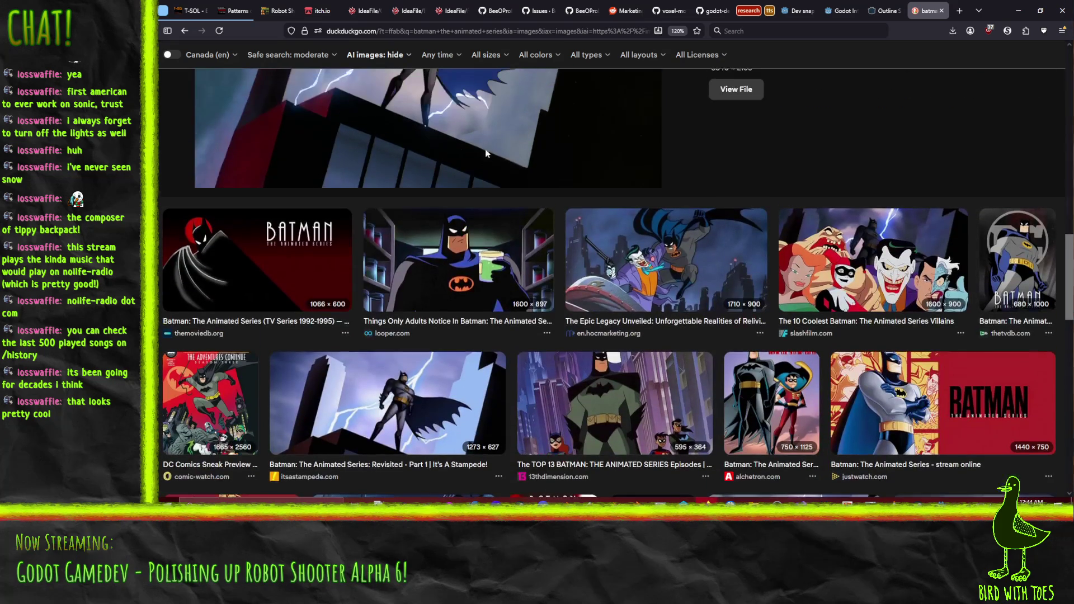
Preview 'The TOP 13 BATMAN' image, then close the search tab and minimise Firefox.
left_click(642, 399)
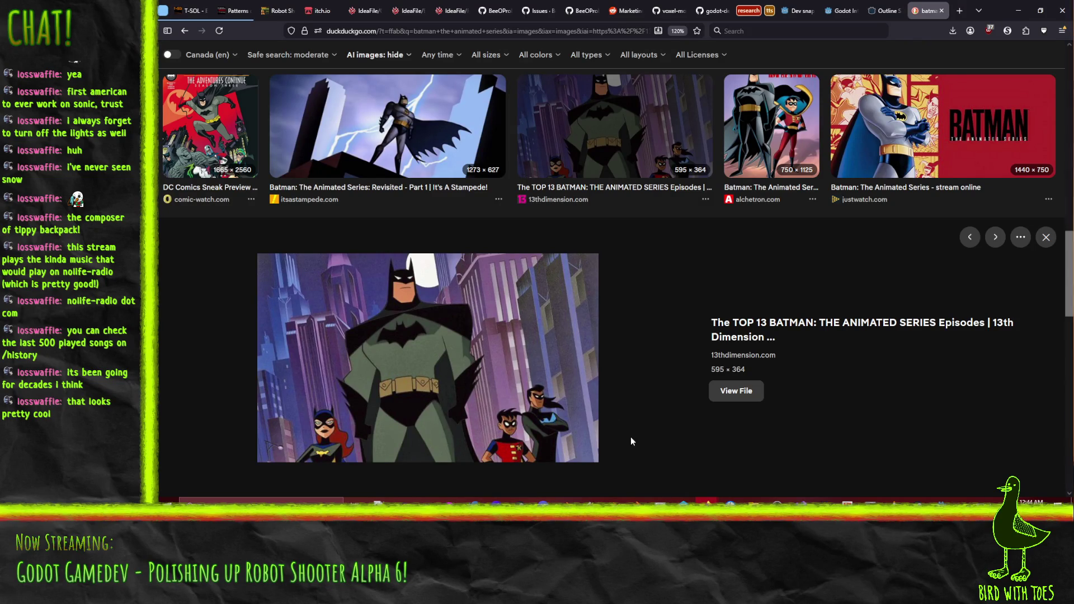
scroll(568, 377, "up", 6)
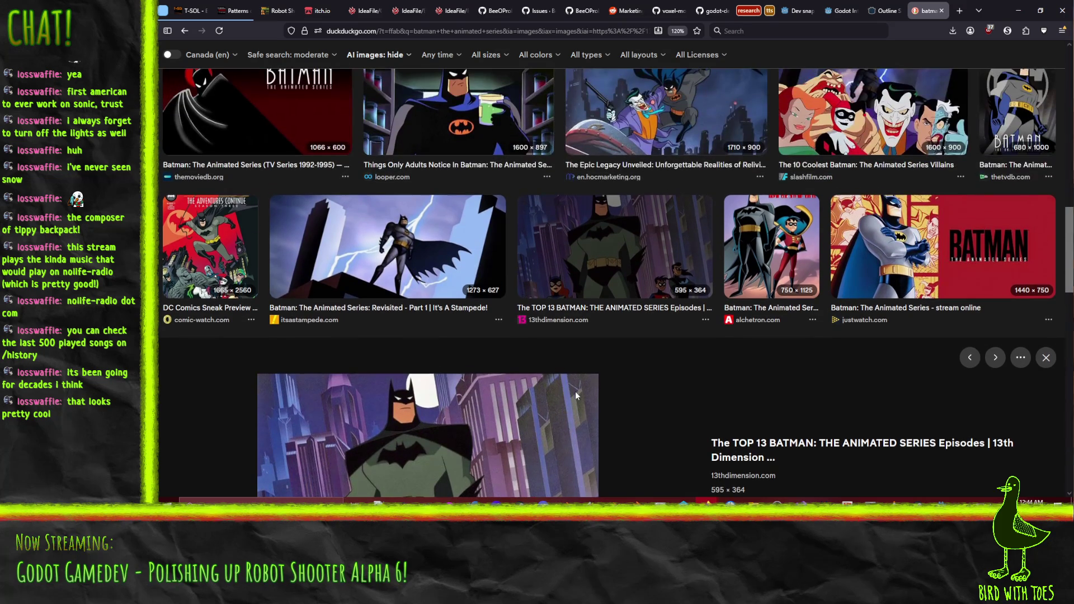
scroll(577, 396, "up", 5)
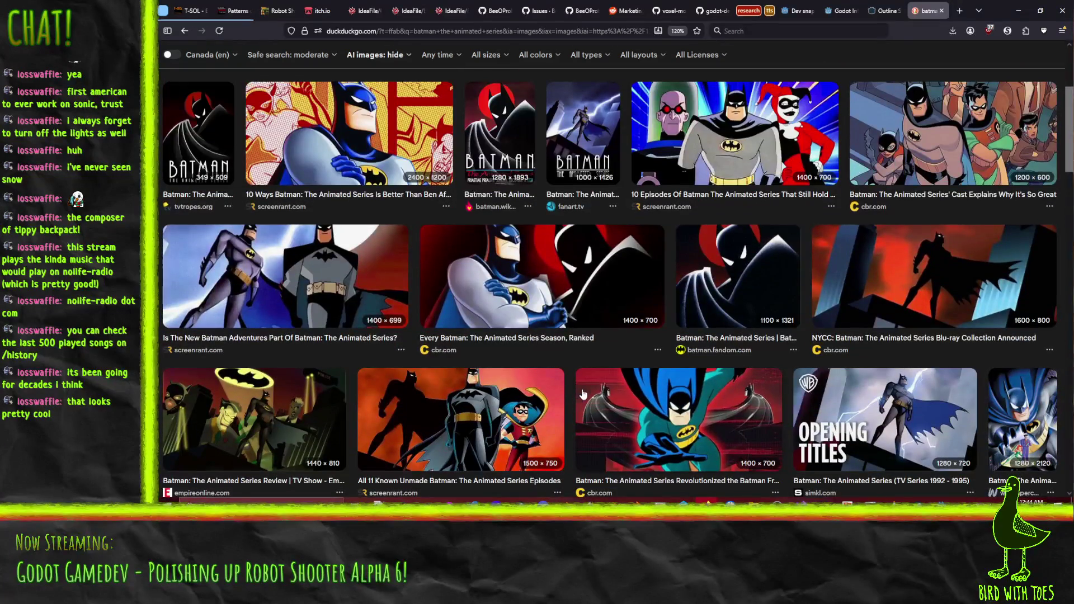
scroll(776, 355, "up", 3)
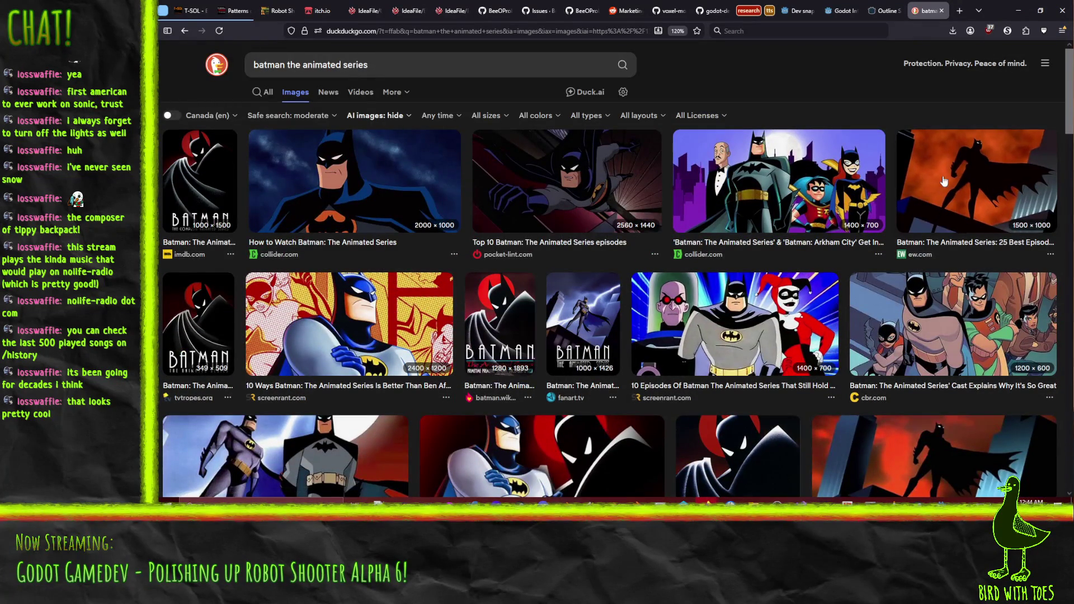
left_click(943, 12)
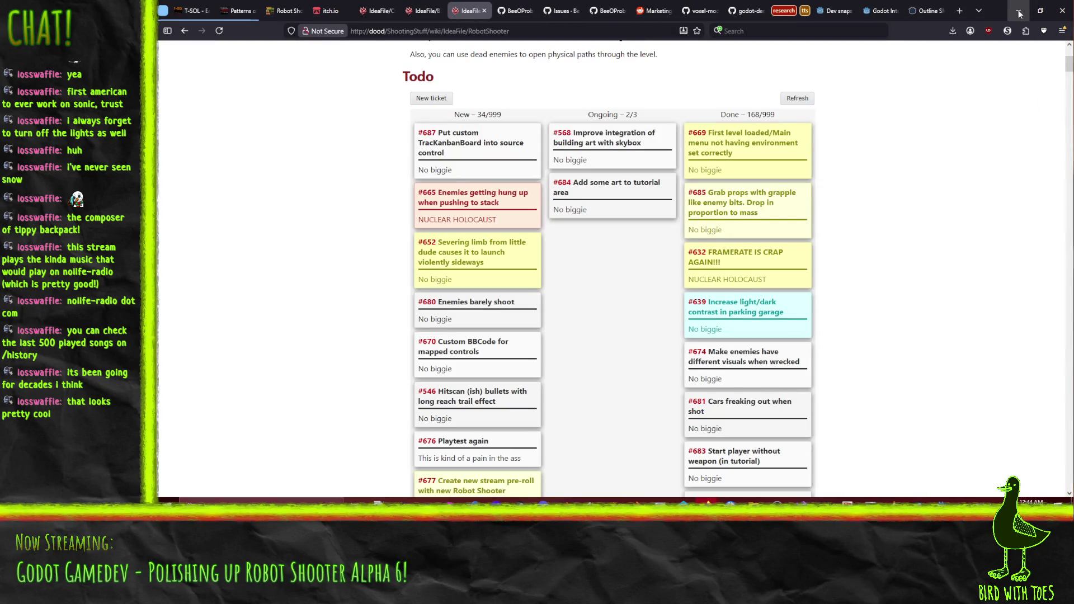
left_click(1019, 10)
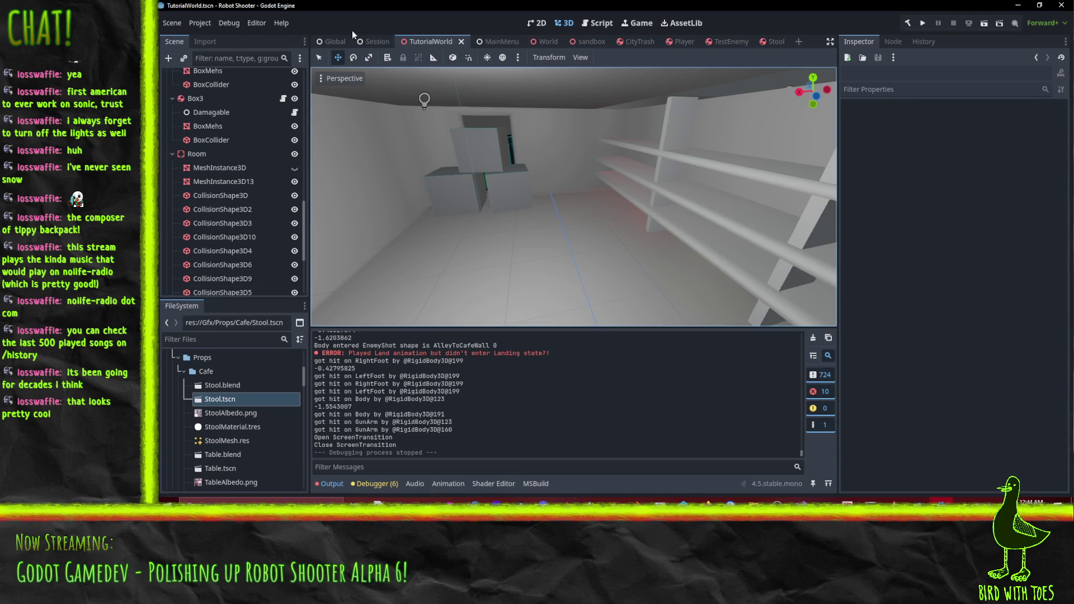
Close the Stool, TestEnemy and Player scene tabs.
left_click(777, 41)
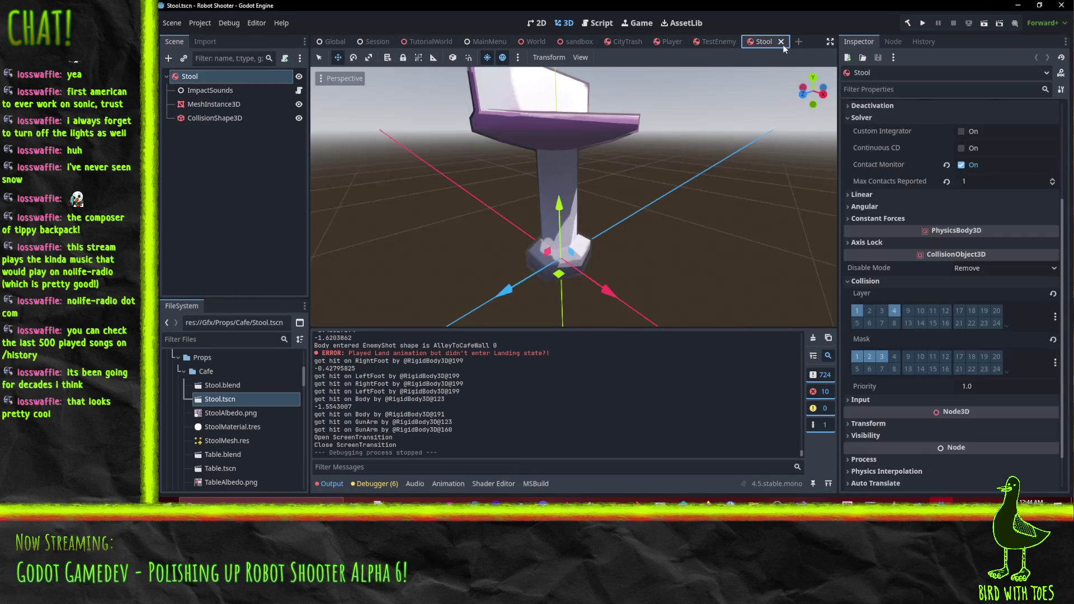
left_click(793, 42)
left_click(745, 41)
left_click(694, 41)
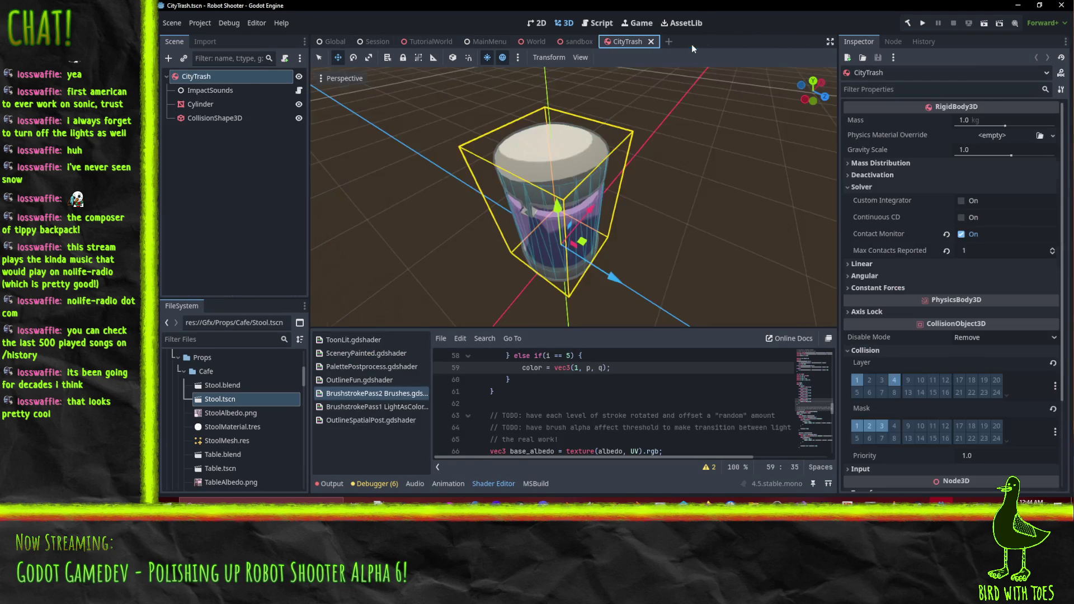
Open postprocess sandbox.tscn from FileSystem and orbit around its brushstroke-shaded sphere.
scroll(224, 447, "down", 10)
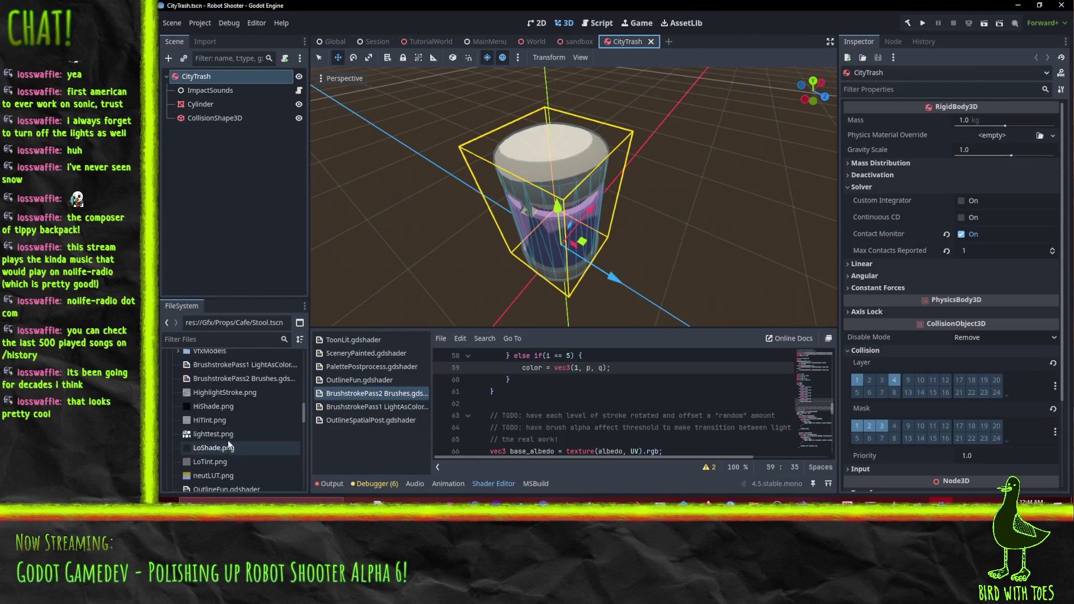
scroll(219, 448, "down", 3)
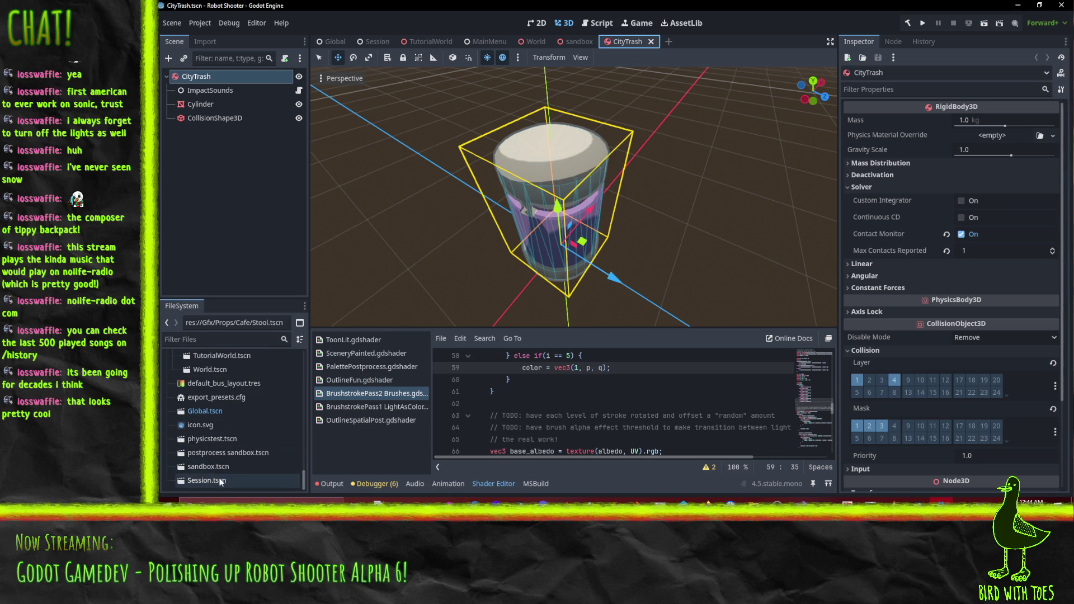
double_click(243, 454)
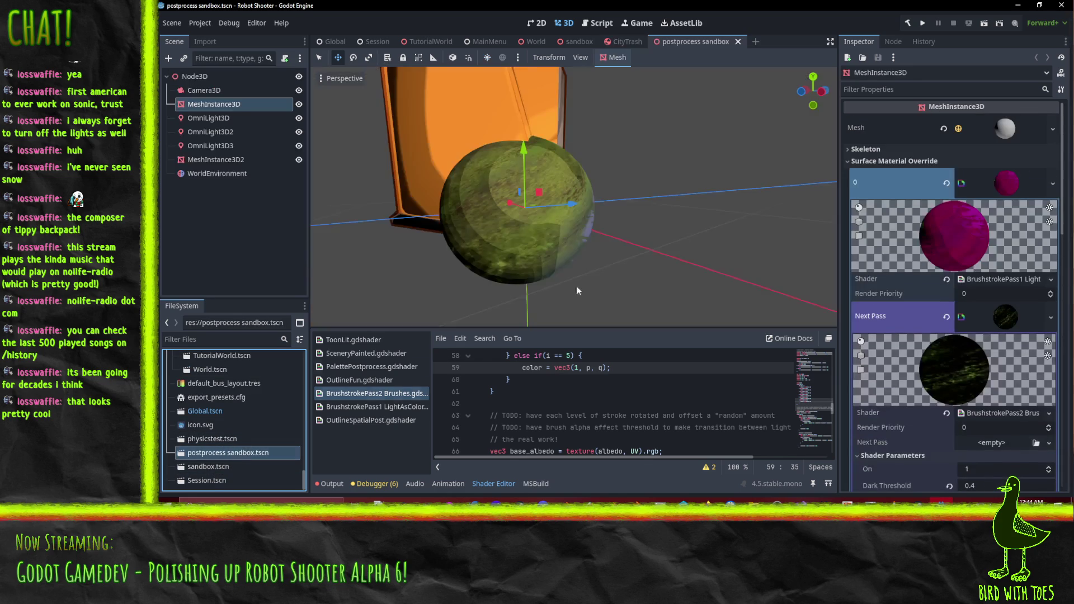
mouse_move(675, 180)
left_mouse_down()
mouse_move(518, 179)
mouse_move(559, 193)
mouse_move(471, 237)
mouse_move(606, 224)
mouse_move(524, 153)
left_mouse_up()
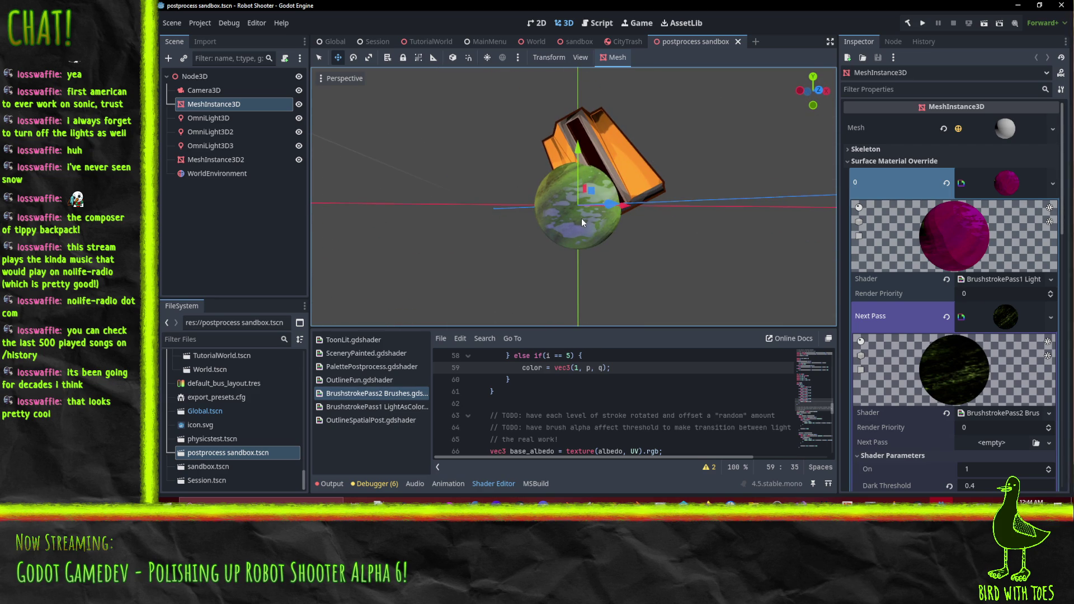
mouse_move(582, 219)
left_mouse_down()
mouse_move(606, 230)
mouse_move(618, 255)
left_mouse_up()
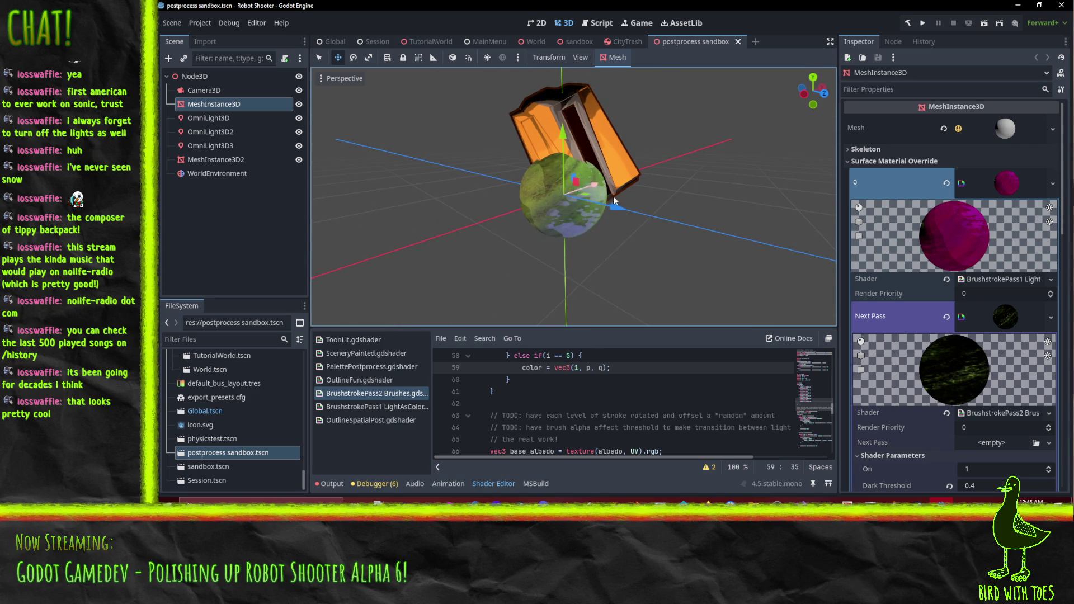